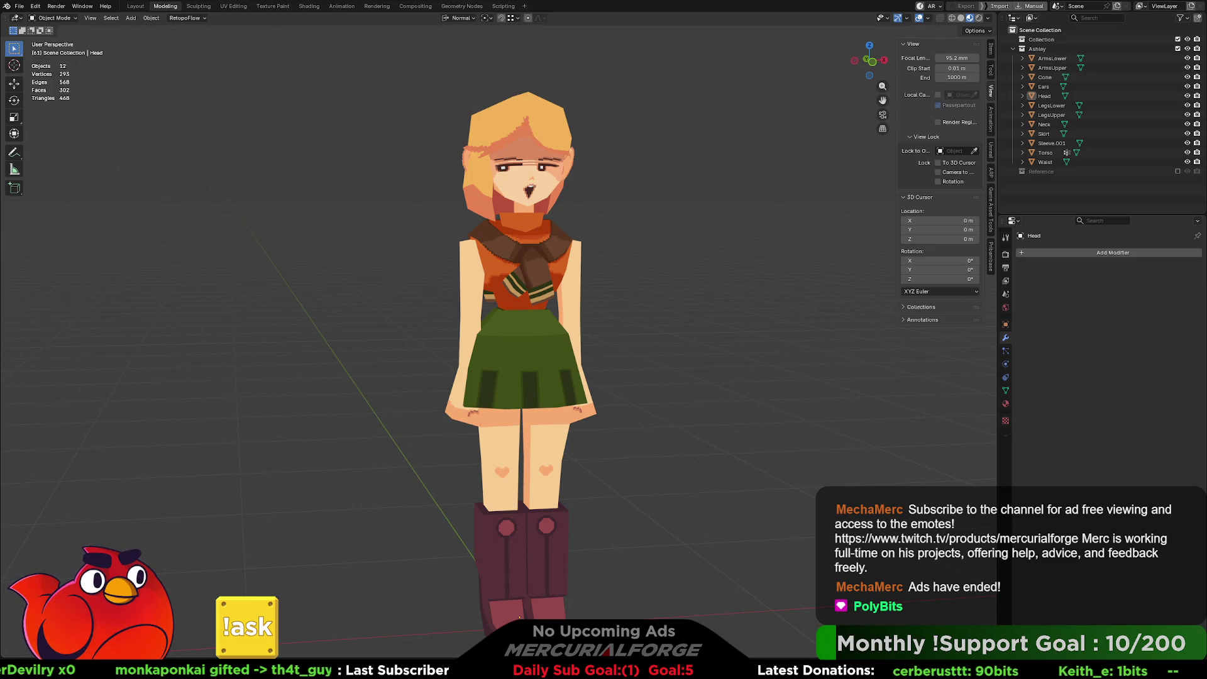
# Step: Bring Aseprite to the front over Blender and switch to the Roll (Cutscene) sprite sheet
pyautogui.hotkey('alt', 'Tab')
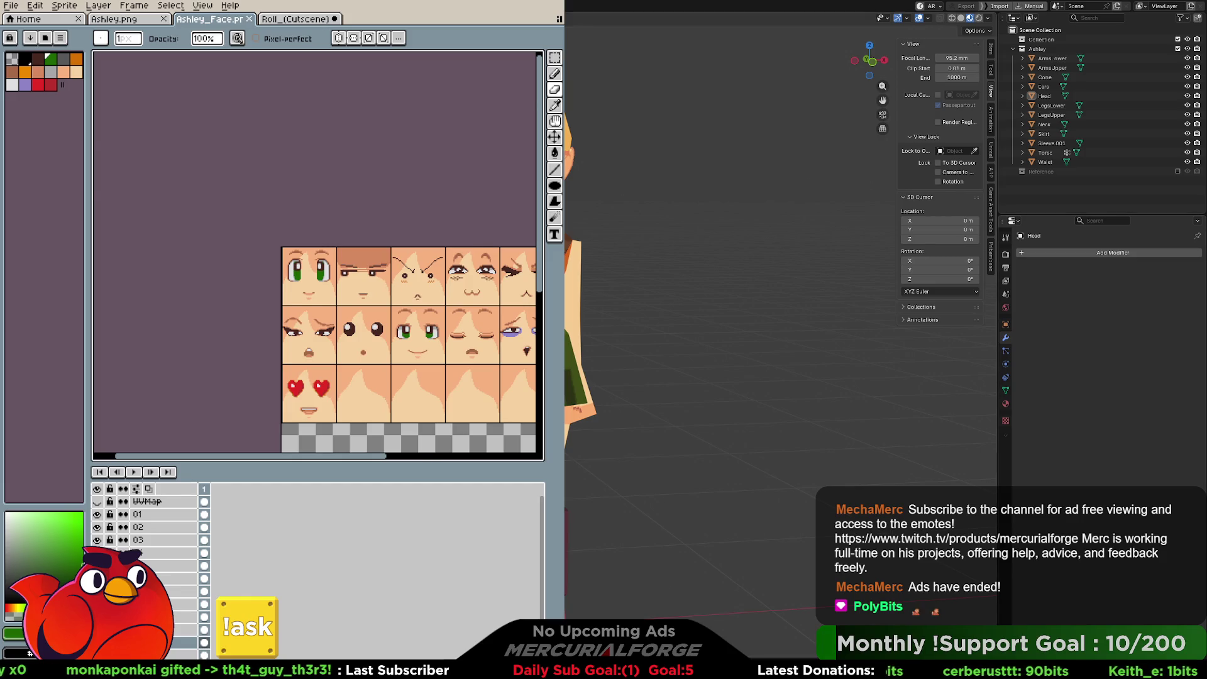
pyautogui.hotkey('ctrl', 'Tab')
pyautogui.scroll(2, 259, 173)
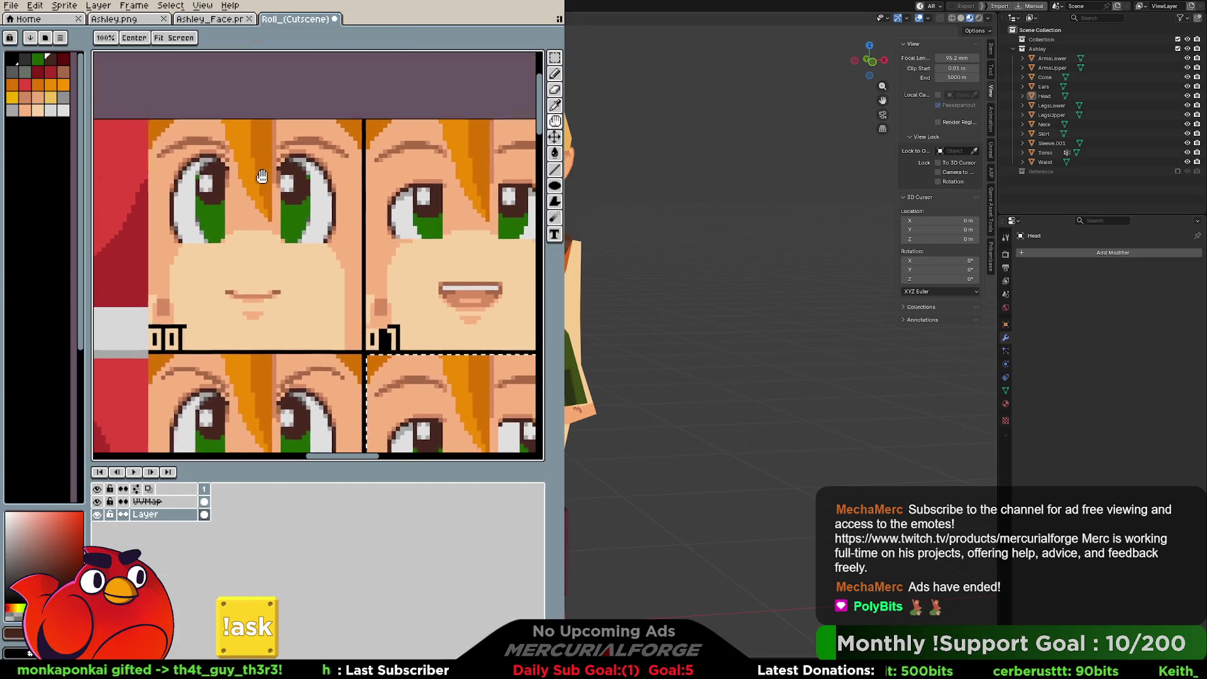
pyautogui.scroll(1, 259, 172)
pyautogui.press('m')
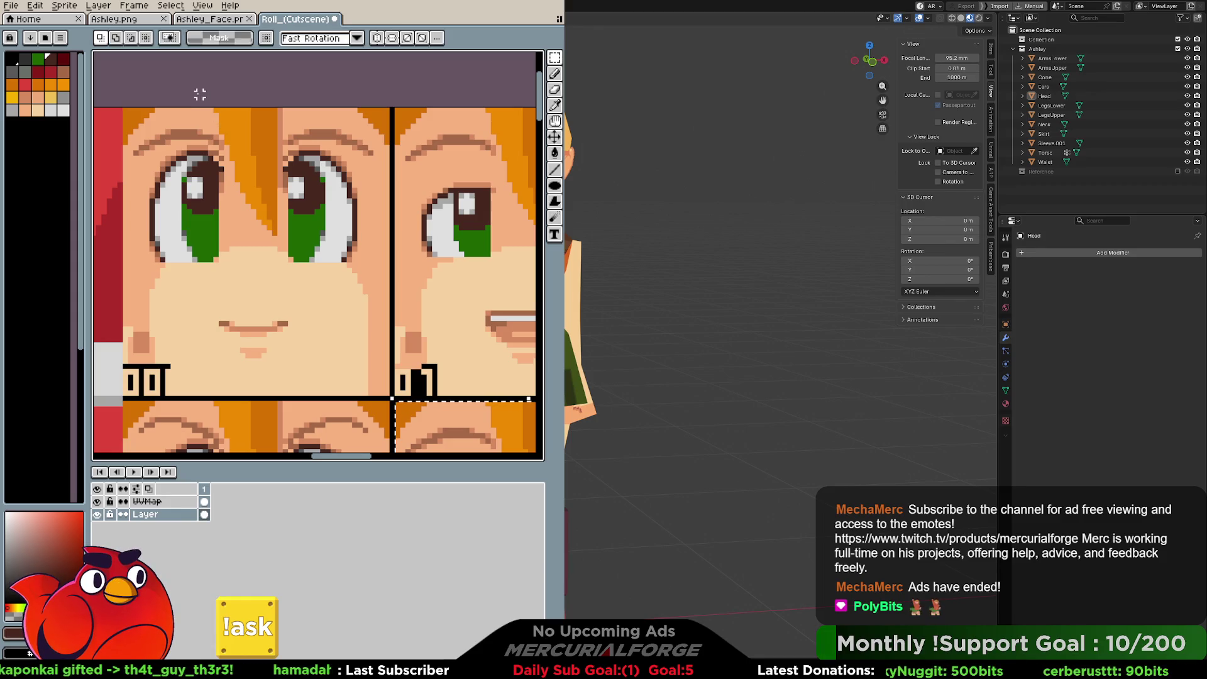
pyautogui.hotkey('ctrl', 'd')
pyautogui.press('b')
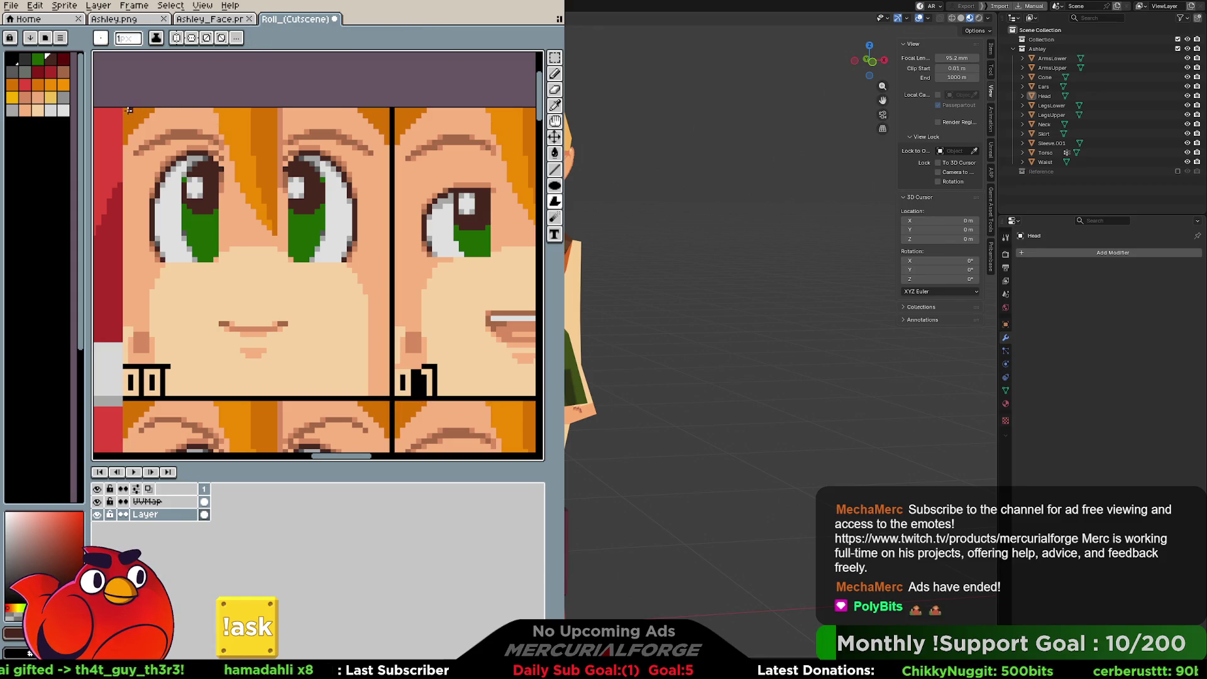
pyautogui.press('m')
pyautogui.moveTo(124, 108)
pyautogui.mouseDown()
pyautogui.moveTo(176, 120)
pyautogui.moveTo(379, 114)
pyautogui.mouseUp()
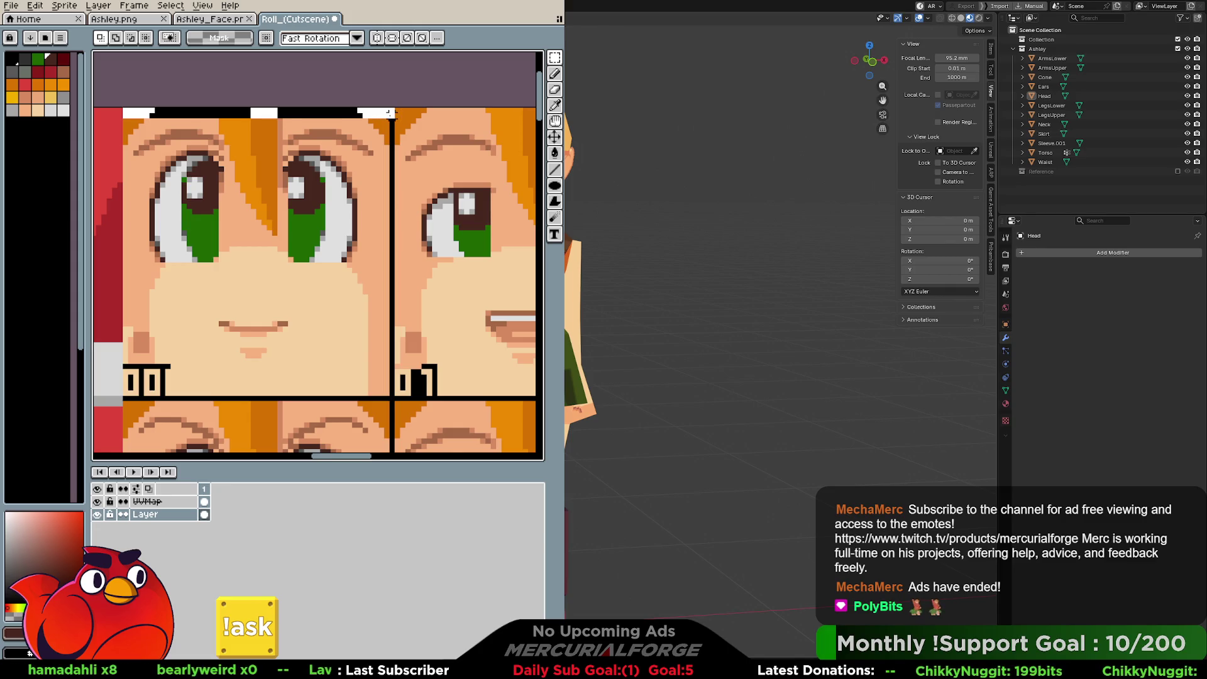
pyautogui.moveTo(381, 113); pyautogui.dragTo(381, 397)
pyautogui.hotkey('ctrl', 'z')
pyautogui.hotkey('ctrl', 'z')
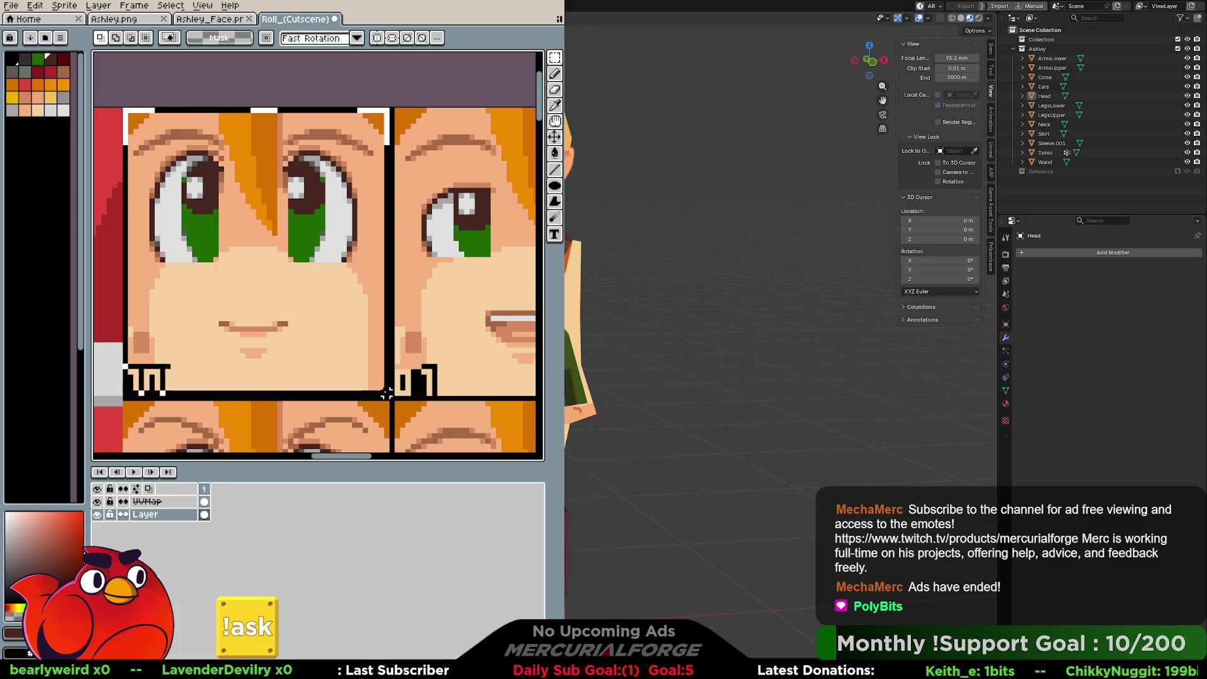
pyautogui.keyDown('shift'); pyautogui.click(390, 394); pyautogui.keyUp('shift')
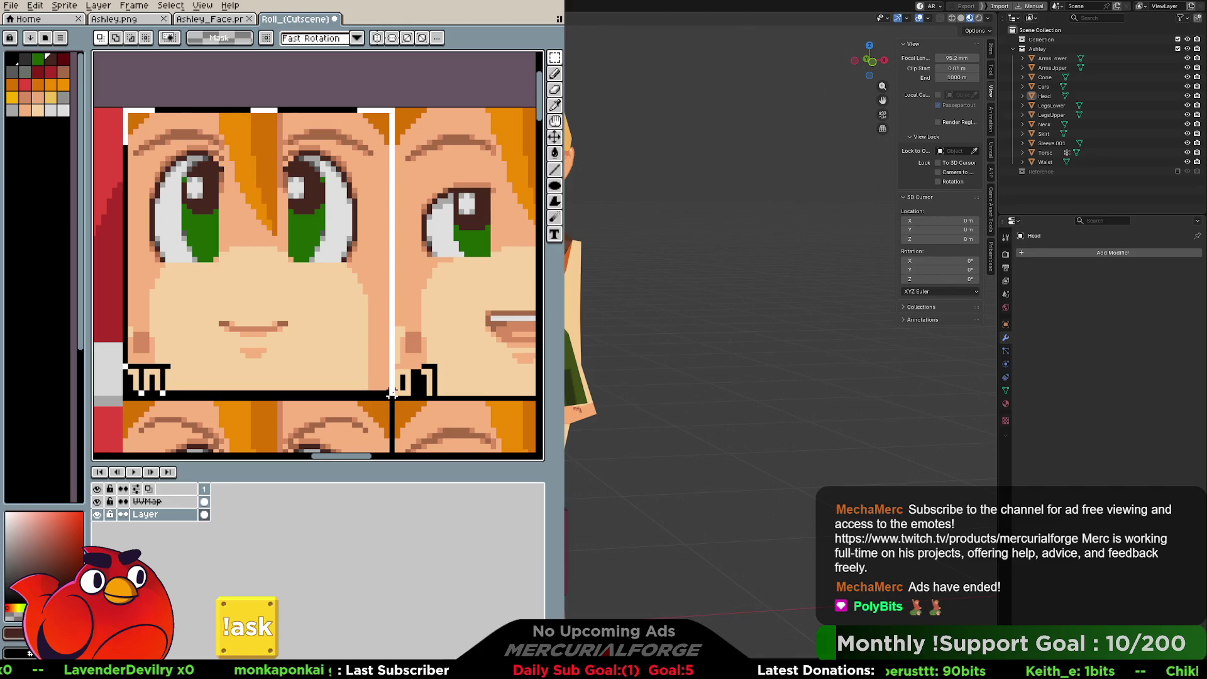
pyautogui.hotkey('ctrl', 'z')
pyautogui.moveTo(467, 323)
pyautogui.mouseDown()
pyautogui.moveTo(188, 327)
pyautogui.moveTo(100, 280)
pyautogui.mouseUp()
pyautogui.moveTo(329, 261)
pyautogui.mouseDown()
pyautogui.moveTo(224, 266)
pyautogui.moveTo(274, 254)
pyautogui.mouseUp()
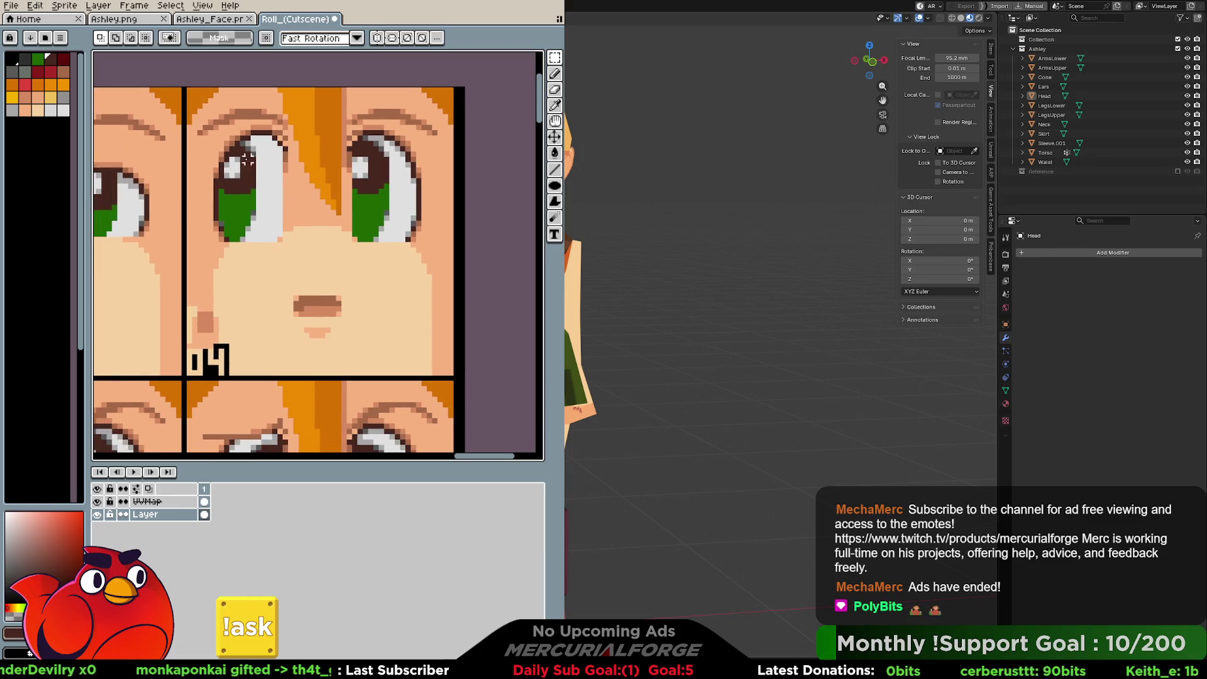
pyautogui.moveTo(188, 89)
pyautogui.mouseDown()
pyautogui.moveTo(349, 165)
pyautogui.moveTo(471, 315)
pyautogui.moveTo(460, 373)
pyautogui.mouseUp()
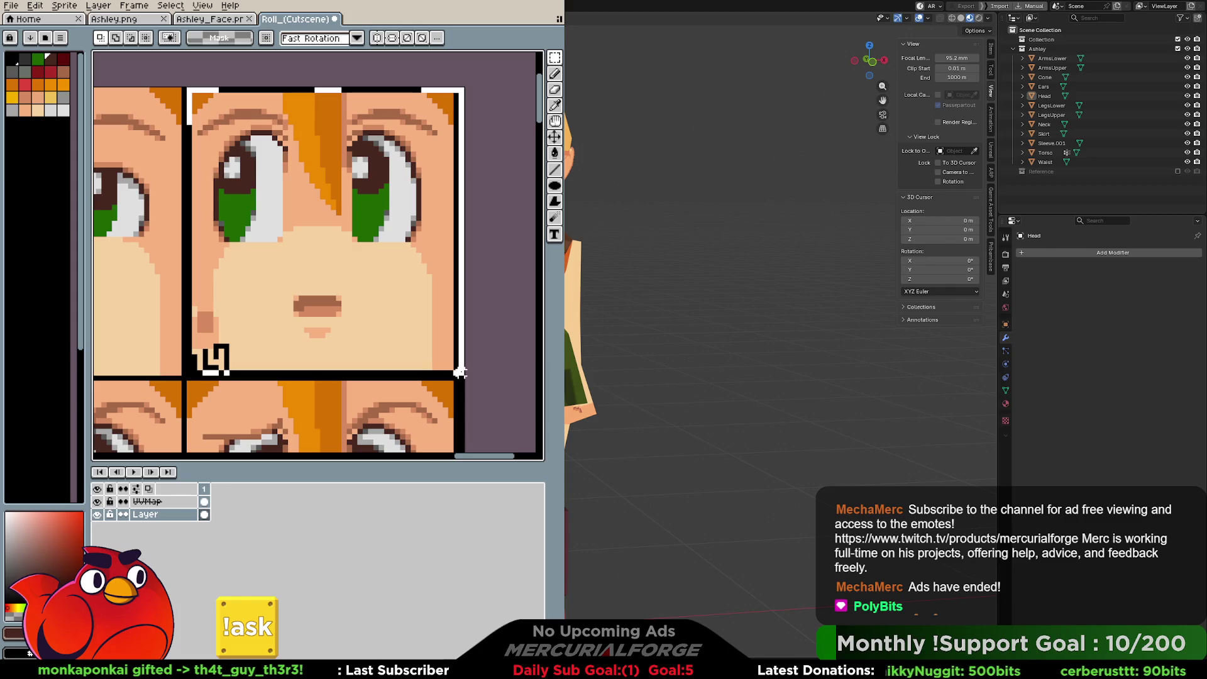
pyautogui.click(460, 372)
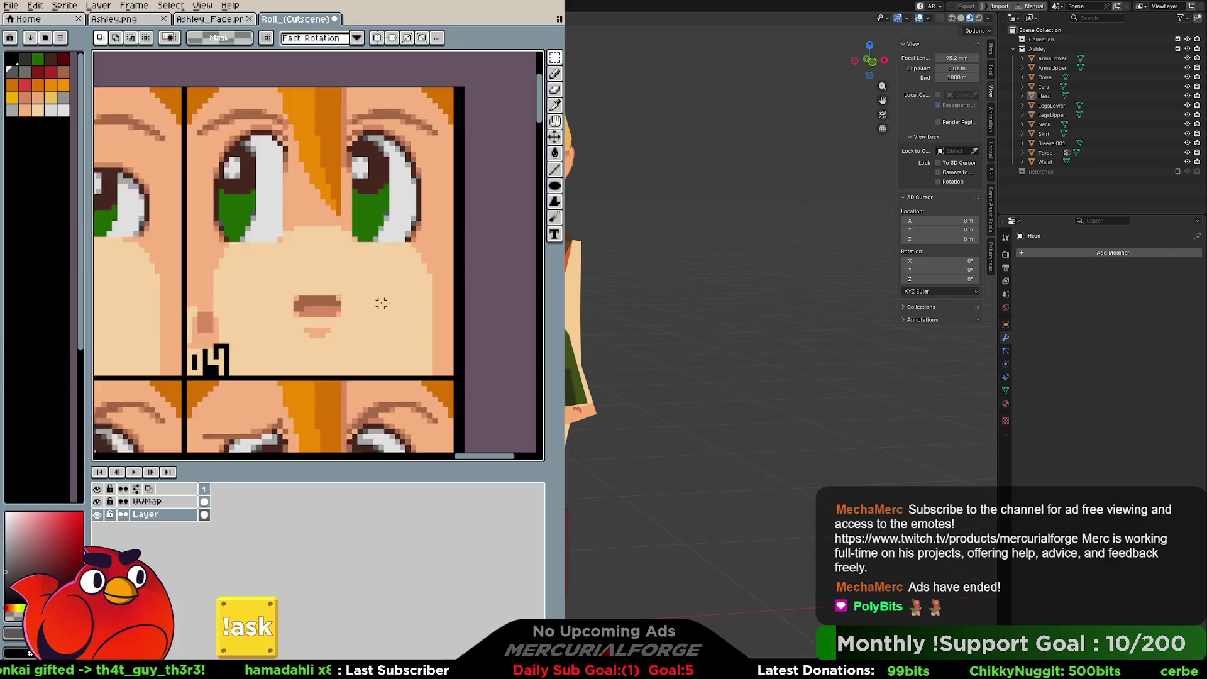
pyautogui.scroll(-5, 381, 303)
pyautogui.moveTo(285, 290)
pyautogui.mouseDown(button='middle')
pyautogui.moveTo(357, 268)
pyautogui.moveTo(387, 242)
pyautogui.moveTo(277, 166)
pyautogui.moveTo(291, 180)
pyautogui.mouseUp(button='middle')
pyautogui.click(210, 23)
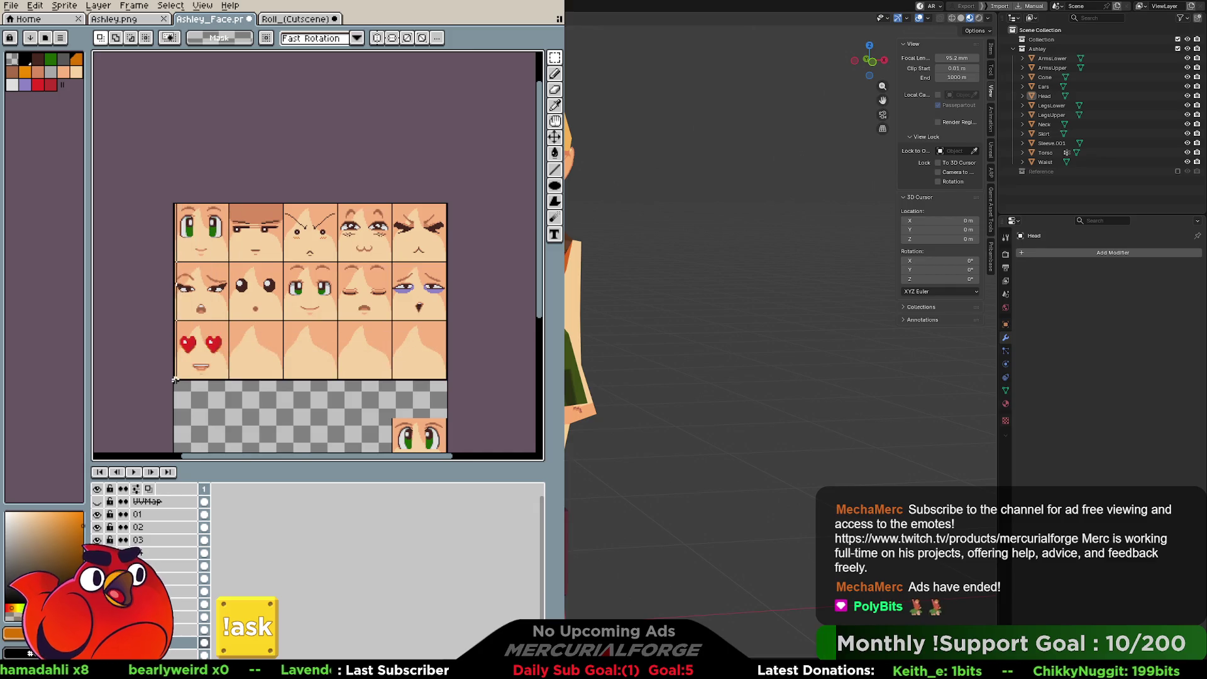
# Step: Marquee-select the full three-row face expression grid and make layer 01 the active layer
pyautogui.moveTo(174, 380)
pyautogui.mouseDown()
pyautogui.moveTo(450, 381)
pyautogui.moveTo(449, 201)
pyautogui.mouseUp()
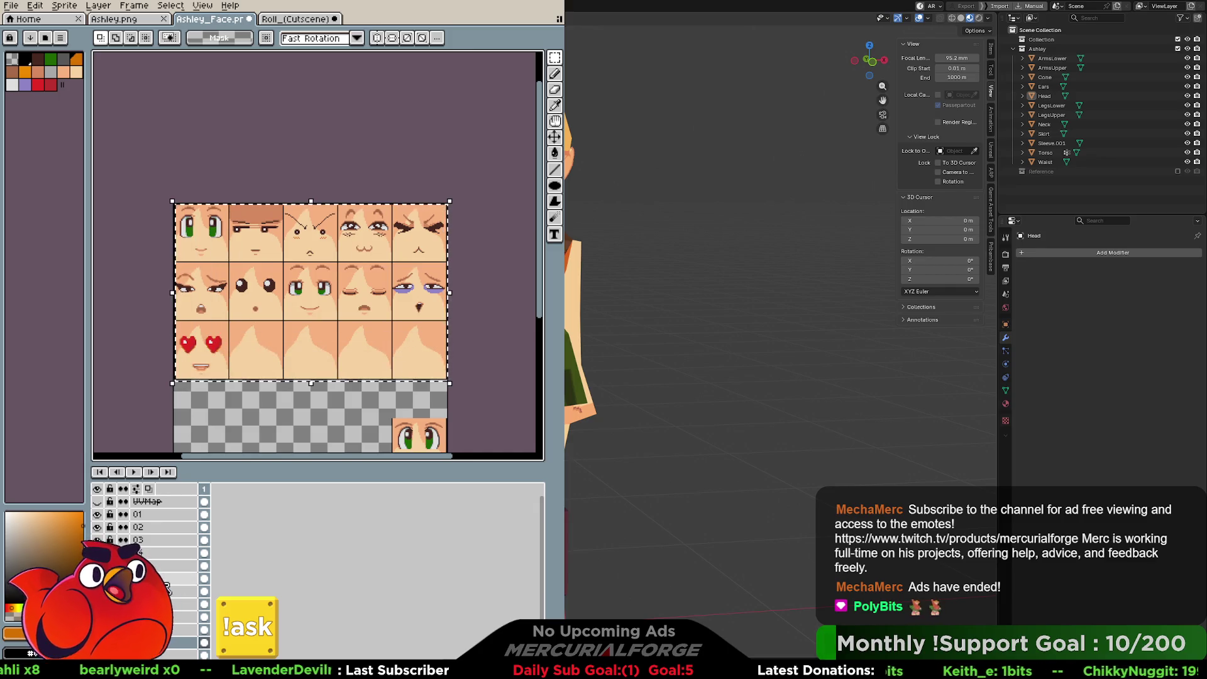
pyautogui.click(158, 514)
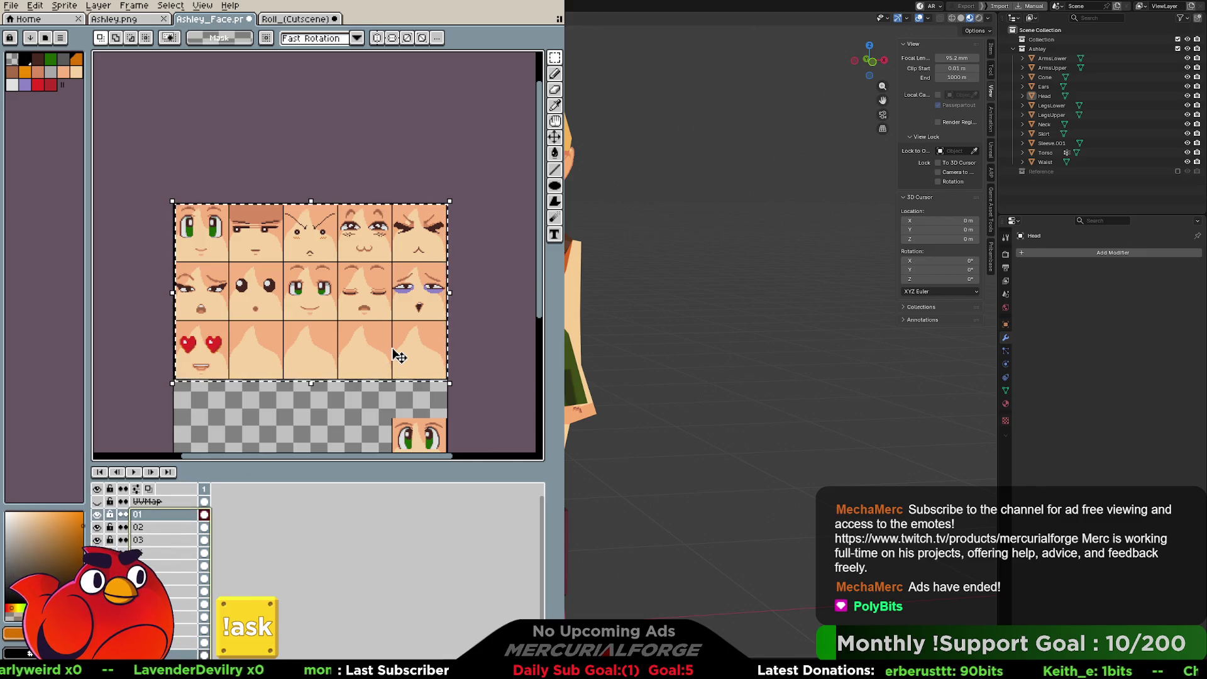
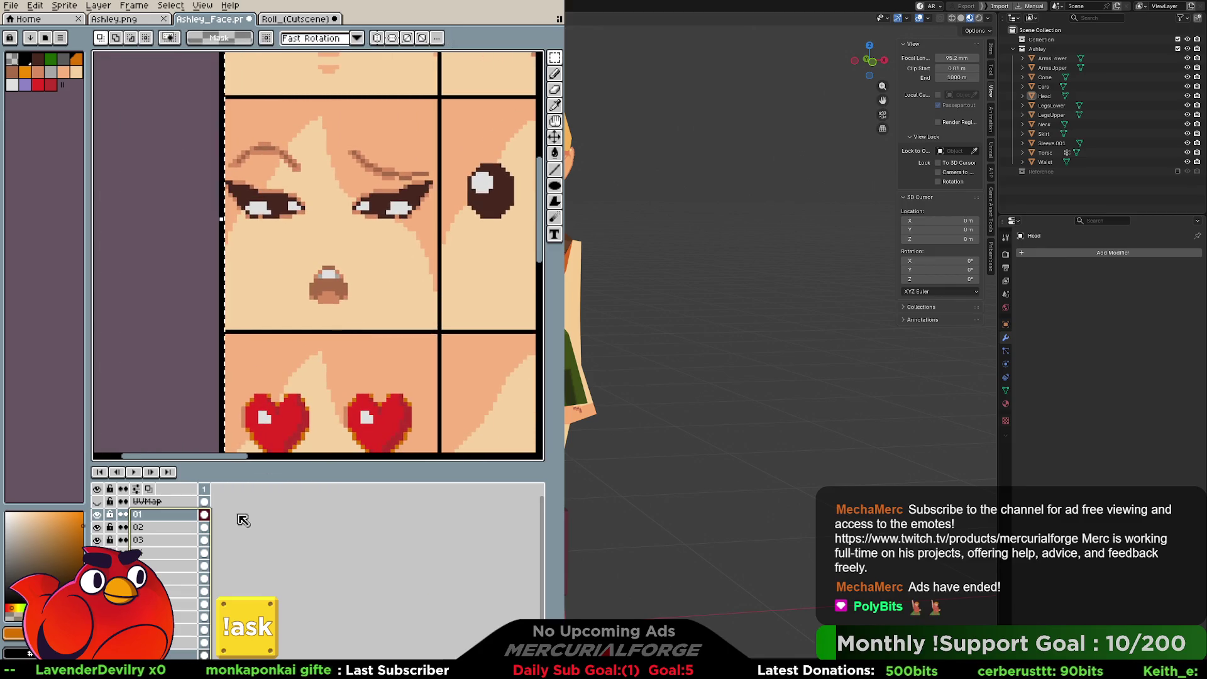
# Step: Select layers 01 through the bottom layer together, cancelling the transforms so the faces stay put
pyautogui.click(405, 365)
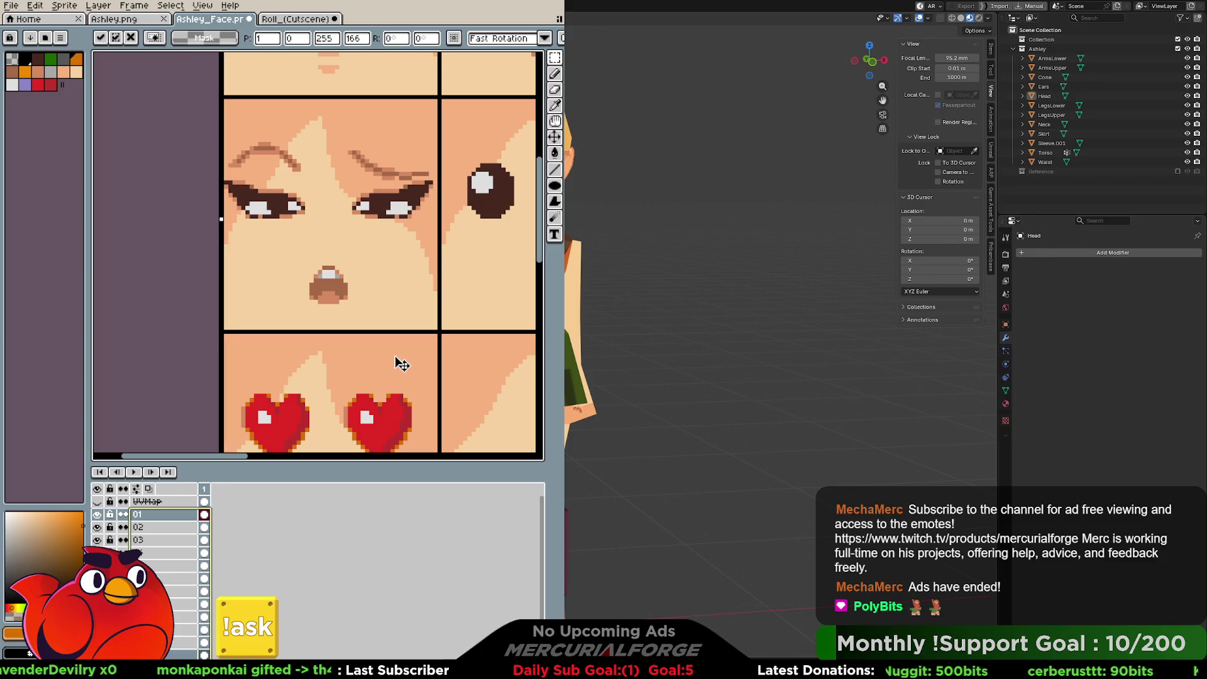
pyautogui.press('Return')
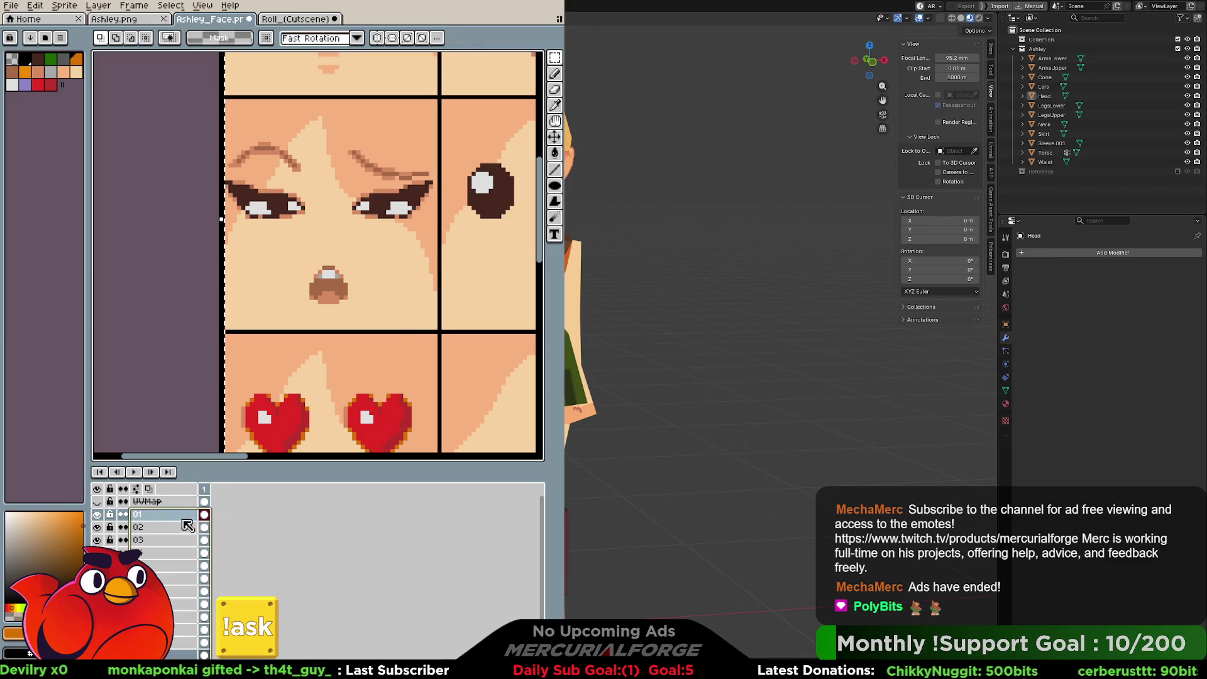
pyautogui.keyDown('shift'); pyautogui.click(169, 656); pyautogui.keyUp('shift')
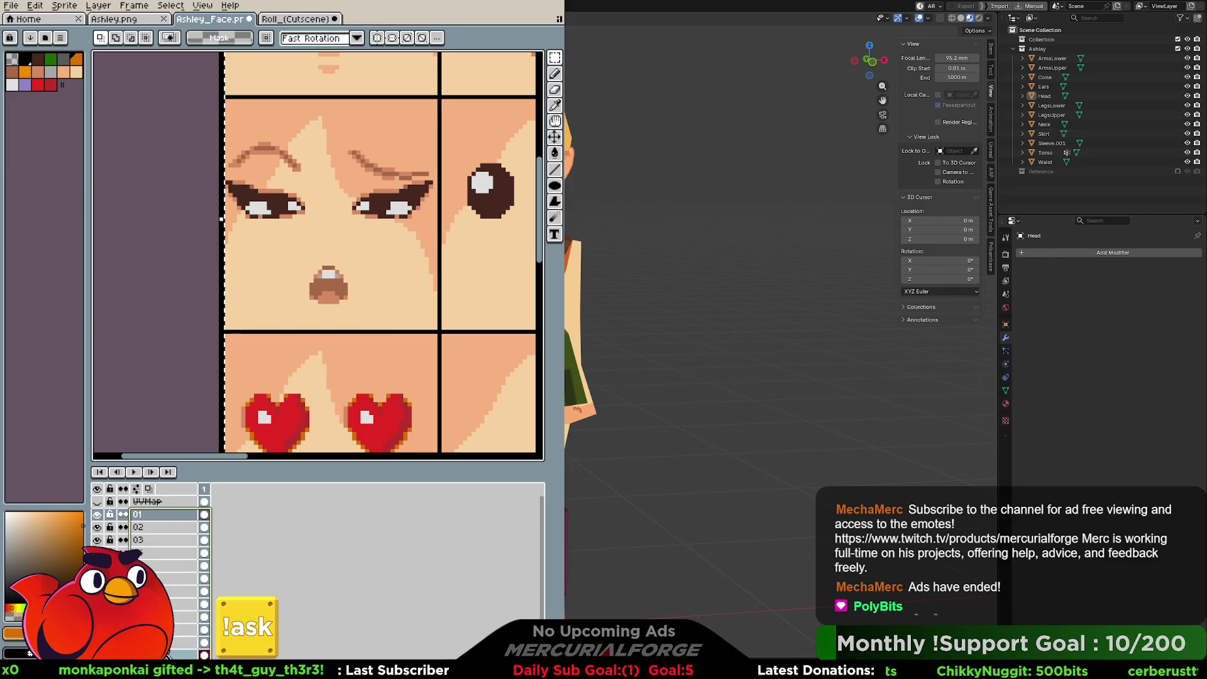
pyautogui.moveTo(171, 650); pyautogui.dragTo(180, 527)
pyautogui.click(320, 335)
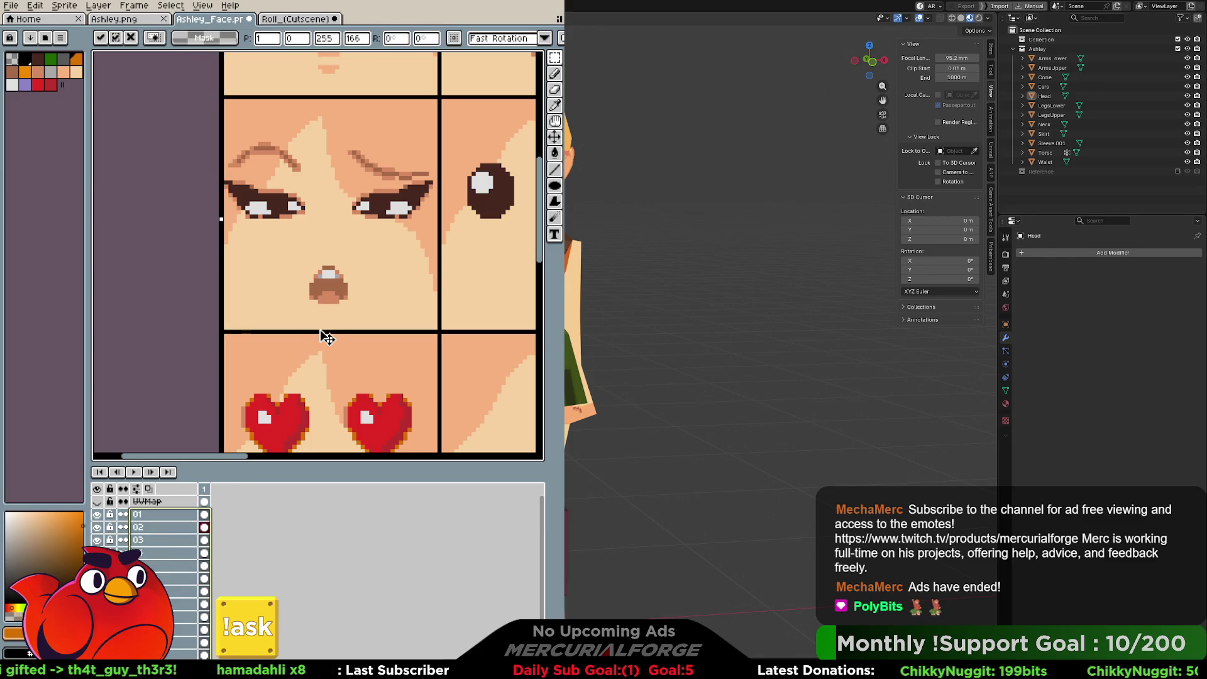
pyautogui.press('Return')
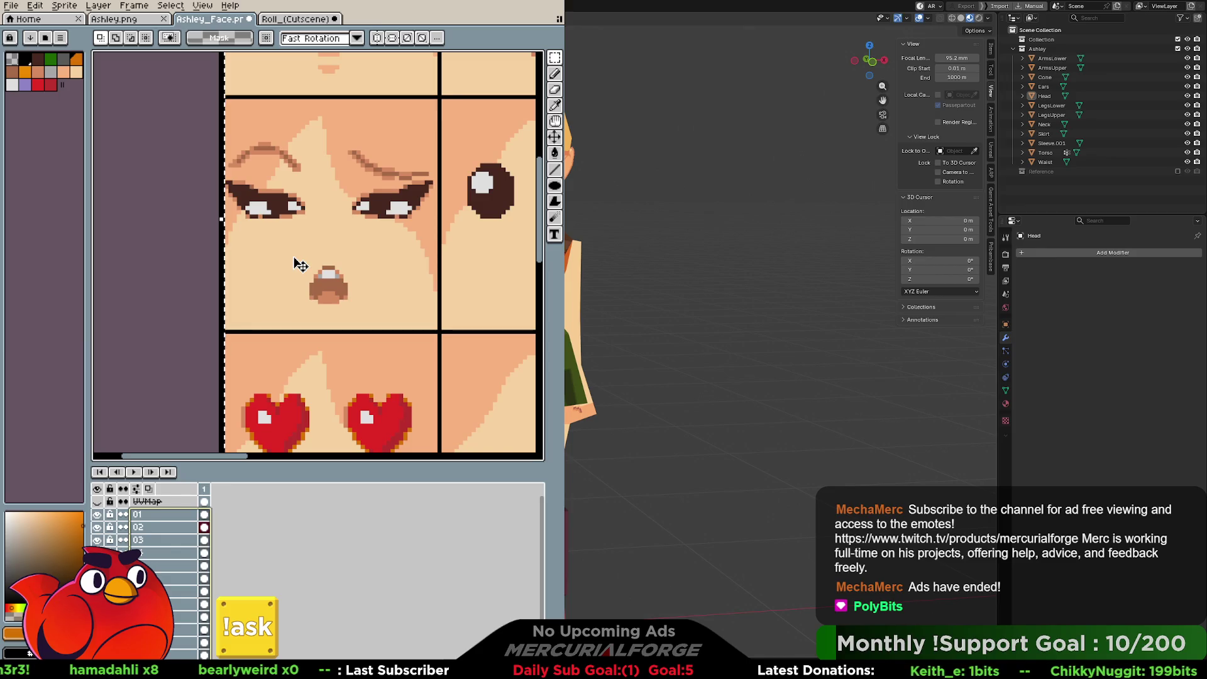
pyautogui.scroll(-1, 301, 267)
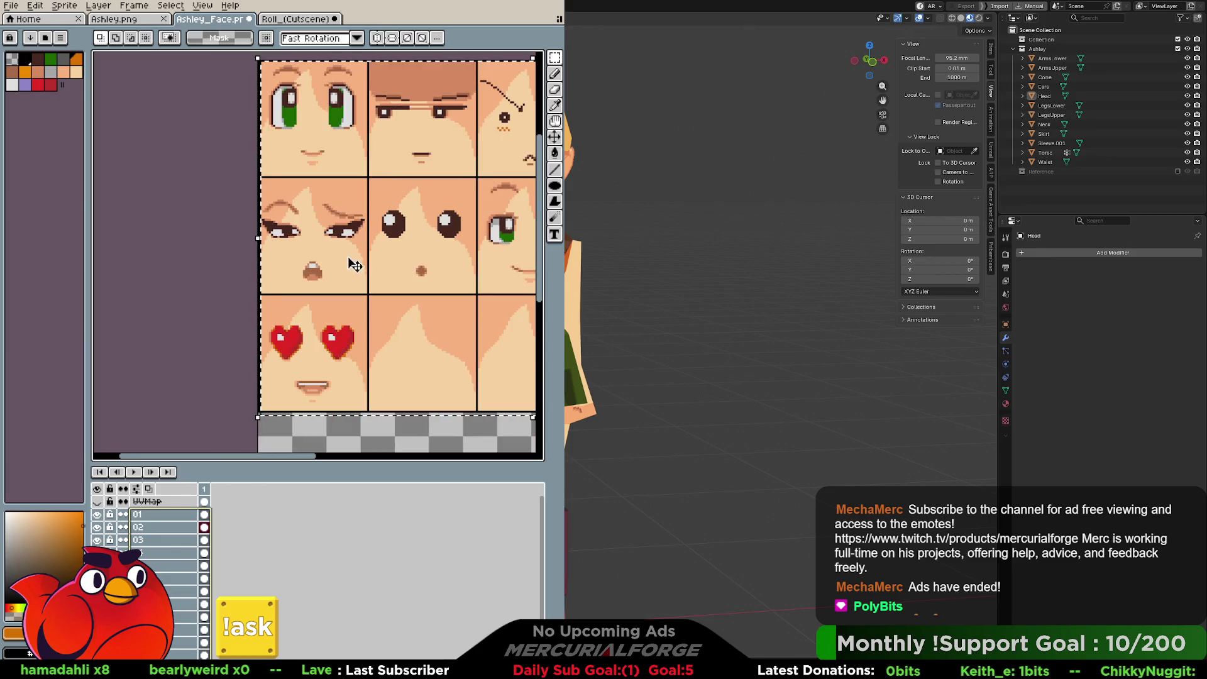
# Step: End the nudge and select layers 01 through 05 together, dismissing the layer context menu
pyautogui.moveTo(364, 261); pyautogui.dragTo(360, 261)
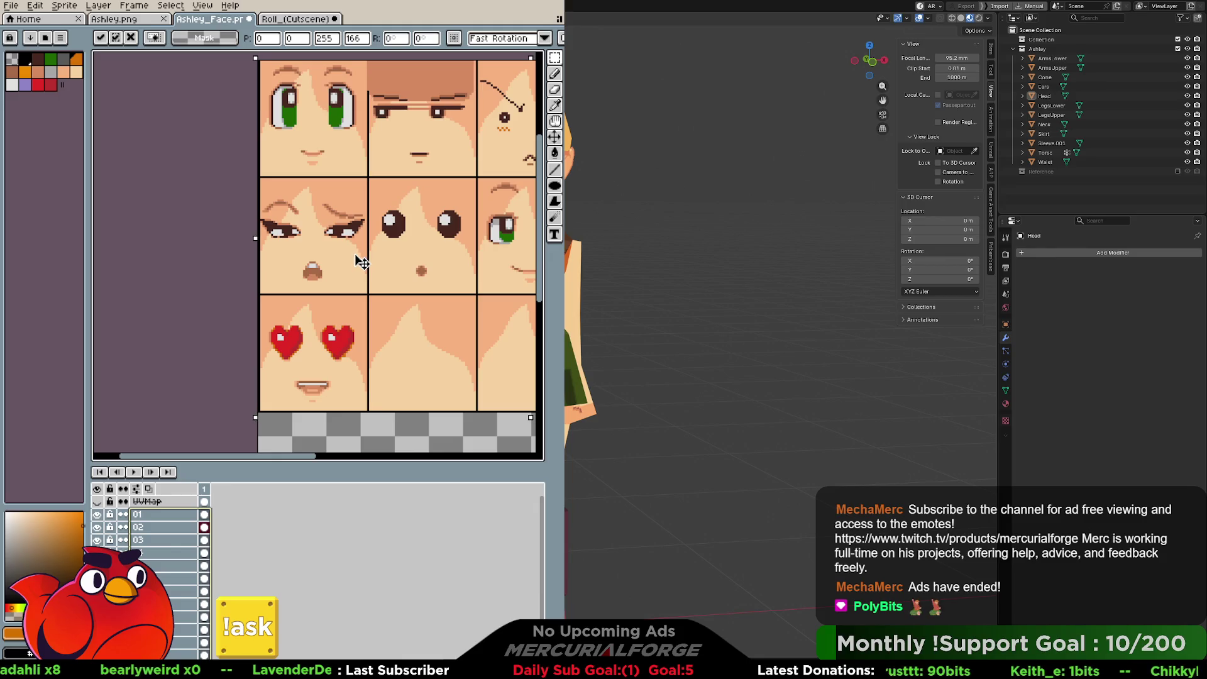
pyautogui.press('Return')
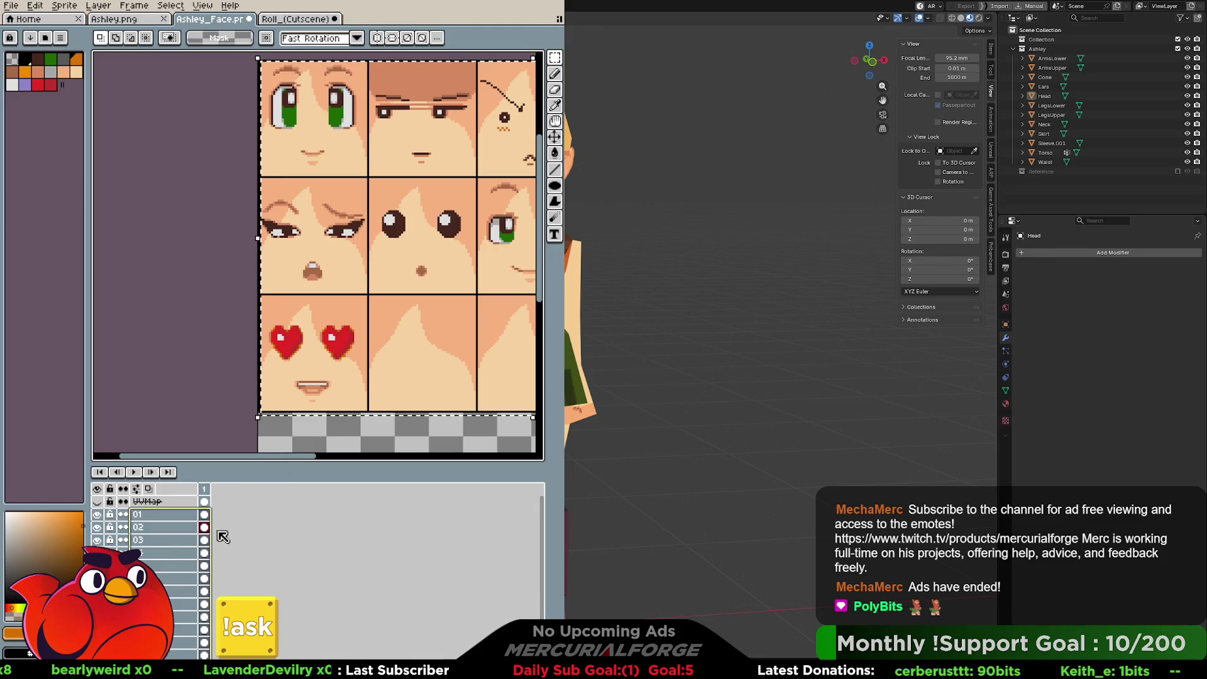
pyautogui.click(163, 514)
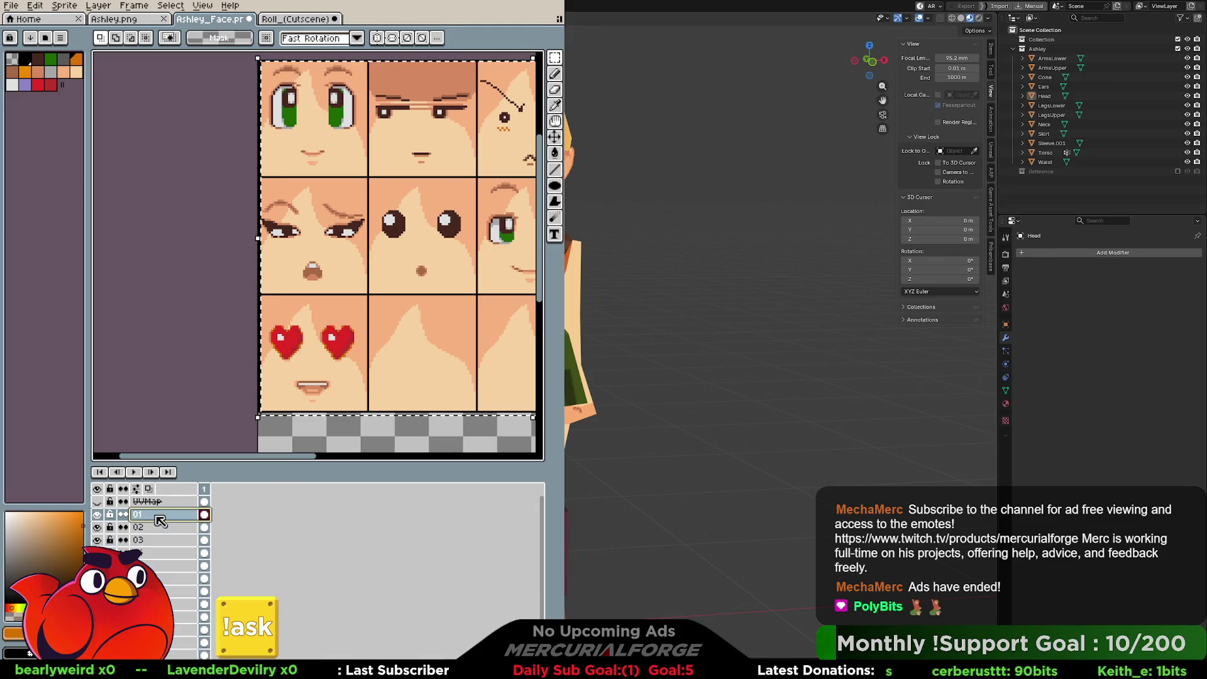
pyautogui.keyDown('shift'); pyautogui.click(164, 565); pyautogui.keyUp('shift')
pyautogui.rightClick(163, 570)
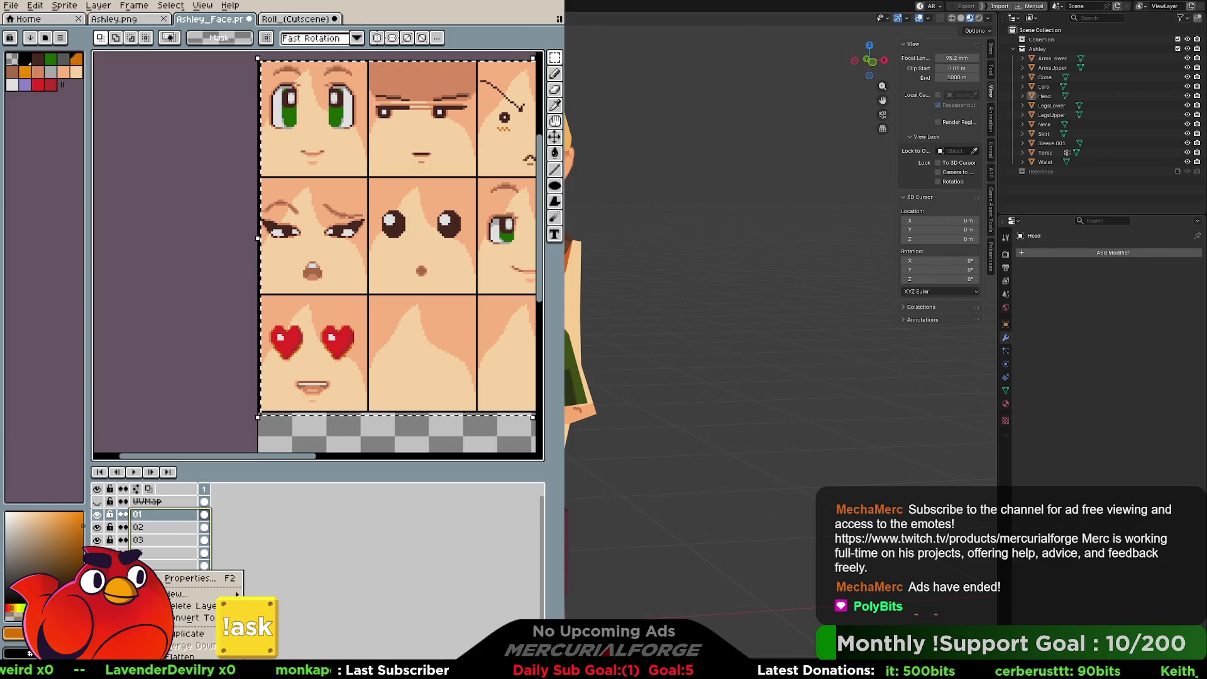
pyautogui.click(275, 552)
# Step: Undo the rectangular selection and reframe the sprite sheet
pyautogui.hotkey('ctrl', 'z')
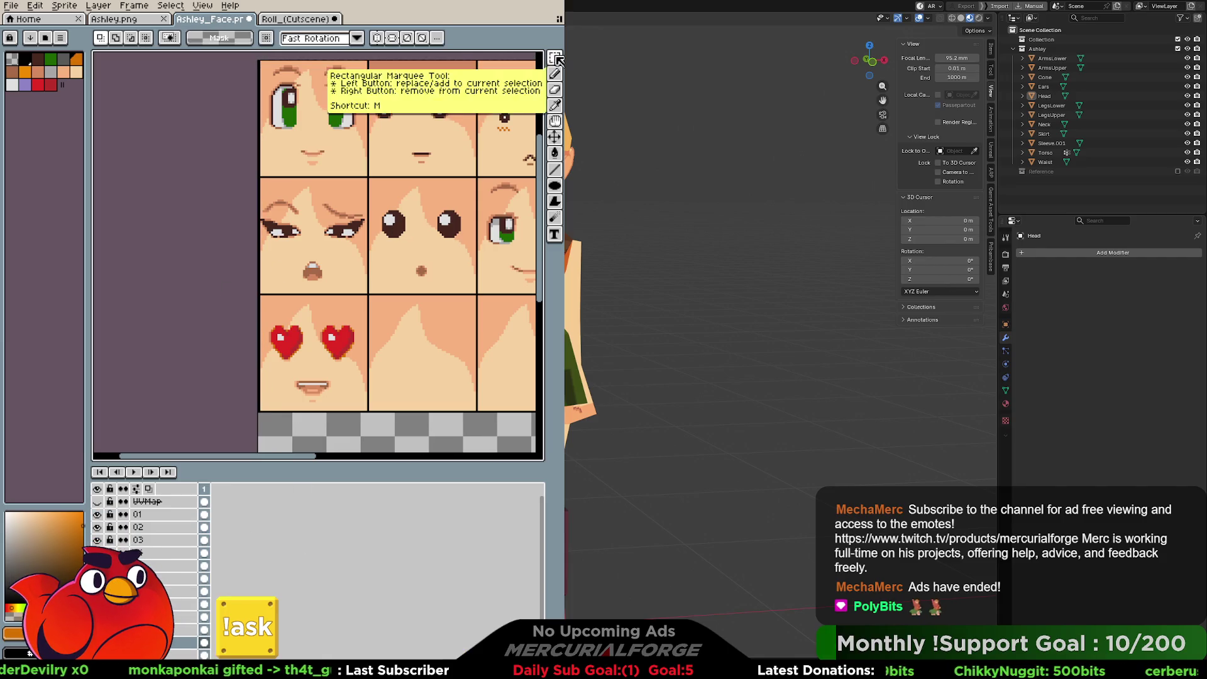
pyautogui.moveTo(558, 61)
pyautogui.moveTo(359, 170); pyautogui.dragTo(298, 182, button='middle')
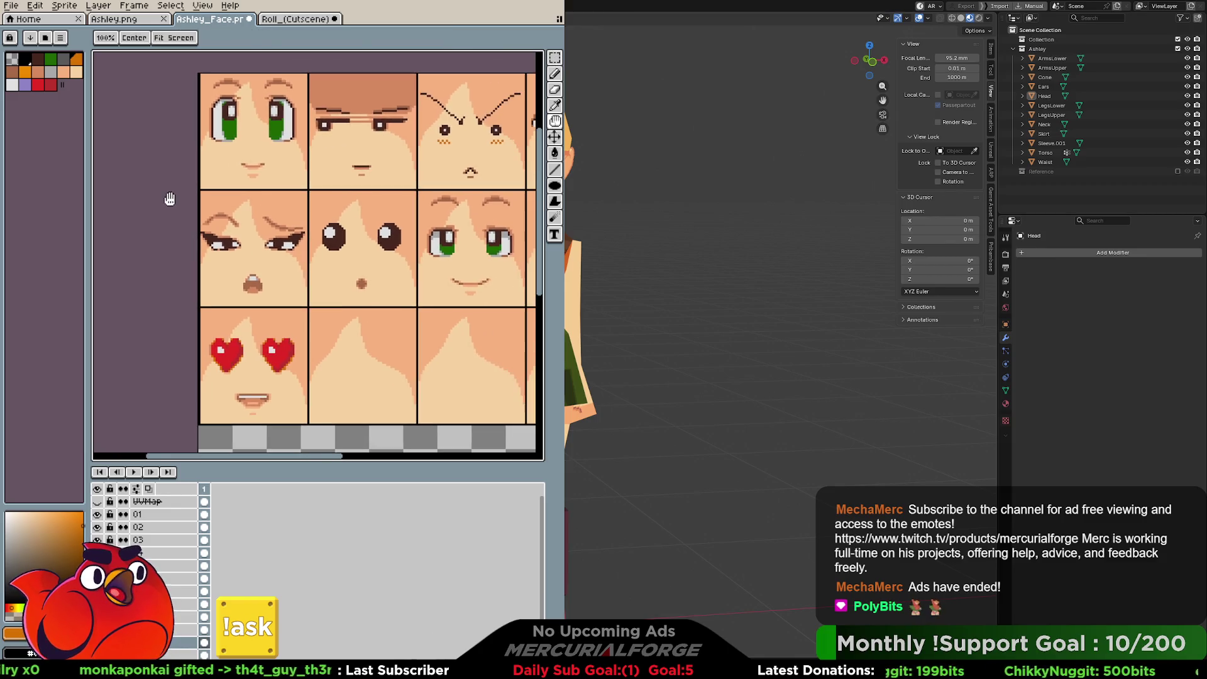
# Step: With the Move tool, shift layers 01 to the bottom layer's face art a few pixels left
pyautogui.click(554, 136)
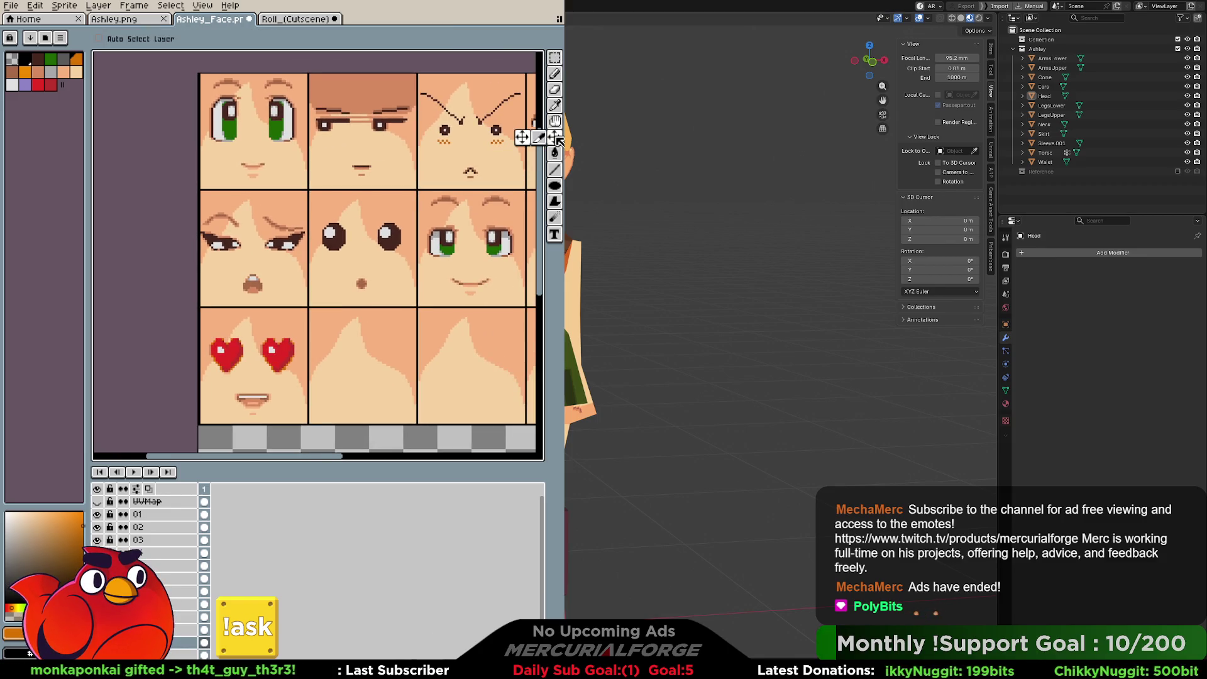
pyautogui.click(162, 514)
pyautogui.moveTo(390, 345); pyautogui.dragTo(378, 345)
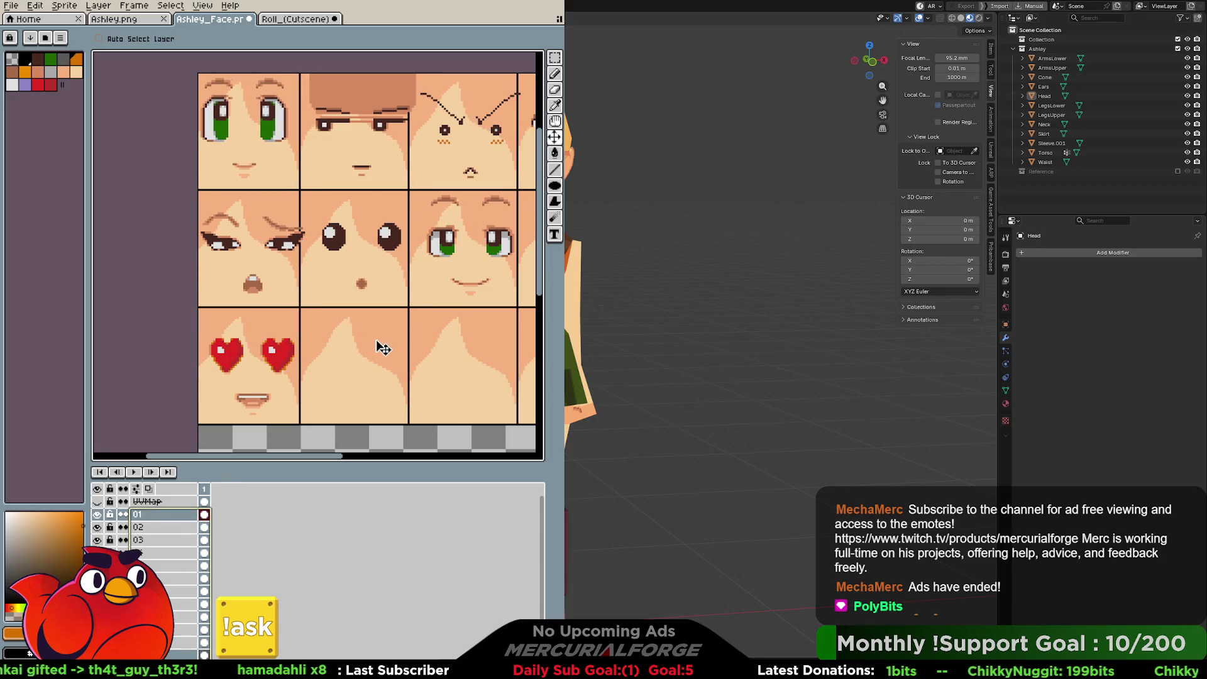
pyautogui.hotkey('ctrl', 'z')
pyautogui.moveTo(199, 550)
pyautogui.mouseDown()
pyautogui.moveTo(204, 654)
pyautogui.moveTo(203, 515)
pyautogui.mouseUp()
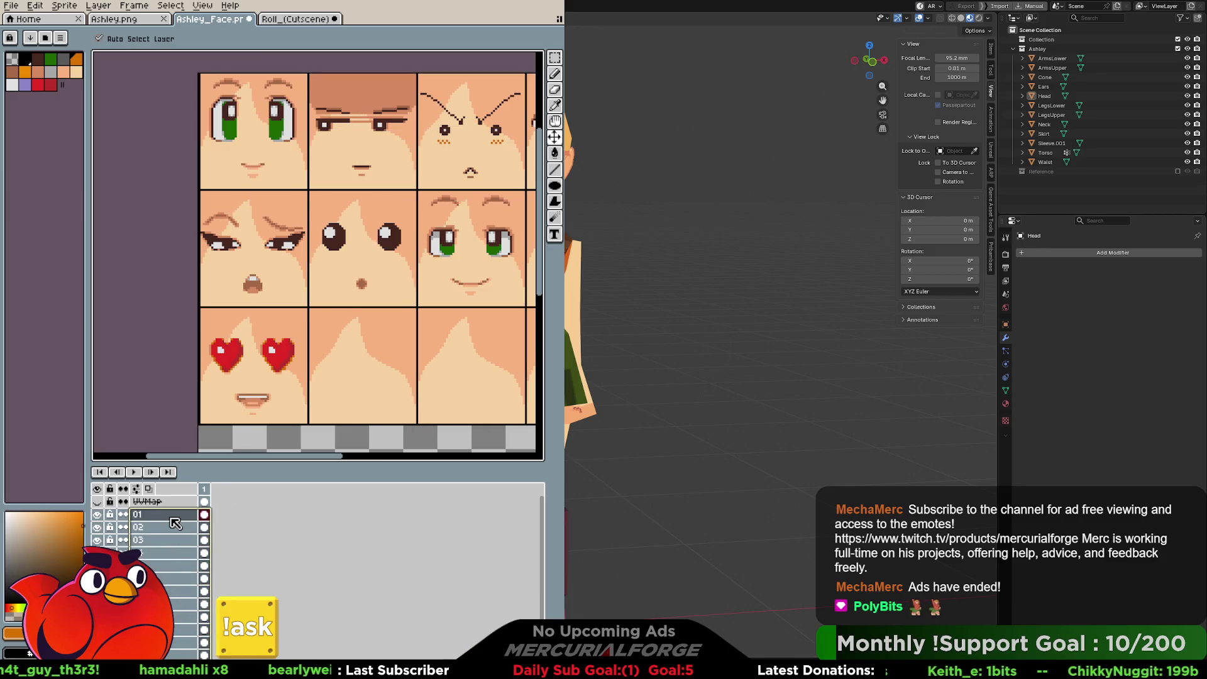
pyautogui.moveTo(340, 319); pyautogui.dragTo(339, 318)
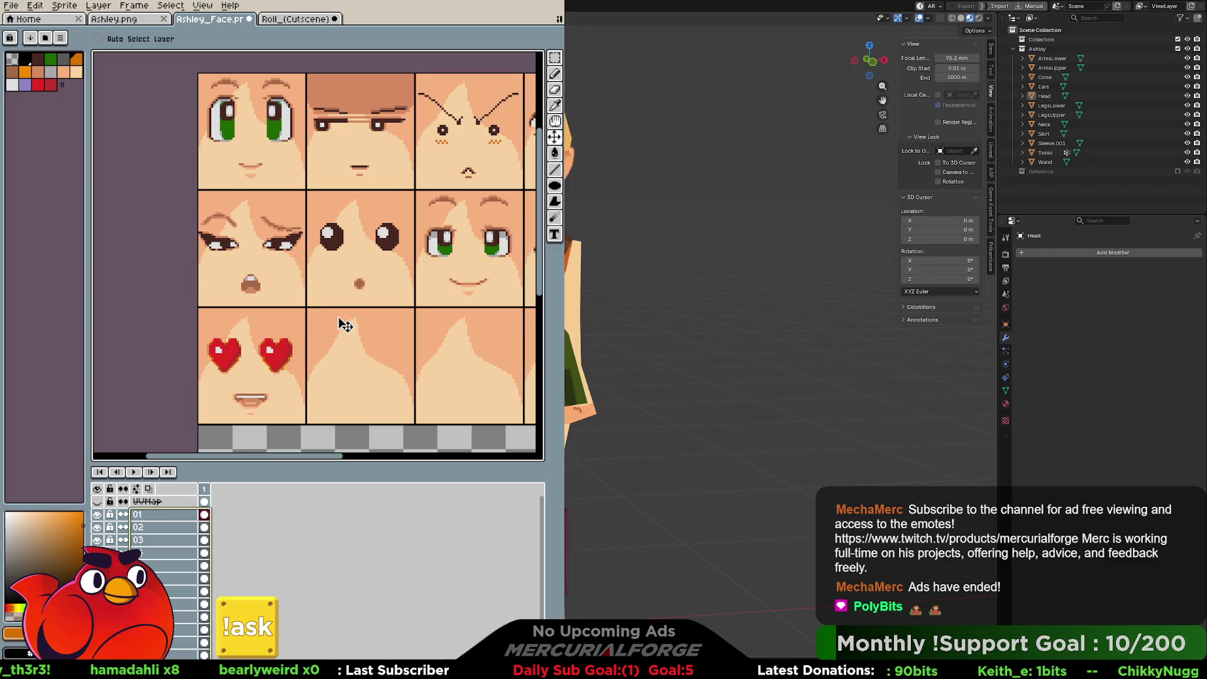
pyautogui.scroll(3, 237, 189)
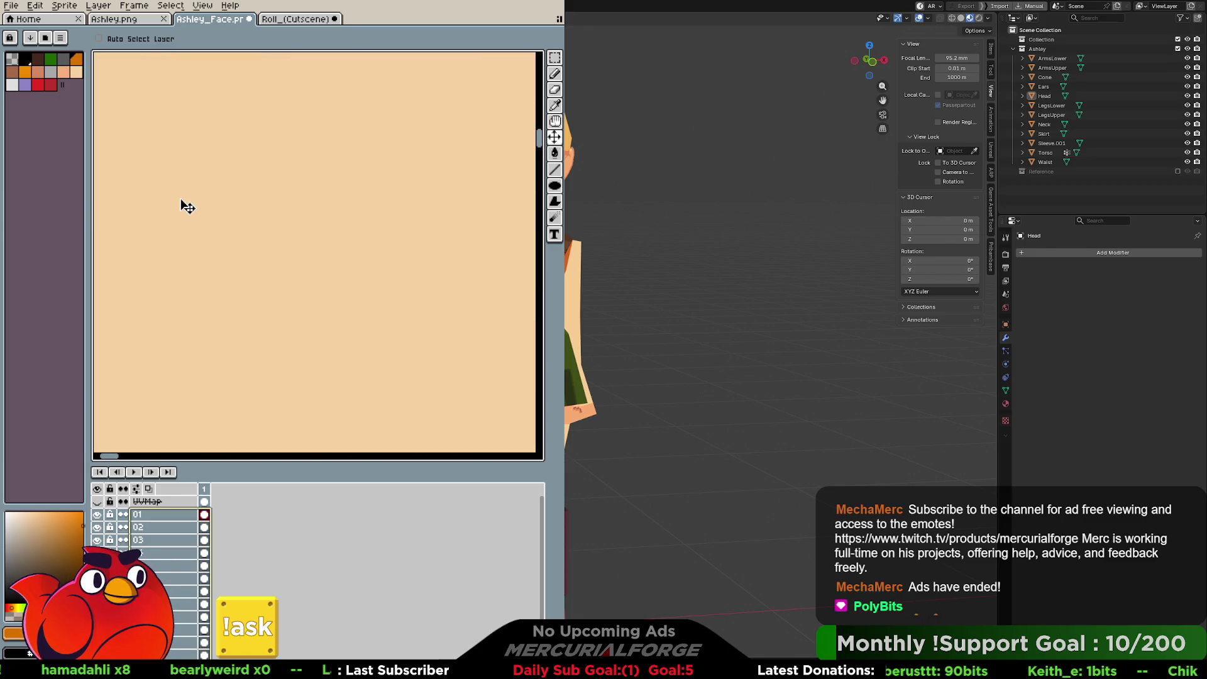
pyautogui.scroll(-1, 182, 214)
pyautogui.moveTo(179, 222); pyautogui.dragTo(266, 210, button='middle')
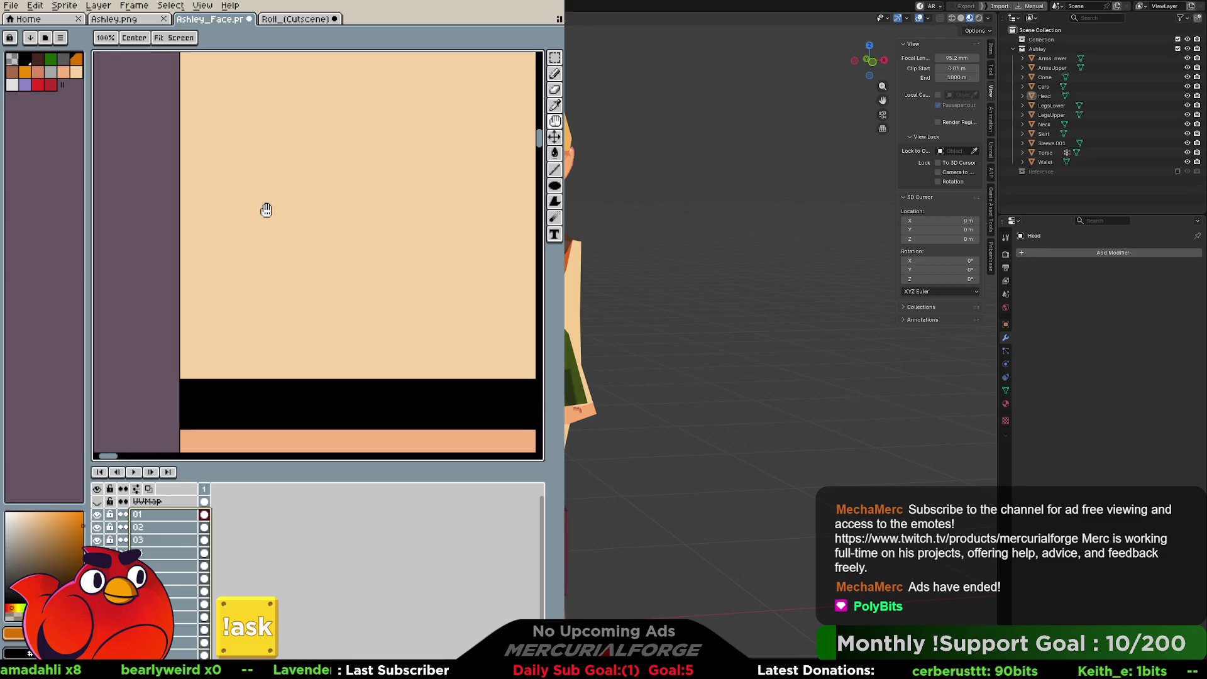
pyautogui.scroll(-6, 266, 210)
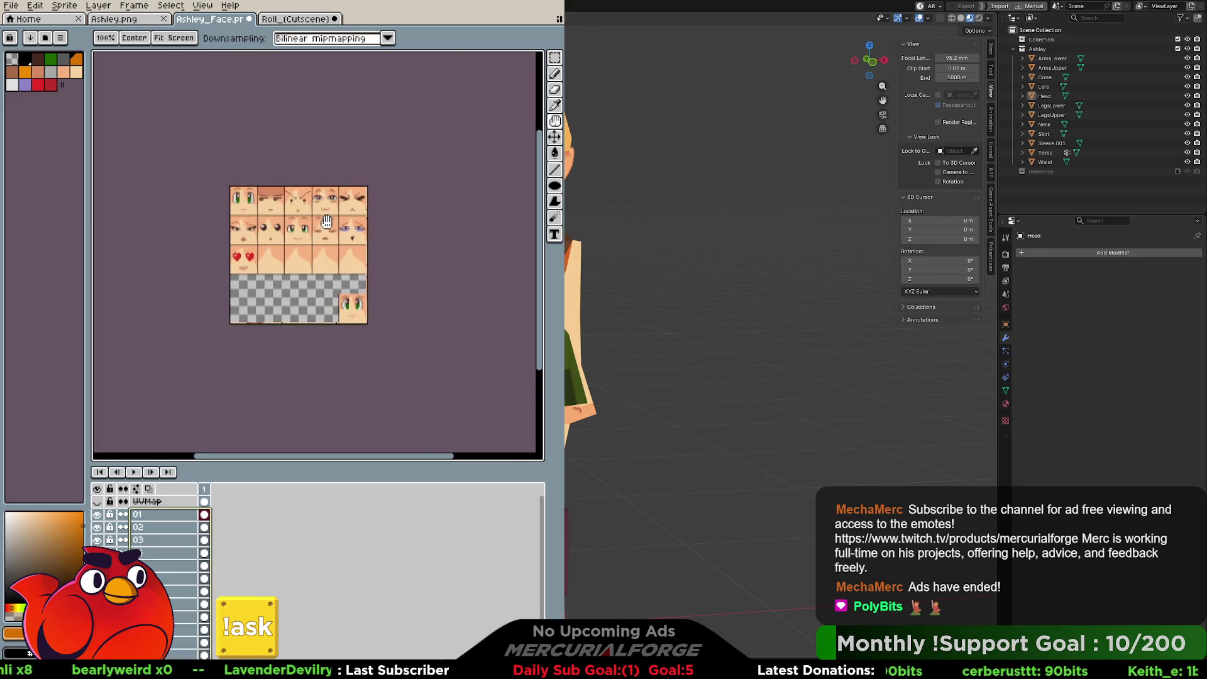
# Step: Make the bottom layer active and fill the empty region below the face rows with black
pyautogui.scroll(5, 327, 221)
pyautogui.scroll(1, 371, 178)
pyautogui.scroll(1, 371, 175)
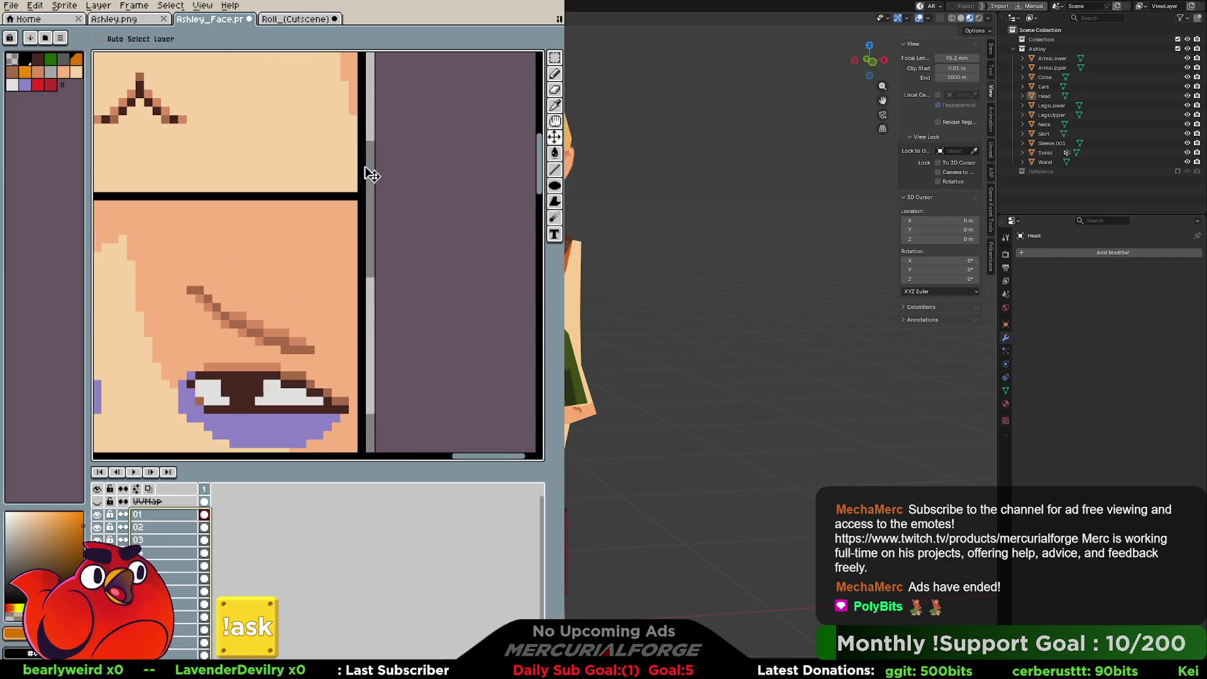
pyautogui.moveTo(375, 134); pyautogui.dragTo(378, 283, button='middle')
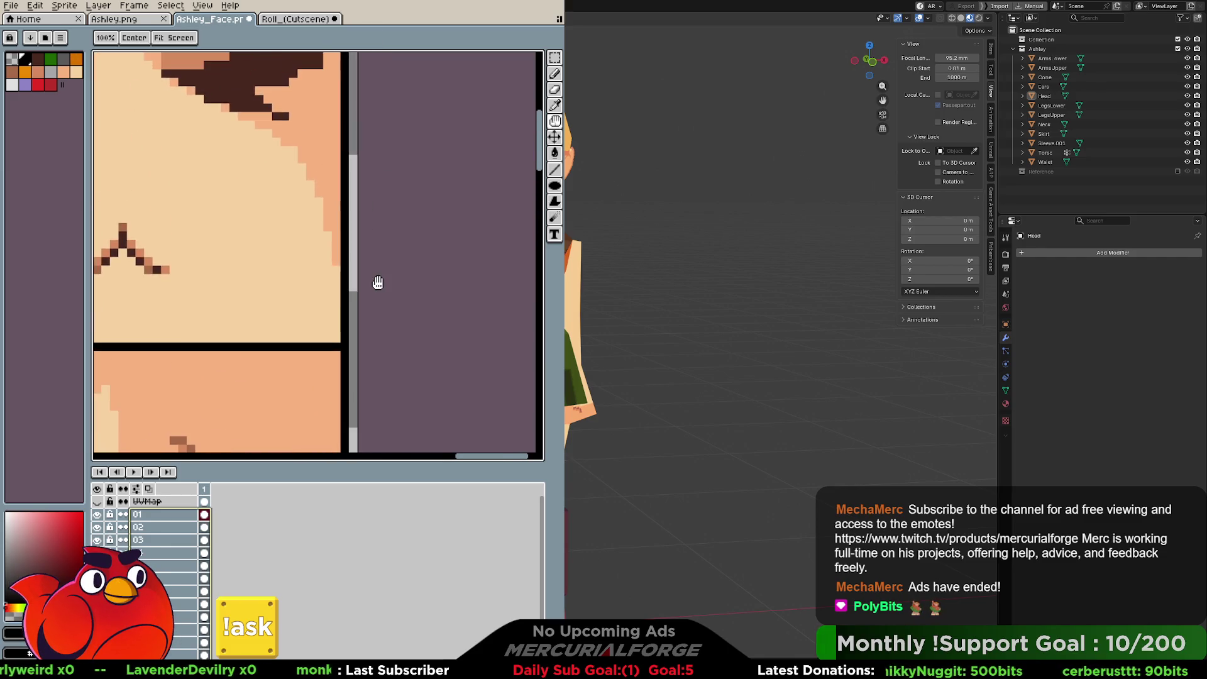
pyautogui.scroll(-2, 378, 283)
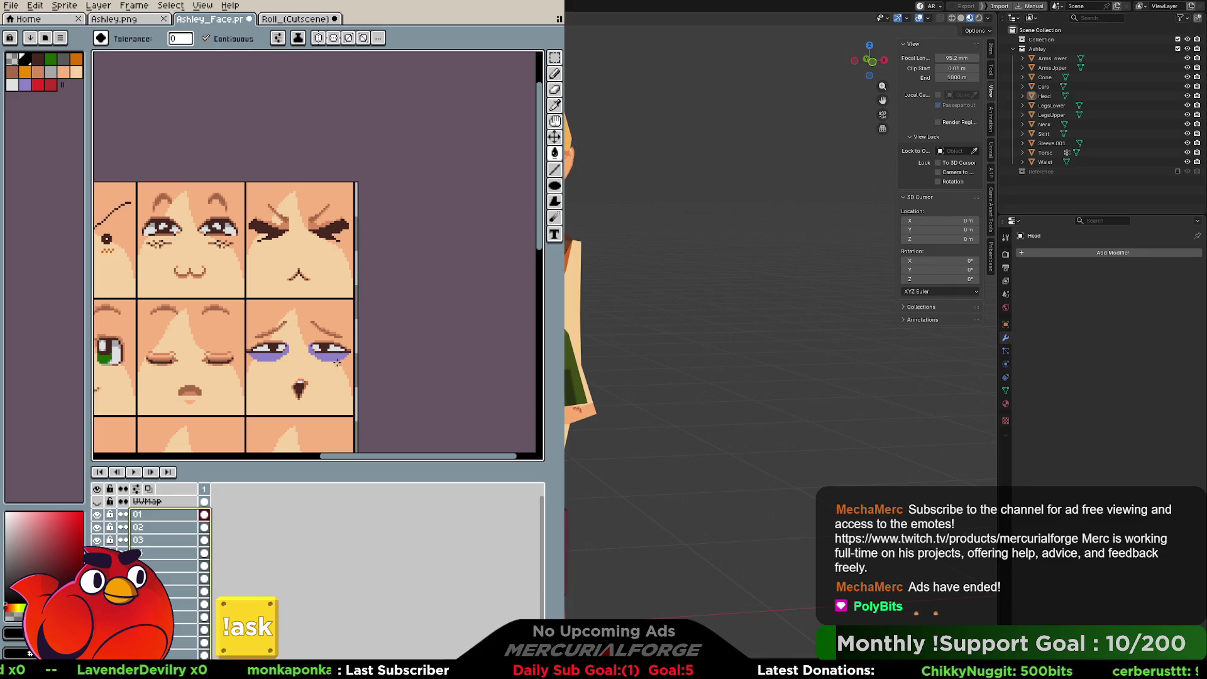
pyautogui.press('Down')
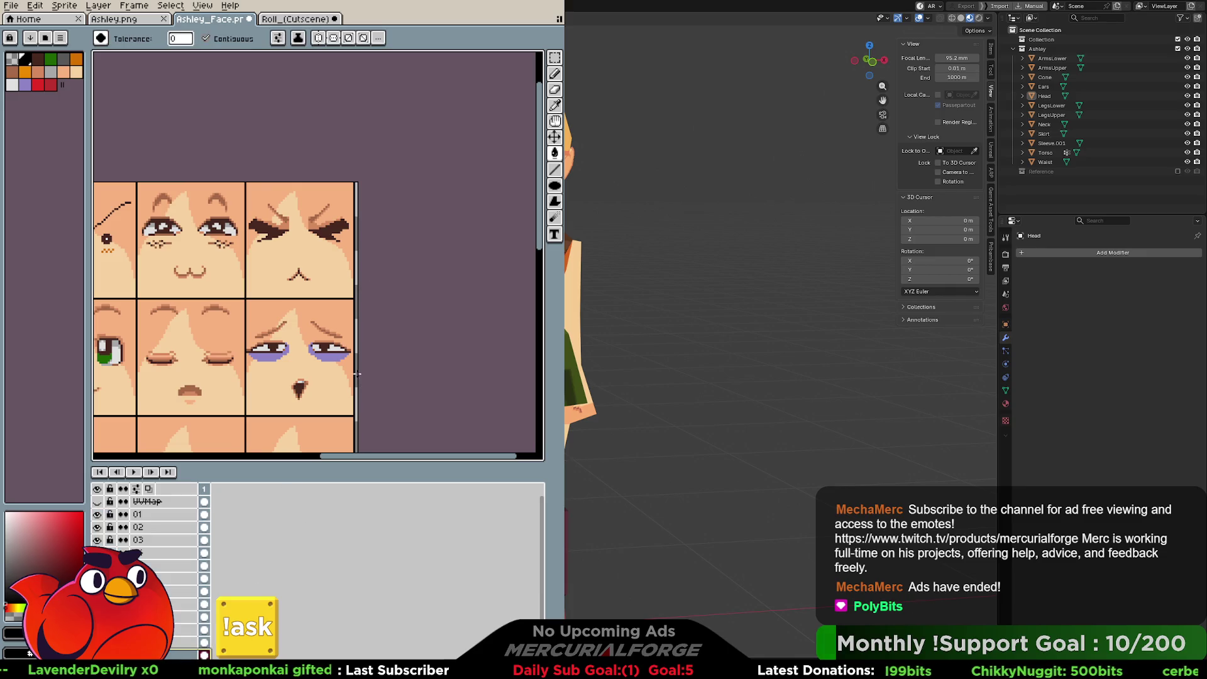
pyautogui.moveTo(351, 402)
pyautogui.mouseDown(button='middle')
pyautogui.moveTo(342, 423)
pyautogui.moveTo(350, 270)
pyautogui.moveTo(457, 176)
pyautogui.moveTo(377, 267)
pyautogui.moveTo(376, 290)
pyautogui.mouseUp(button='middle')
pyautogui.scroll(-3, 378, 267)
pyautogui.scroll(2, 378, 267)
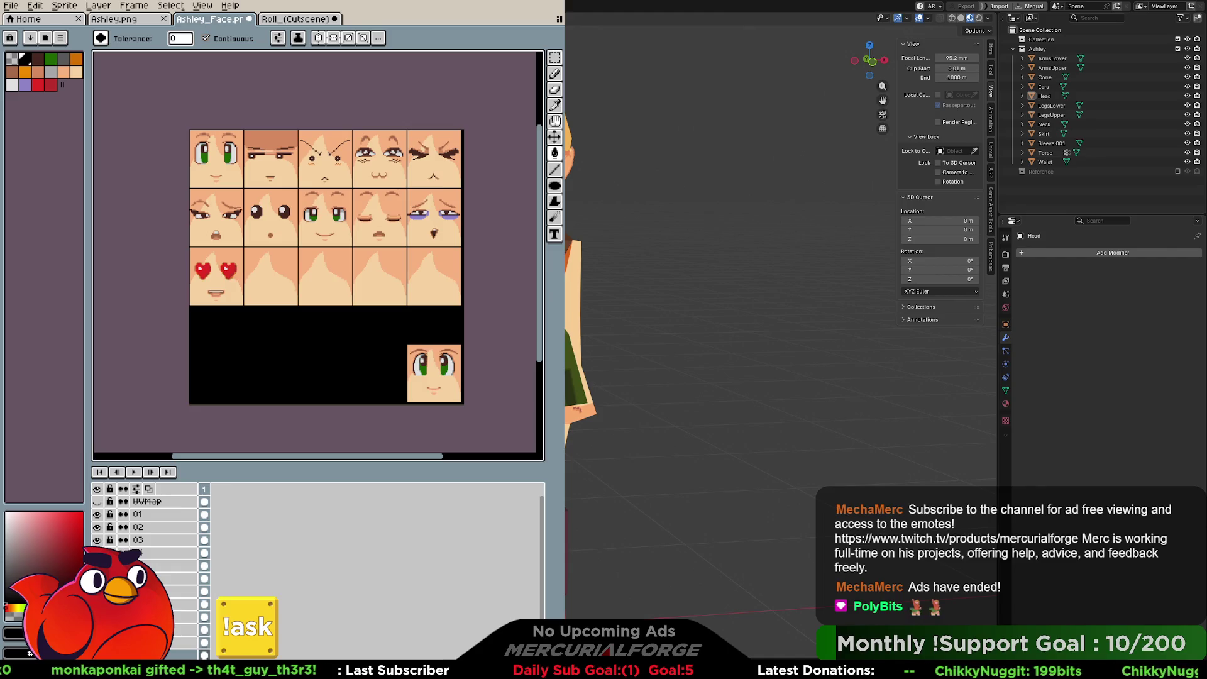
pyautogui.hotkey('ctrl', 'pageup')
pyautogui.scroll(3, 596, 84)
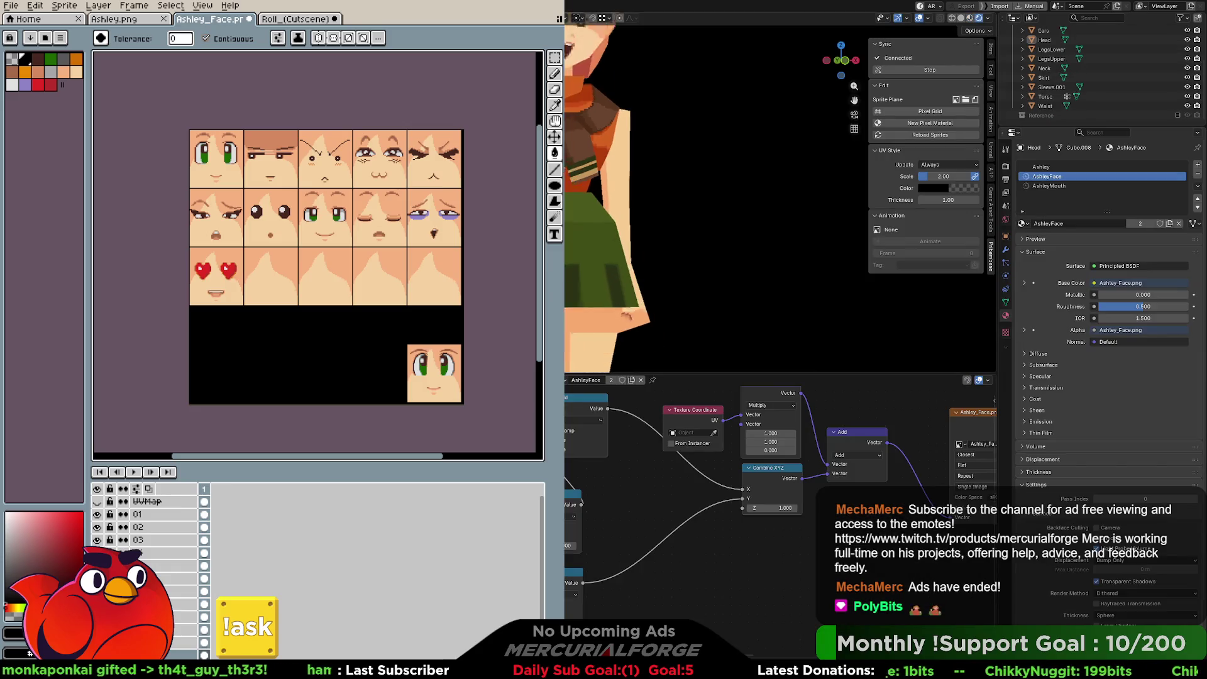
# Step: Pan the 3D viewport up from the torso to the character's textured head and face
pyautogui.moveTo(596, 84)
pyautogui.keyDown('shift'); pyautogui.mouseDown(button='middle')
pyautogui.moveTo(661, 283)
pyautogui.moveTo(669, 257)
pyautogui.moveTo(621, 263)
pyautogui.mouseUp(button='middle'); pyautogui.keyUp('shift')
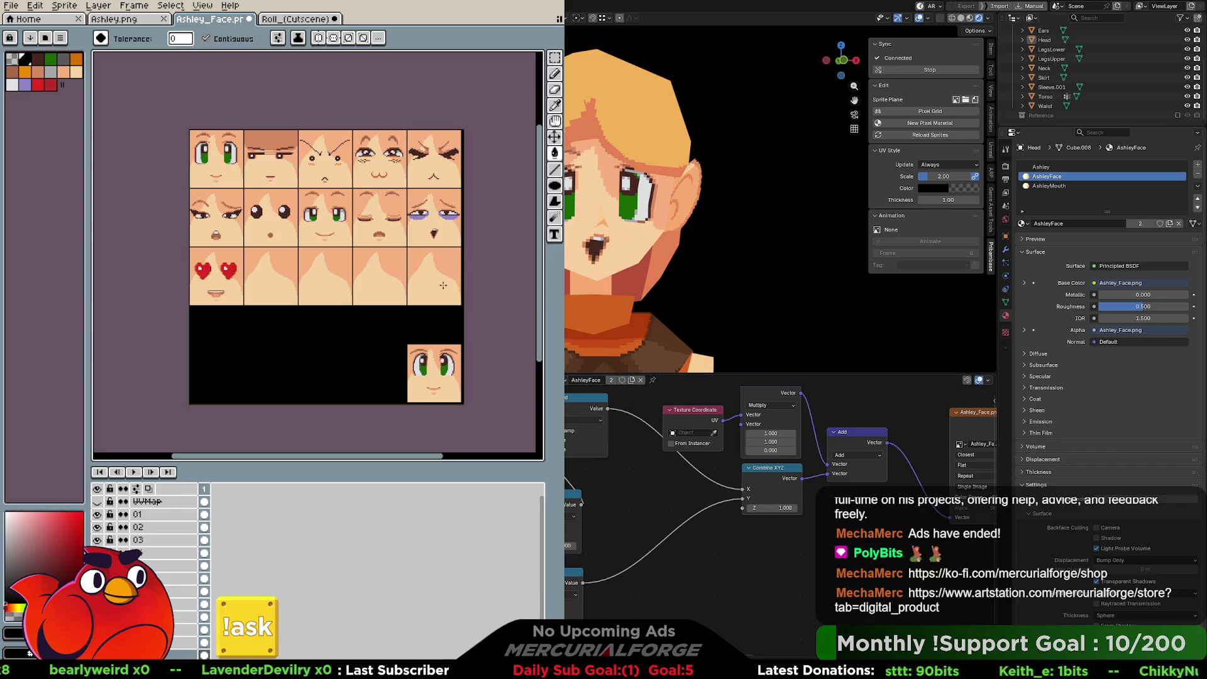
# Step: Delete the black block under the face sprites so it becomes transparent, then edit a Blender node value
pyautogui.press('v')
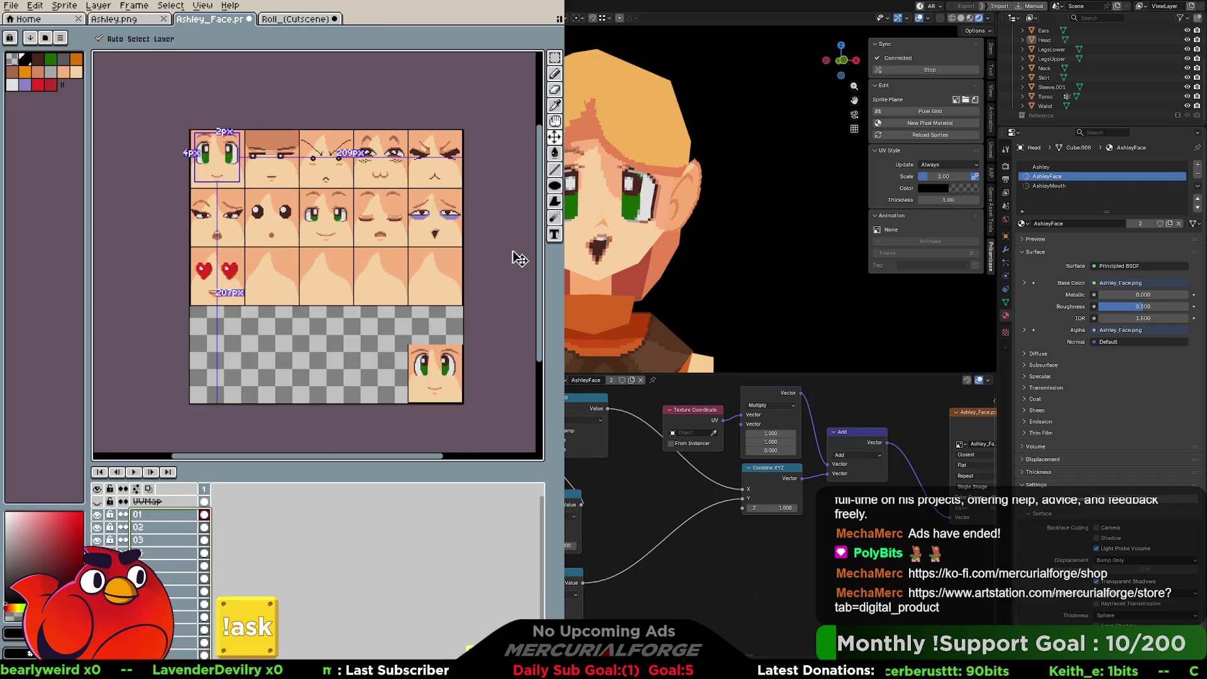
pyautogui.press('w')
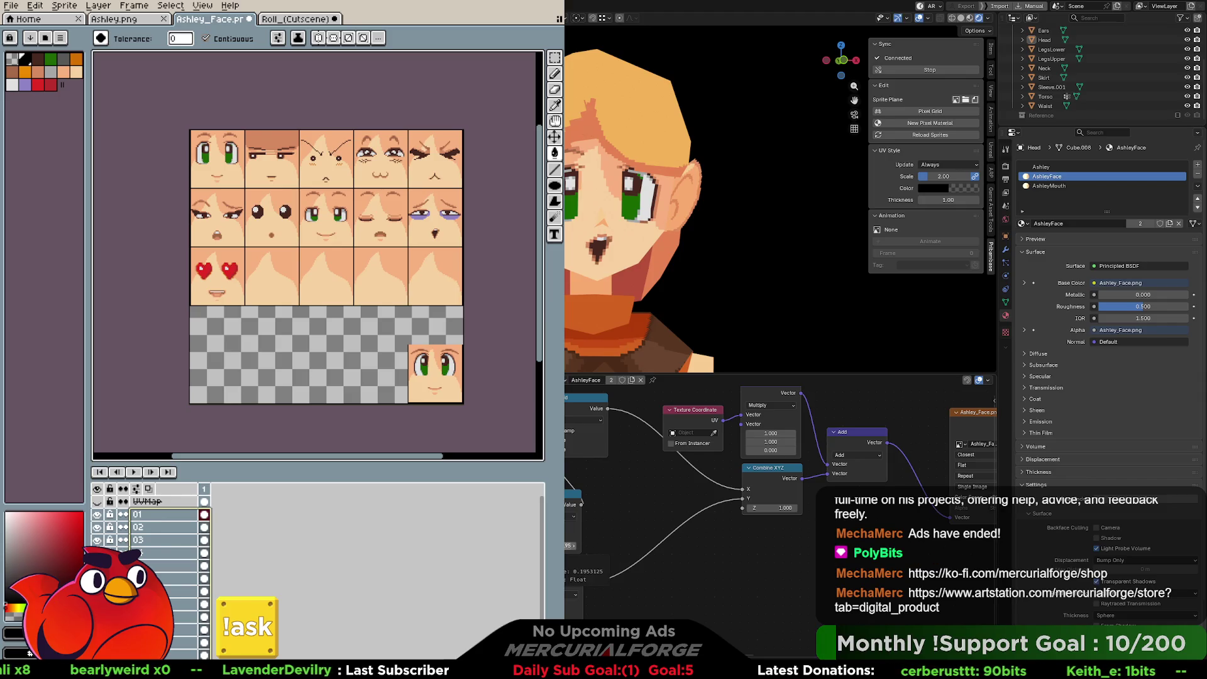
pyautogui.click(569, 546)
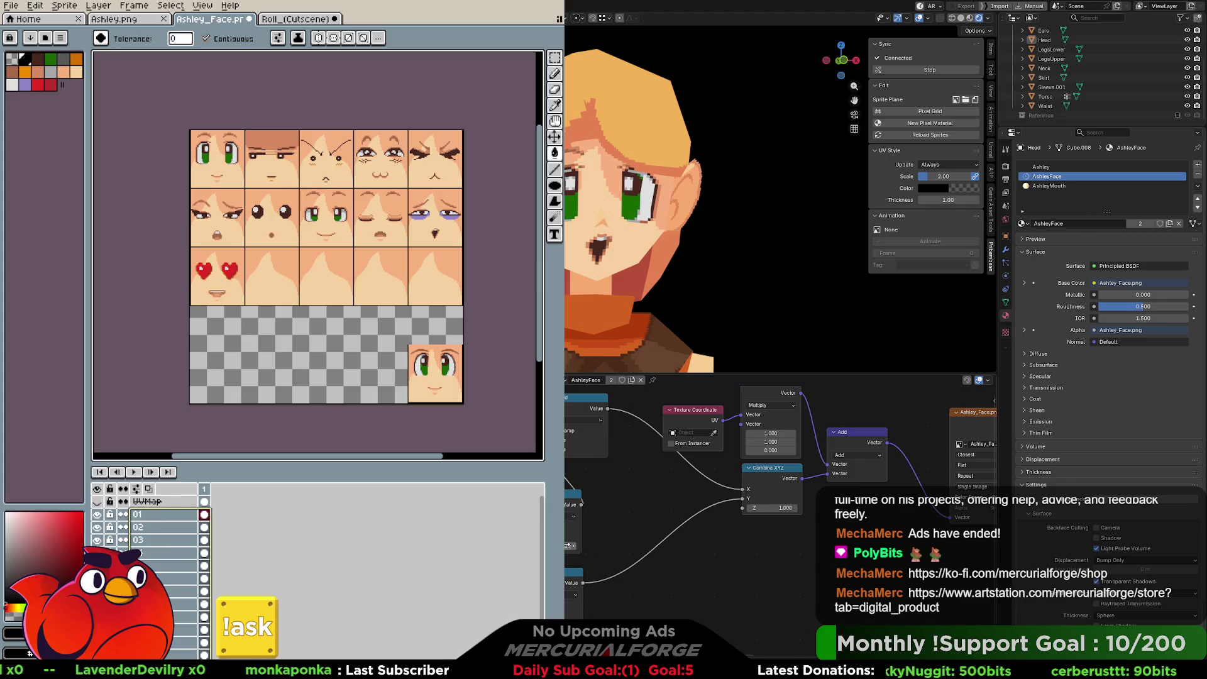
pyautogui.press('Return')
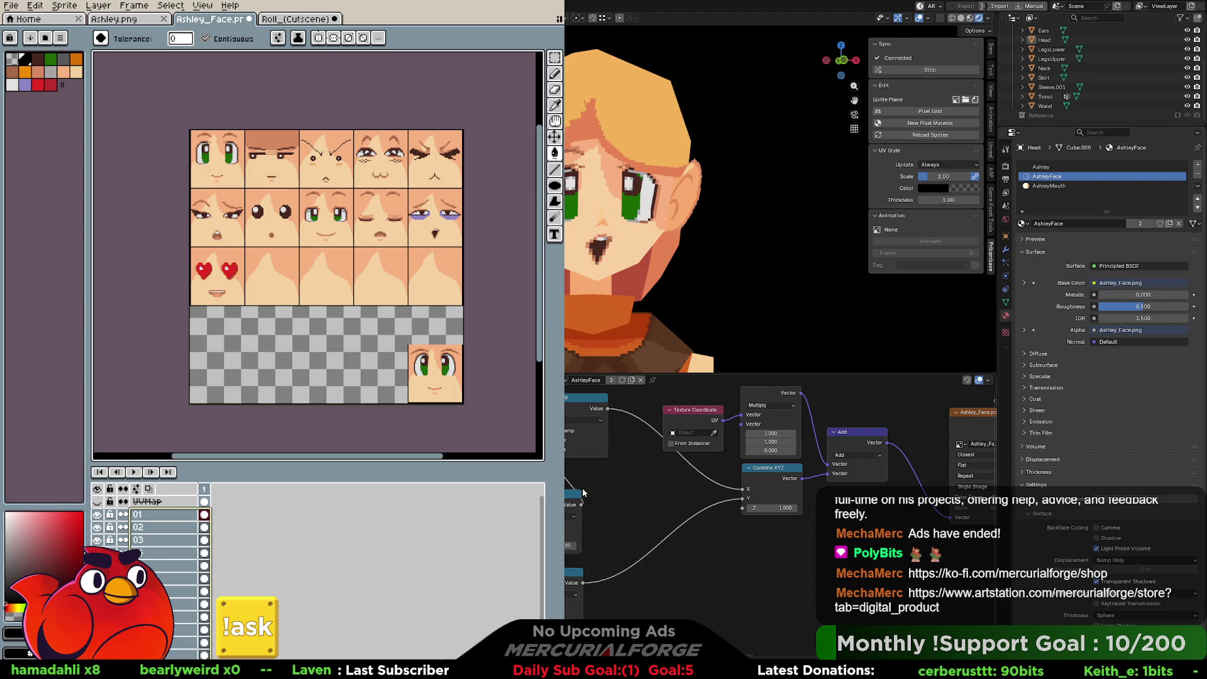
# Step: Link the Value node to Combine XYZ's X input and set the value to 99
pyautogui.moveTo(582, 504); pyautogui.dragTo(742, 488)
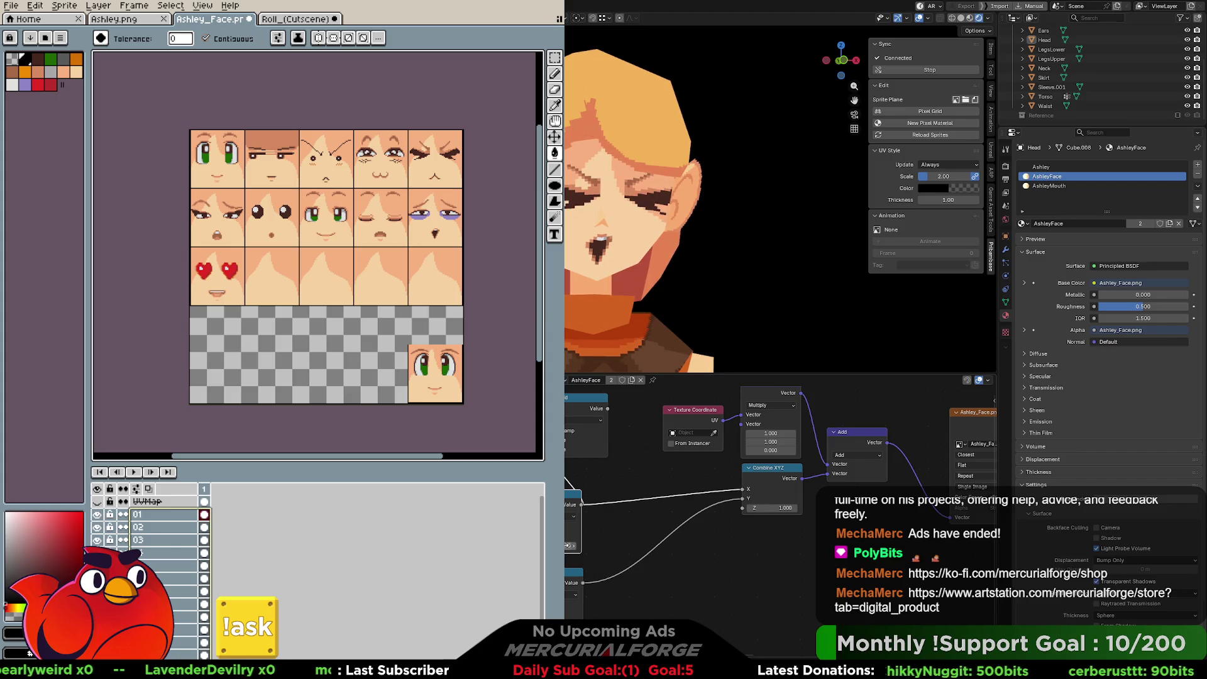
pyautogui.moveTo(567, 546)
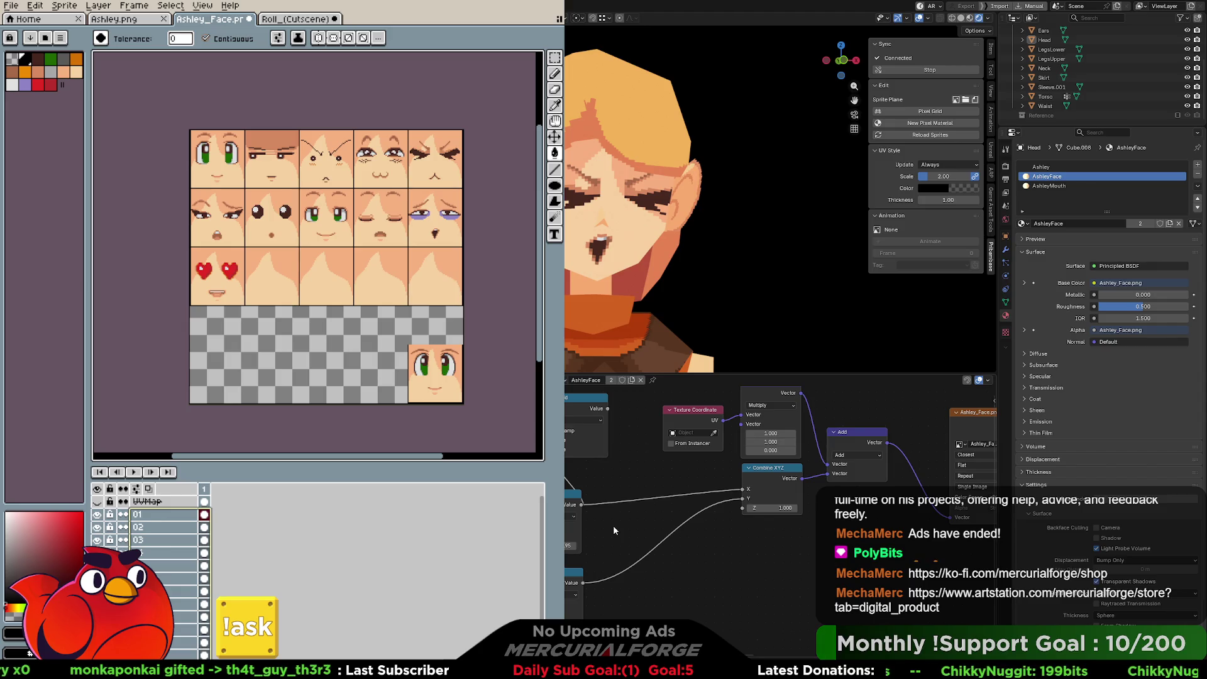
pyautogui.click(572, 546)
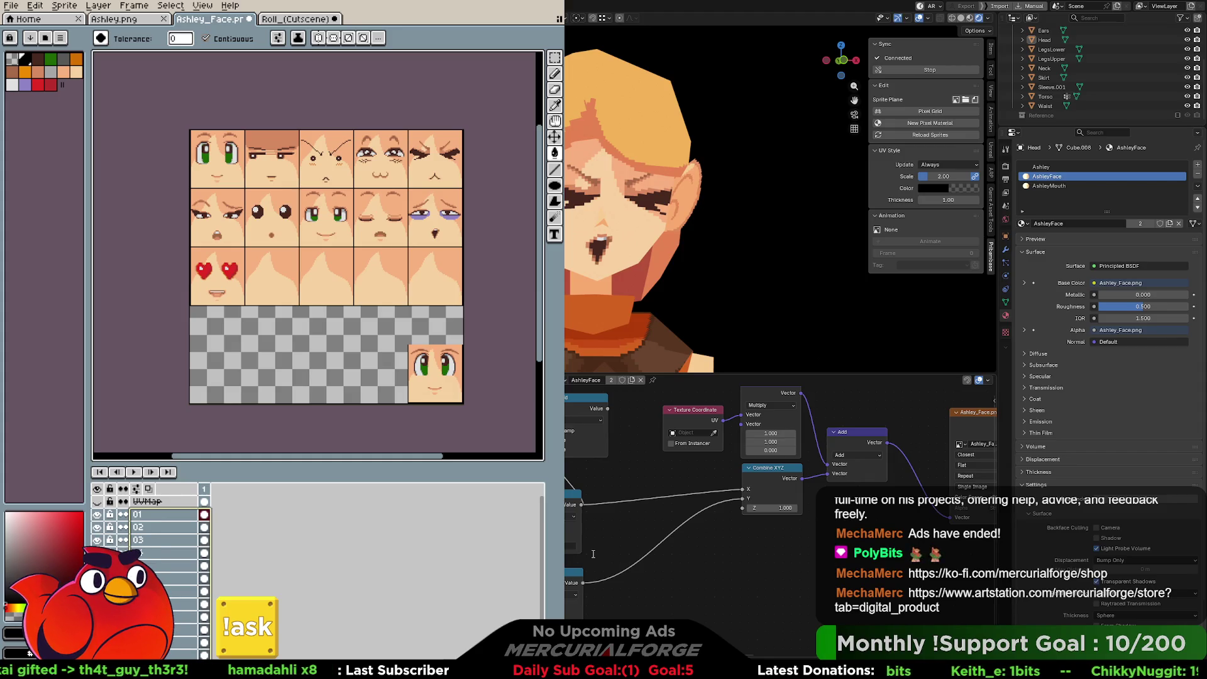
pyautogui.write('99')
pyautogui.press('Return')
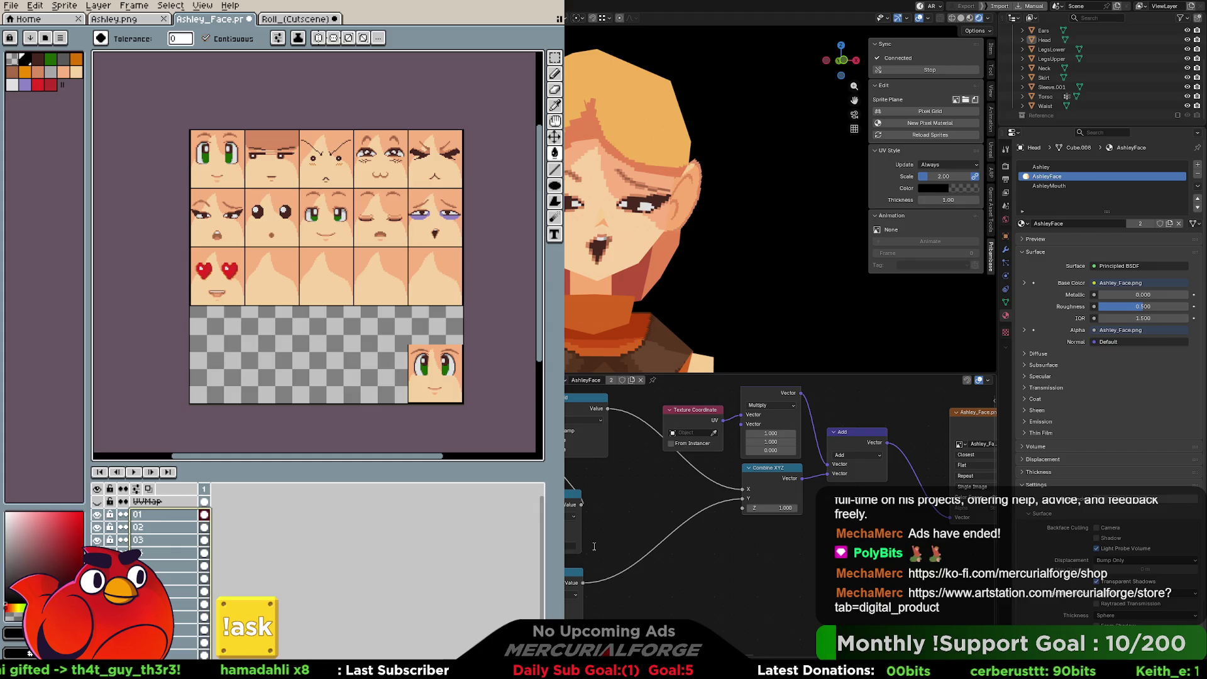
pyautogui.press('Return')
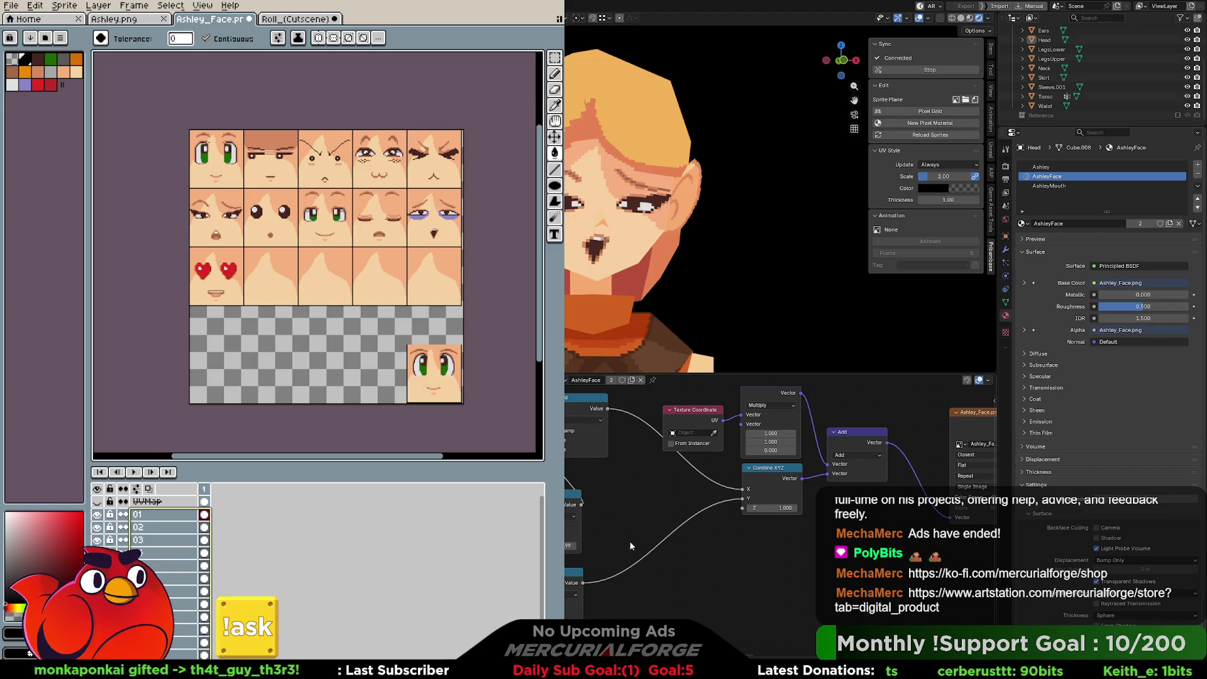
# Step: Move the Value link off and back onto Combine XYZ's X input to toggle between face sprites
pyautogui.moveTo(582, 504); pyautogui.dragTo(685, 505)
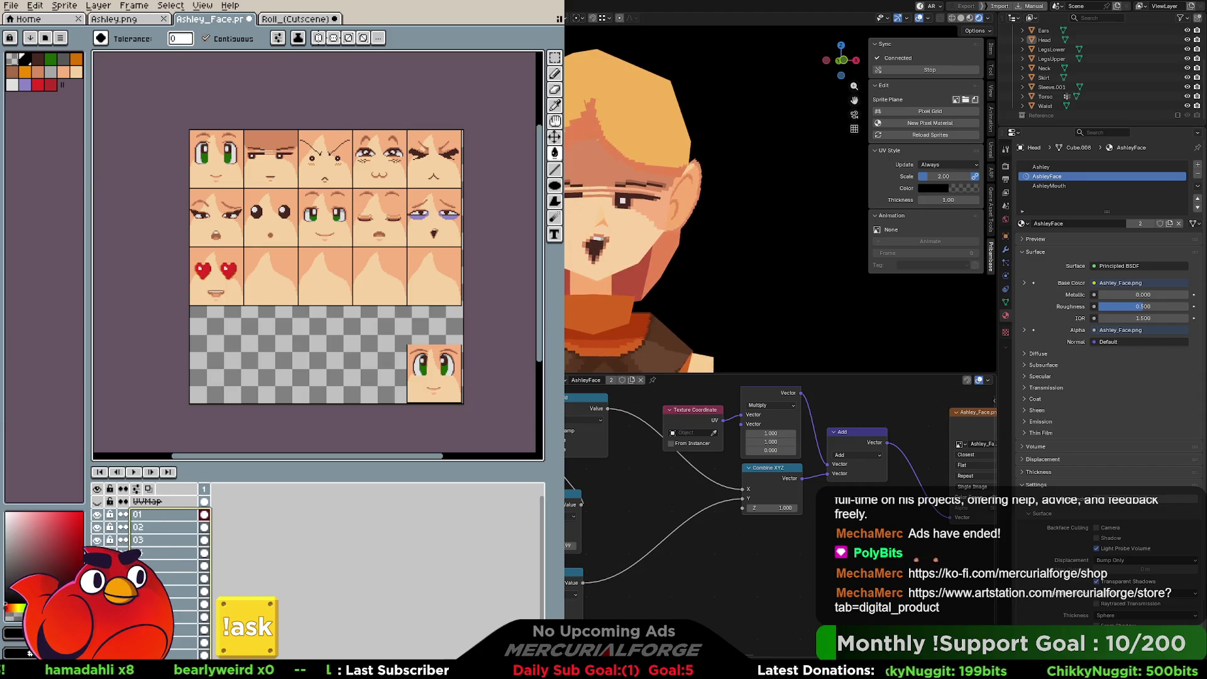
pyautogui.moveTo(581, 505); pyautogui.dragTo(743, 490)
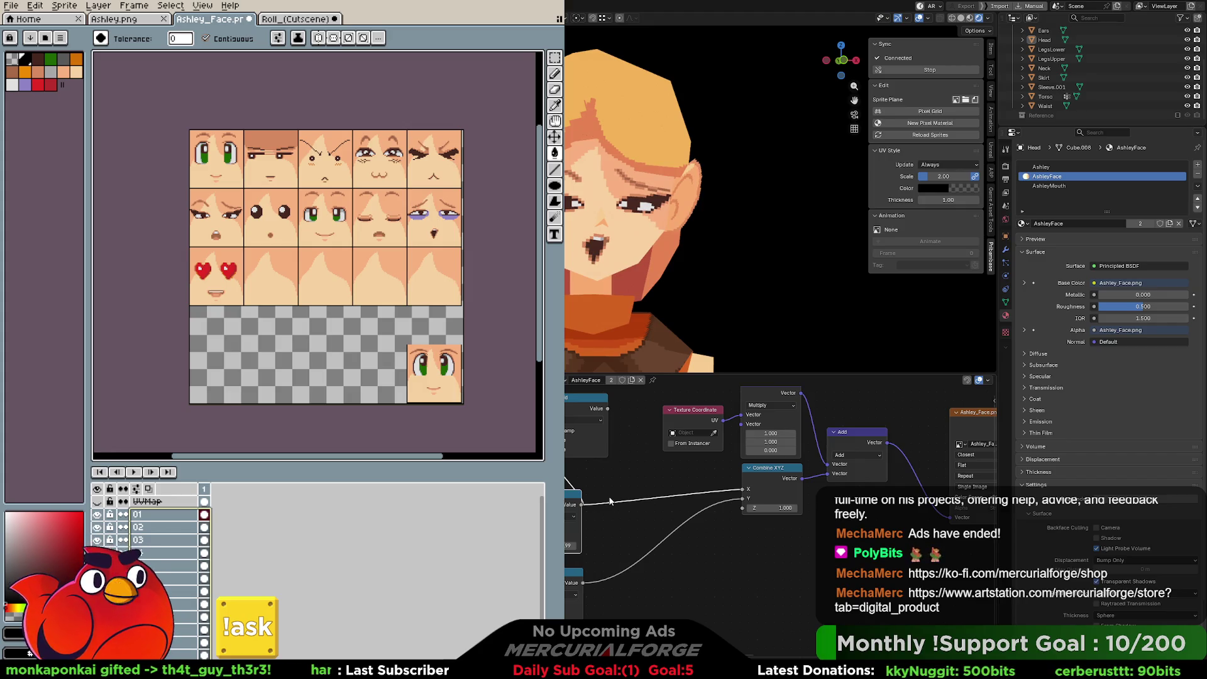
# Step: Duplicate the selected Multiply and Add offset nodes and place the copies beside the originals
pyautogui.rightClick(608, 540)
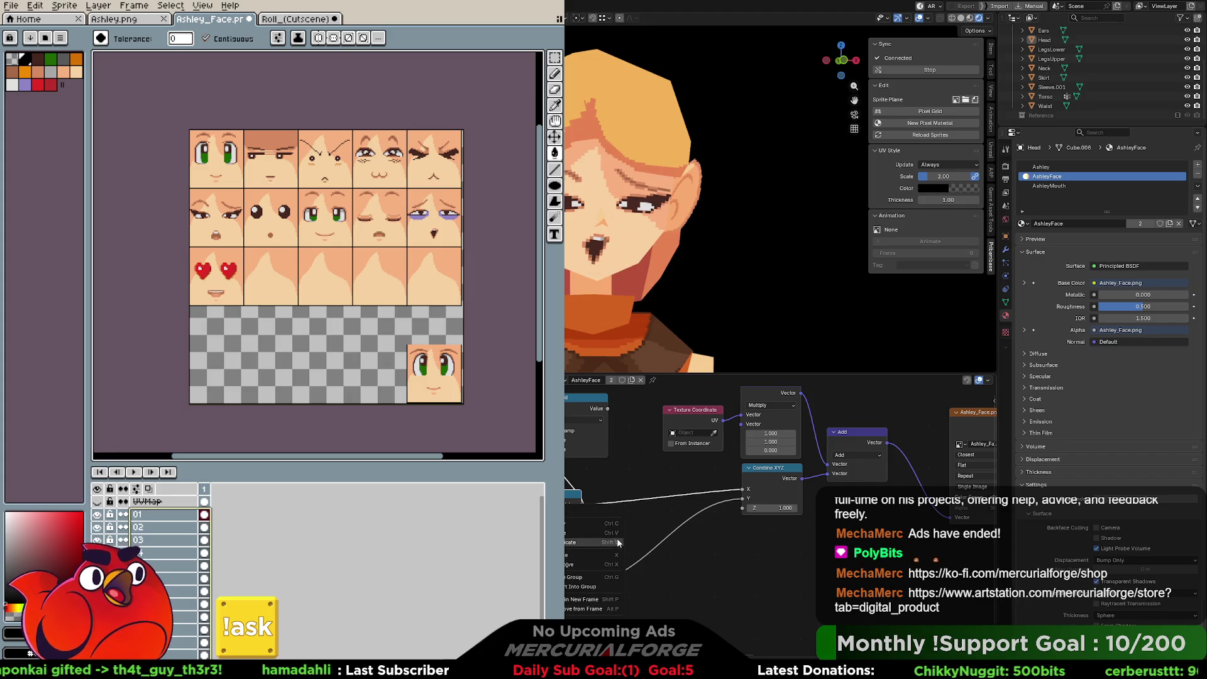
pyautogui.click(618, 543)
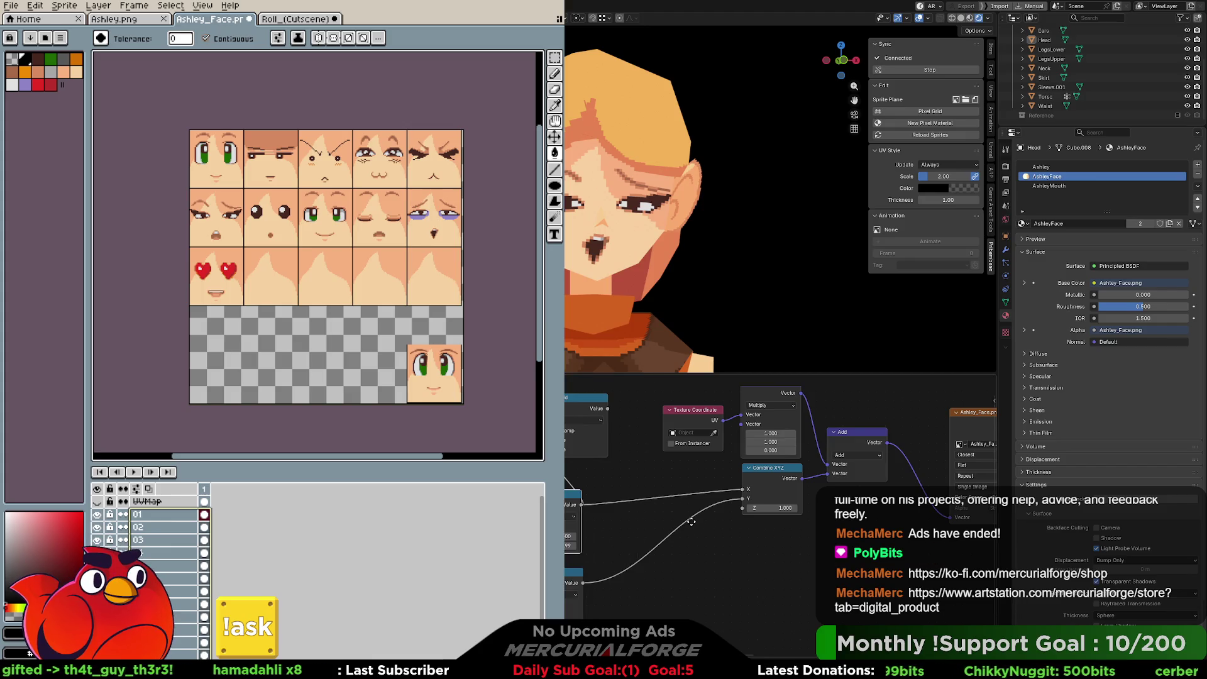
pyautogui.click(657, 522)
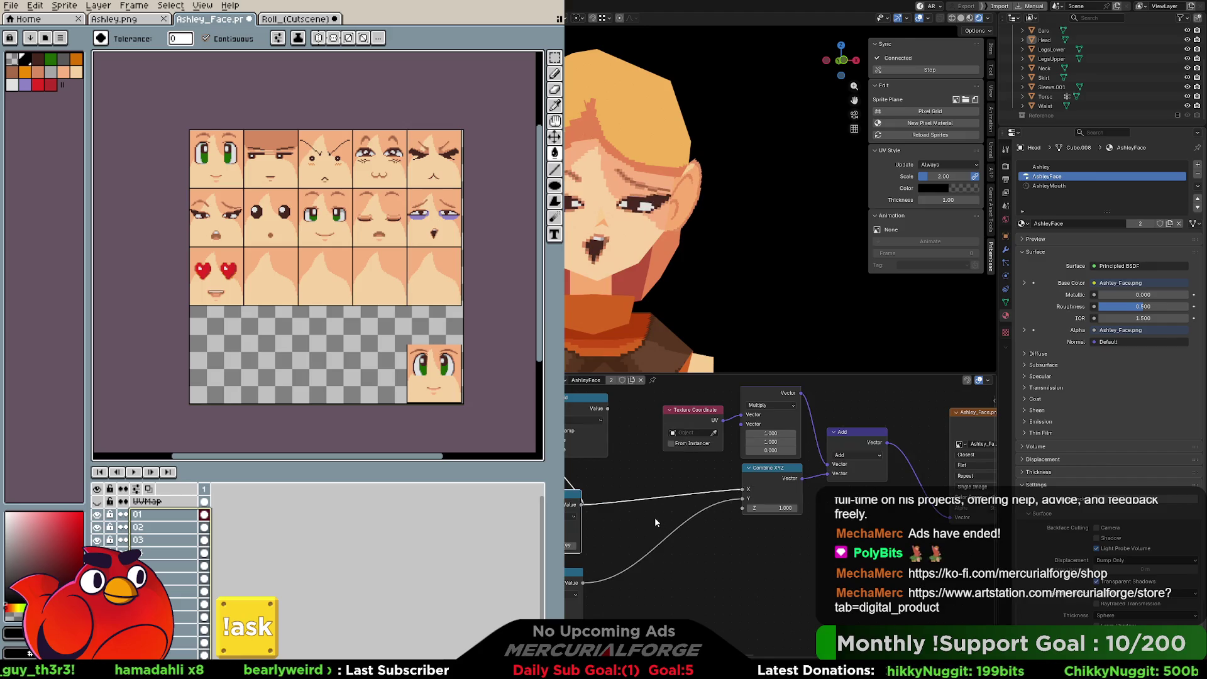
pyautogui.press('q')
pyautogui.moveTo(651, 526); pyautogui.dragTo(734, 530, button='middle')
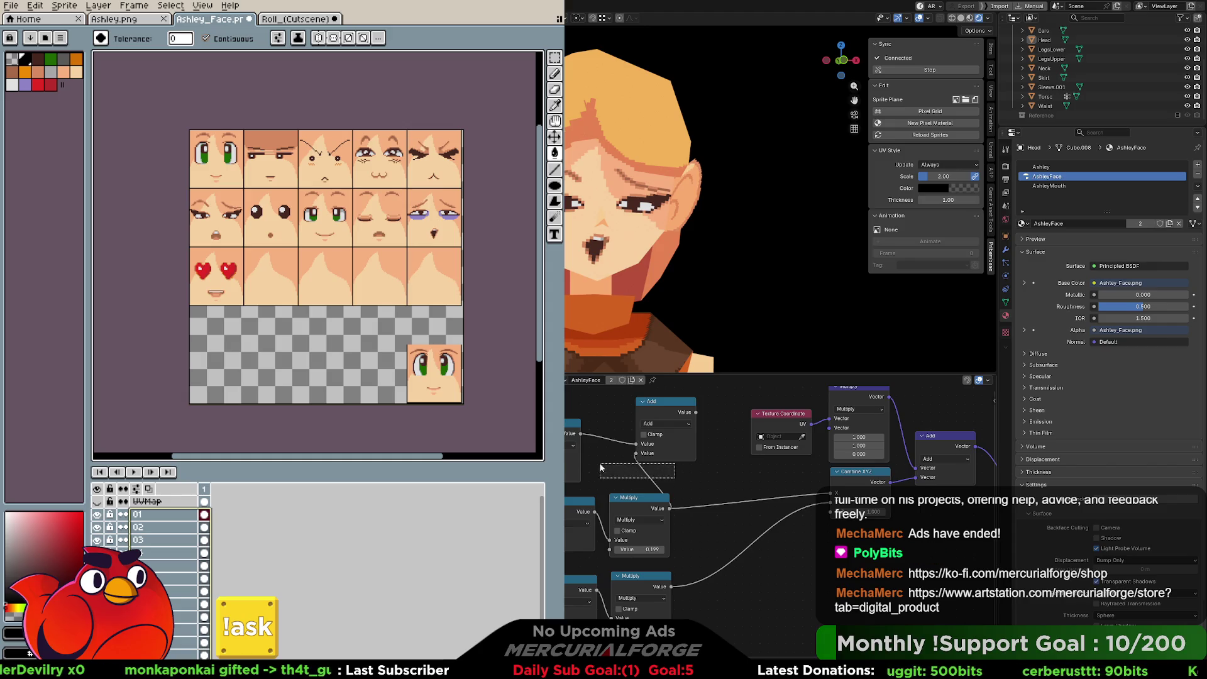
# Step: Delete the Add node, then restore it and its links with undo
pyautogui.click(572, 440)
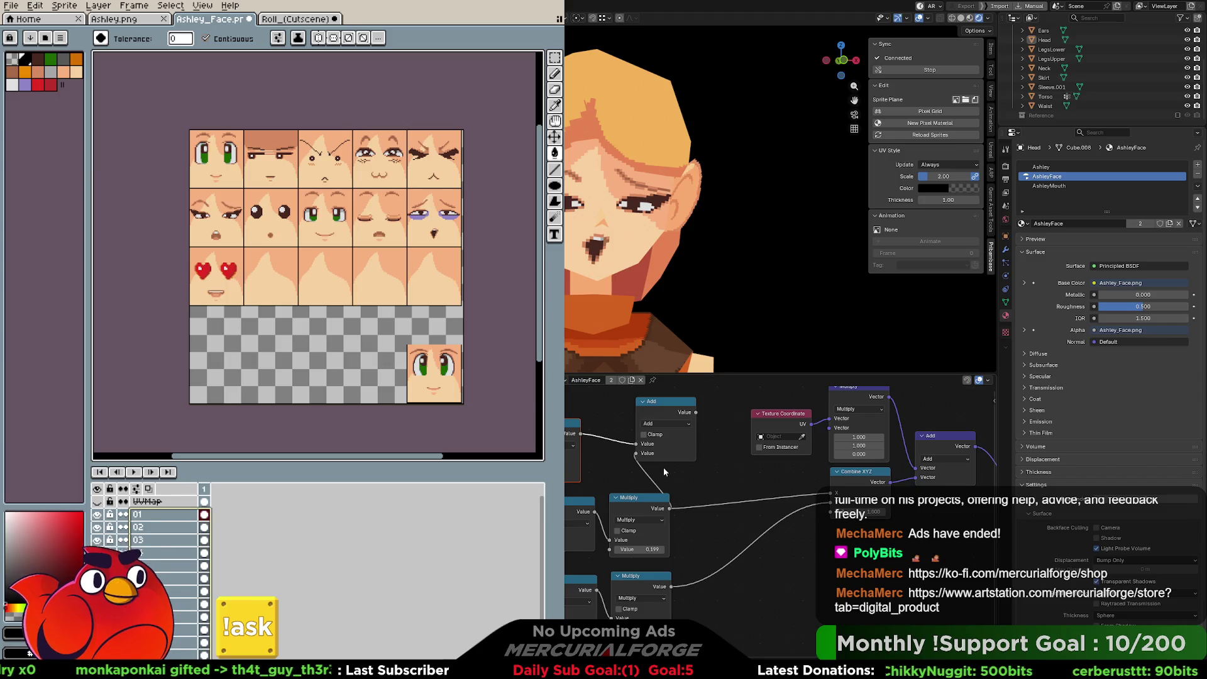
pyautogui.click(645, 440)
pyautogui.press('x')
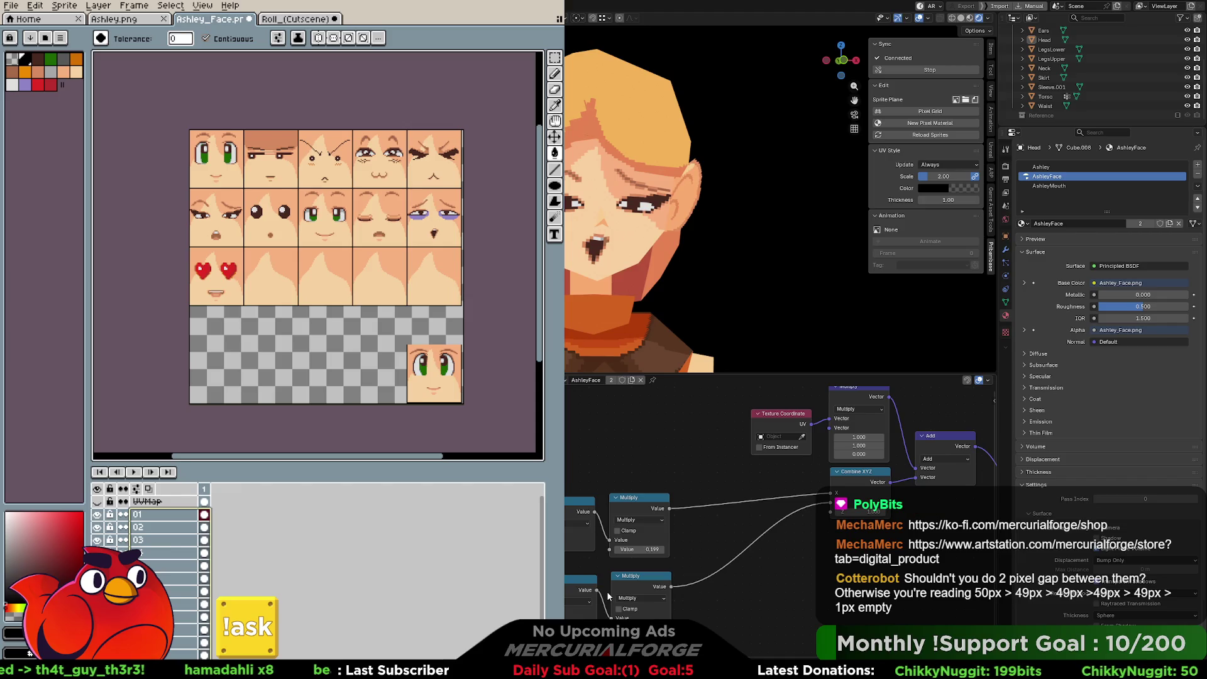
pyautogui.hotkey('ctrl', 'z')
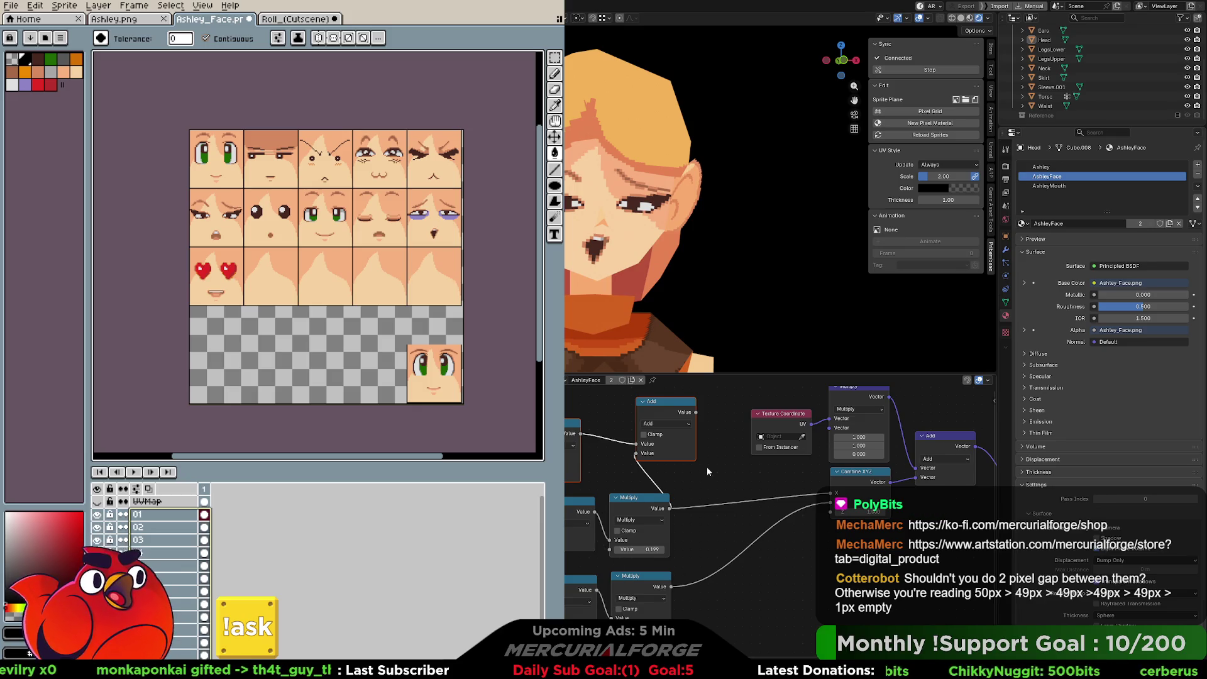
pyautogui.scroll(5, 412, 133)
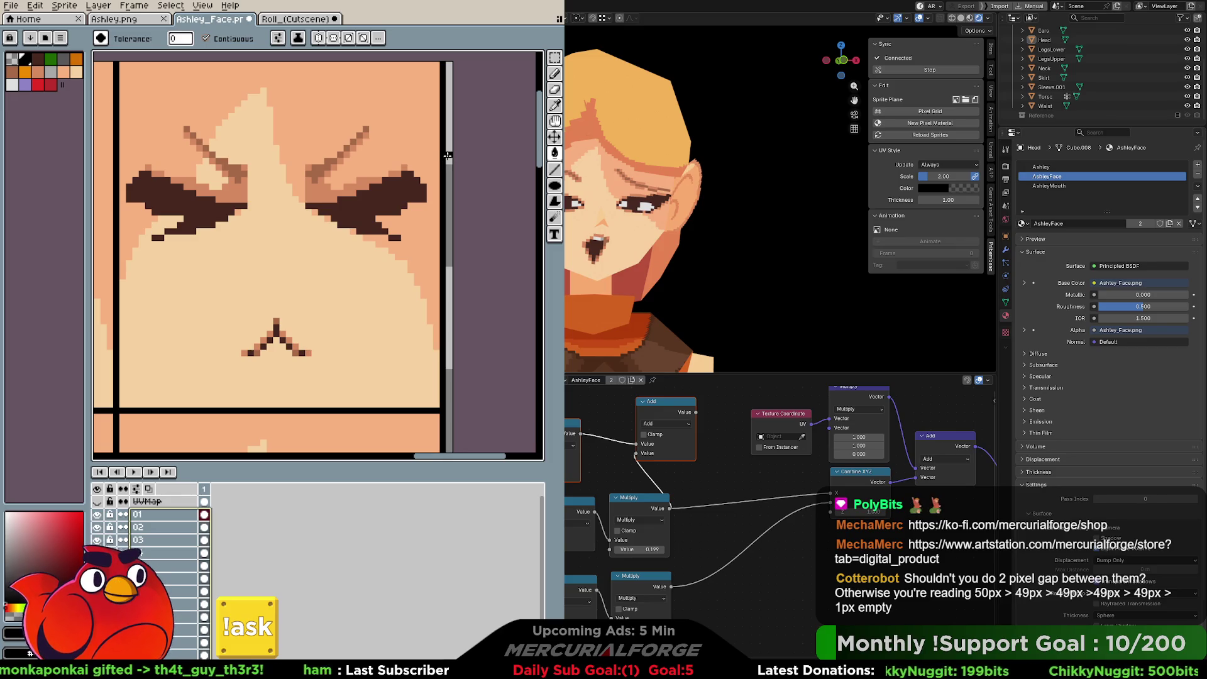
pyautogui.click(125, 69)
pyautogui.hotkey('ctrl', 'z')
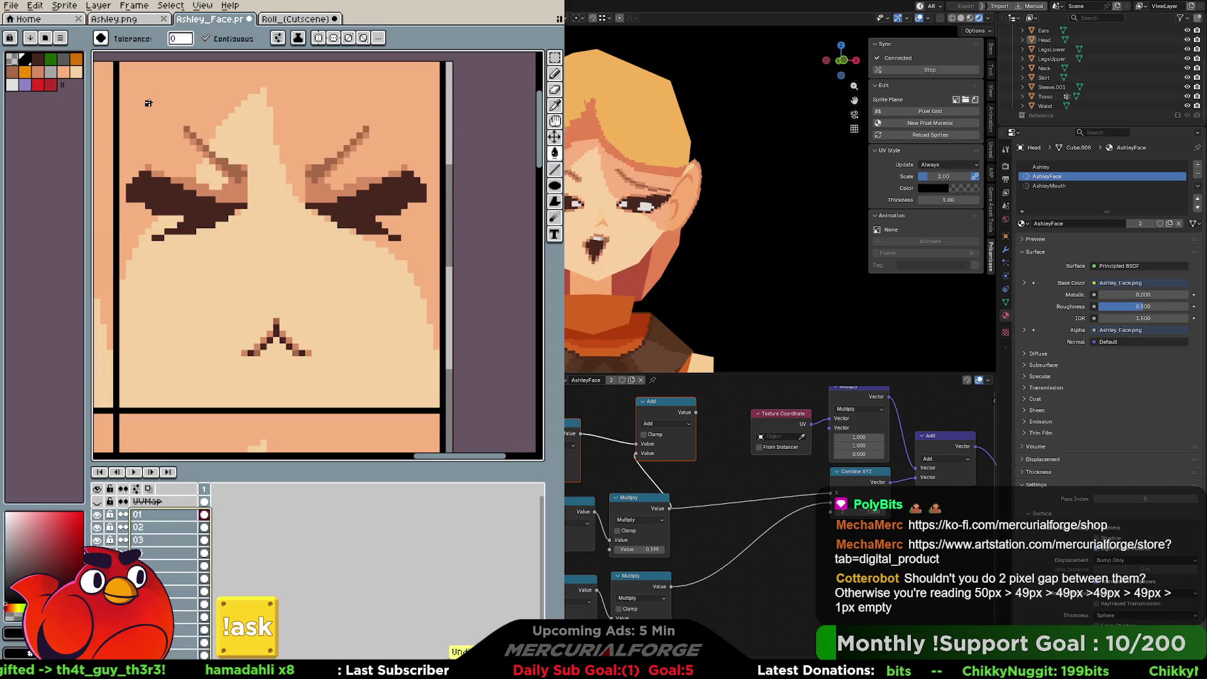
pyautogui.press('b')
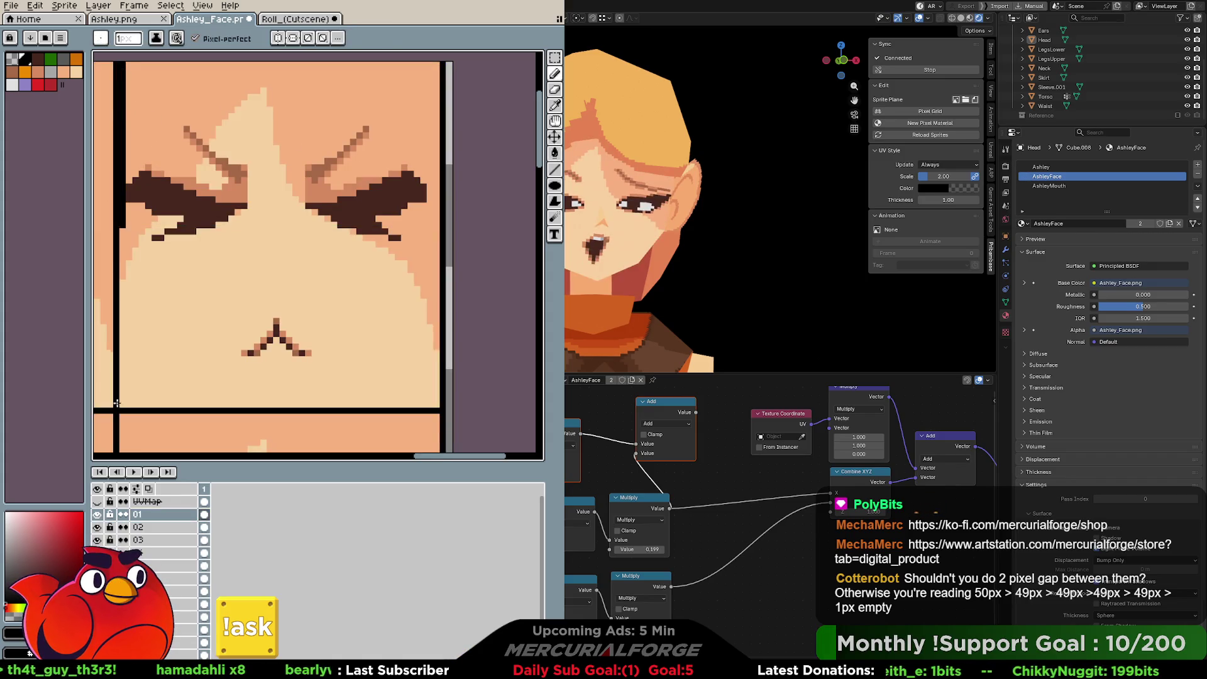
pyautogui.scroll(-1, 440, 343)
pyautogui.scroll(-2, 440, 343)
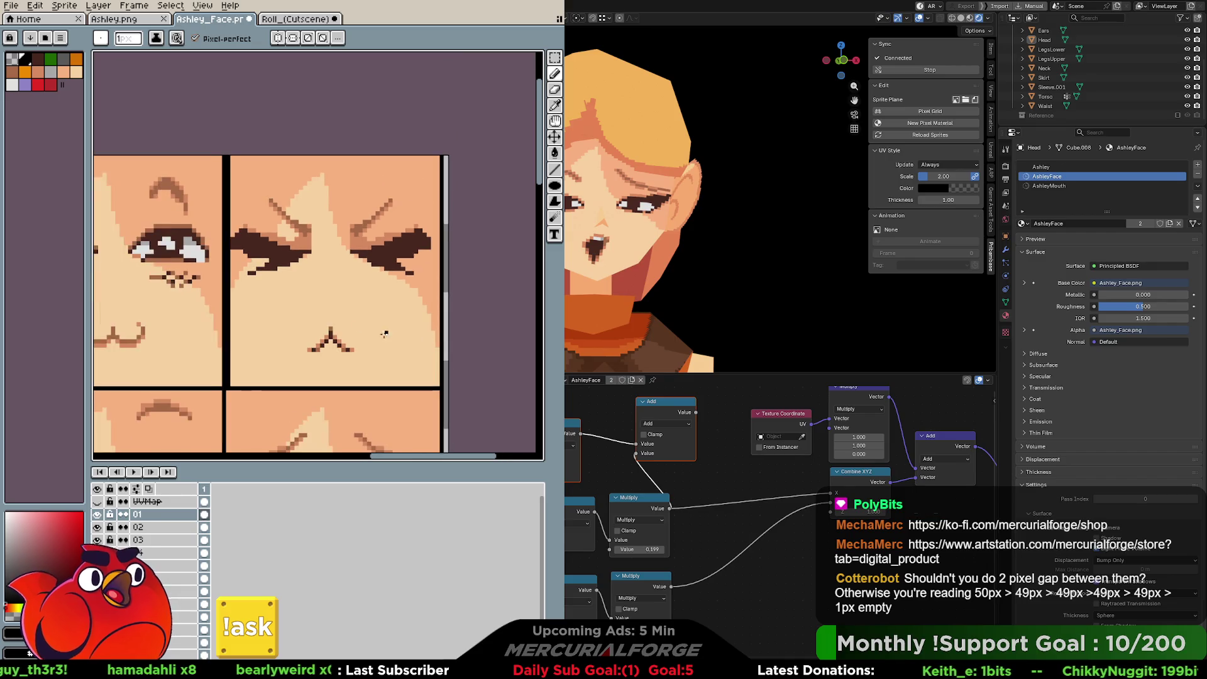
pyautogui.scroll(1, 229, 152)
pyautogui.moveTo(223, 144)
pyautogui.mouseDown()
pyautogui.moveTo(221, 371)
pyautogui.moveTo(488, 334)
pyautogui.moveTo(333, 298)
pyautogui.moveTo(478, 286)
pyautogui.mouseUp()
pyautogui.press('b')
pyautogui.moveTo(240, 129)
pyautogui.mouseDown()
pyautogui.moveTo(239, 356)
pyautogui.moveTo(247, 132)
pyautogui.mouseUp()
pyautogui.hotkey('ctrl', 'z')
pyautogui.hotkey('ctrl', 'z')
pyautogui.hotkey('ctrl', 'z')
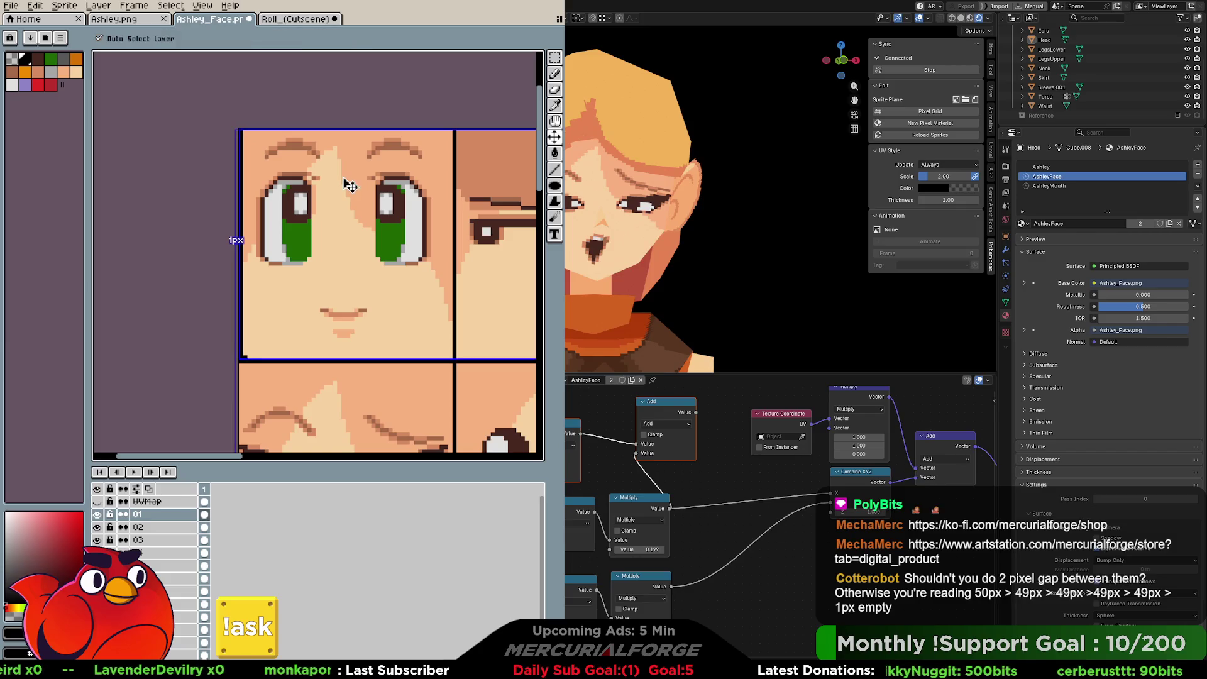
pyautogui.press('h')
pyautogui.moveTo(428, 217)
pyautogui.mouseDown()
pyautogui.moveTo(94, 230)
pyautogui.moveTo(324, 223)
pyautogui.mouseUp()
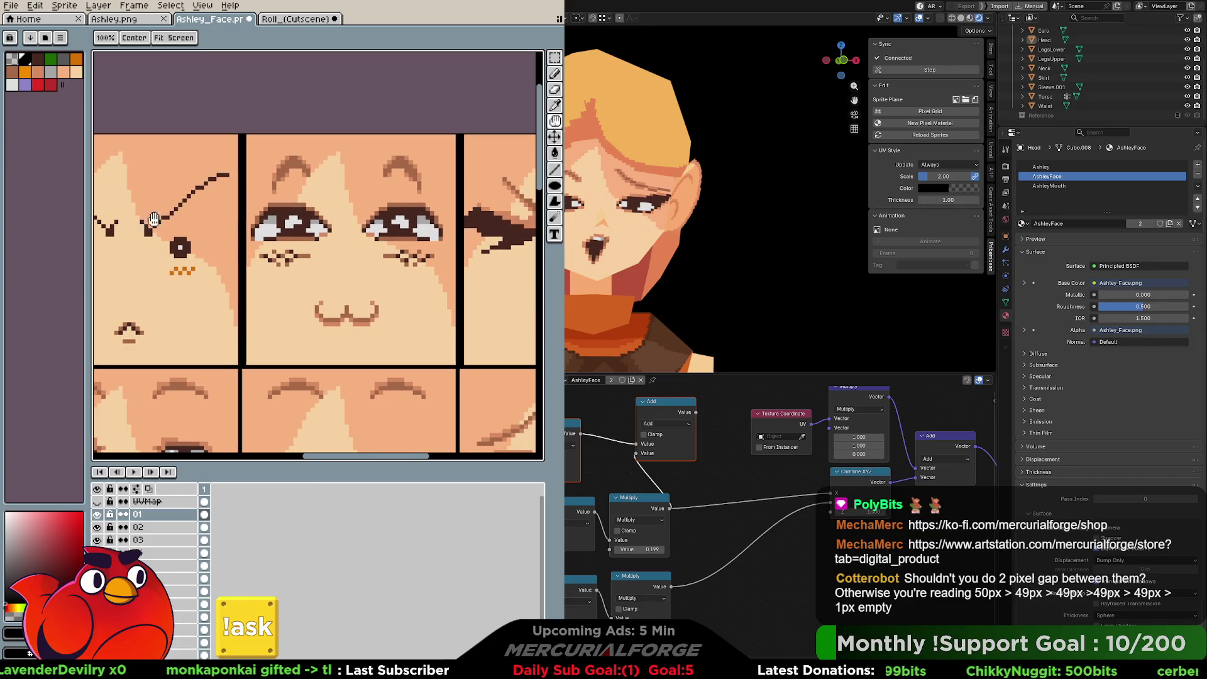
pyautogui.press('space')
pyautogui.moveTo(391, 247)
pyautogui.mouseDown()
pyautogui.moveTo(269, 228)
pyautogui.moveTo(402, 206)
pyautogui.moveTo(313, 219)
pyautogui.moveTo(383, 234)
pyautogui.mouseUp()
pyautogui.press('space')
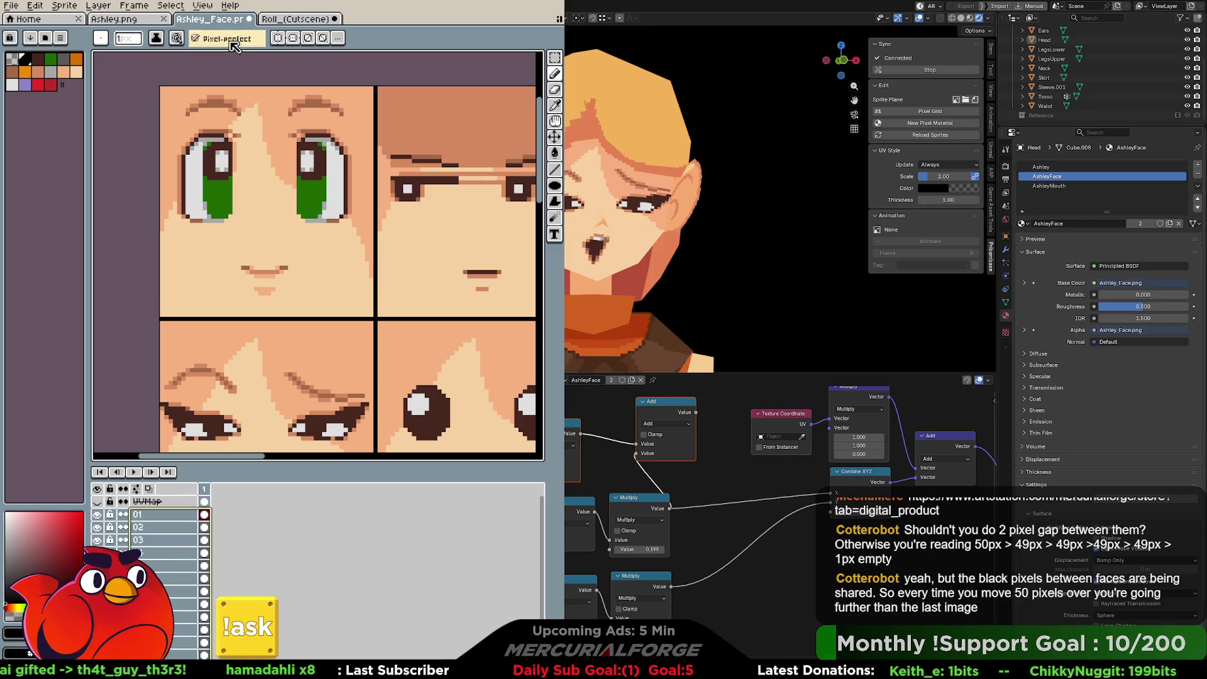
pyautogui.click(283, 19)
# Step: Zoom into the Roll_(Cutscene) face sheet and pan across the faces
pyautogui.scroll(3, 258, 210)
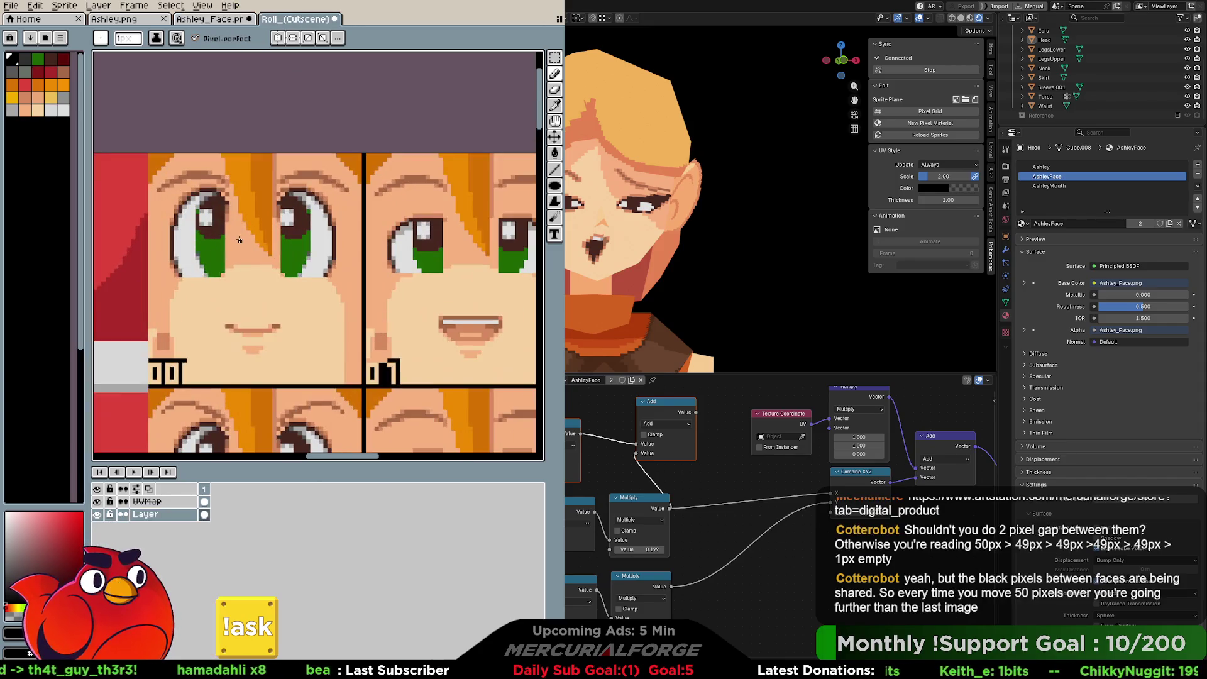
pyautogui.press('space')
pyautogui.moveTo(226, 201)
pyautogui.mouseDown()
pyautogui.moveTo(332, 195)
pyautogui.moveTo(327, 211)
pyautogui.moveTo(348, 226)
pyautogui.mouseUp()
pyautogui.scroll(-3, 333, 198)
pyautogui.scroll(2, 327, 211)
pyautogui.scroll(-2, 347, 227)
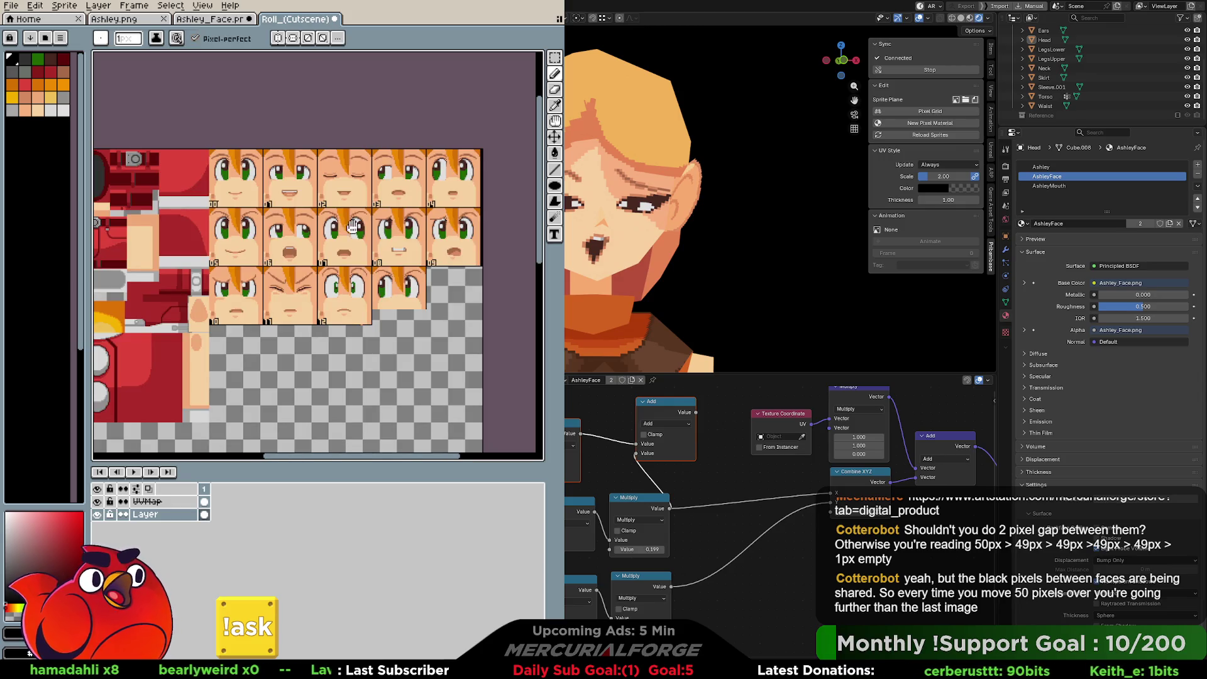
# Step: Marquee-select the entire top row of faces, then zoom out to frame the grid
pyautogui.press('m')
pyautogui.scroll(2, 198, 196)
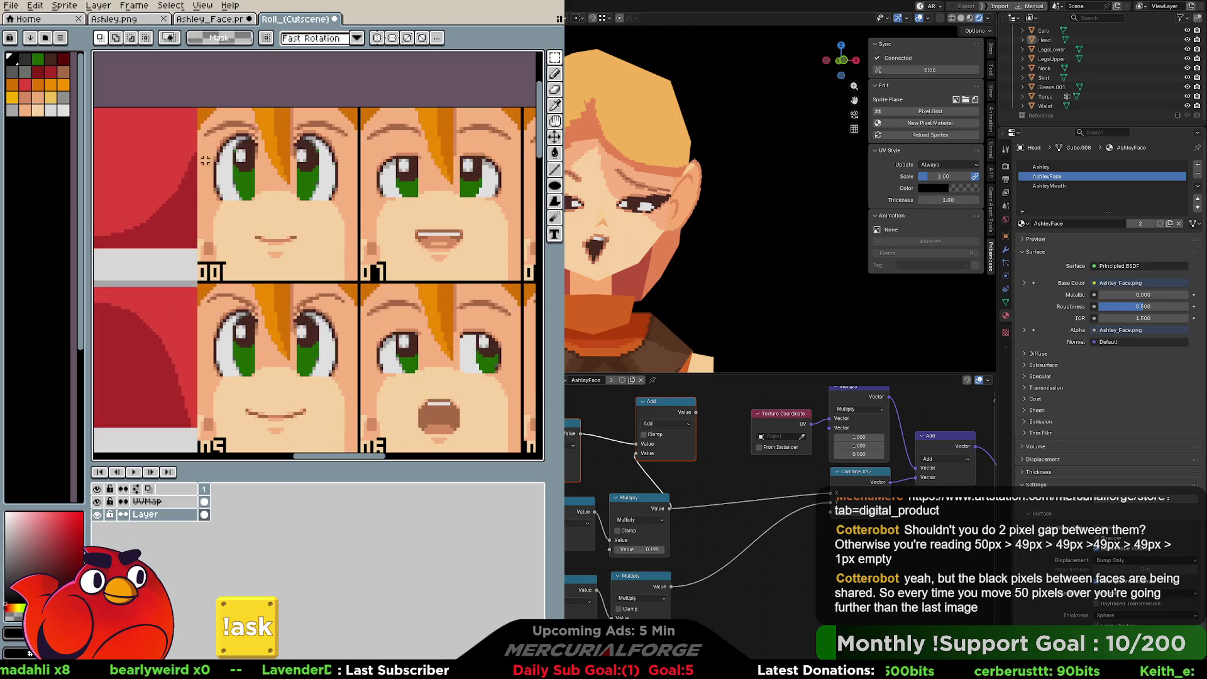
pyautogui.moveTo(199, 109)
pyautogui.mouseDown()
pyautogui.moveTo(534, 114)
pyautogui.moveTo(452, 111)
pyautogui.moveTo(479, 112)
pyautogui.moveTo(479, 128)
pyautogui.mouseUp()
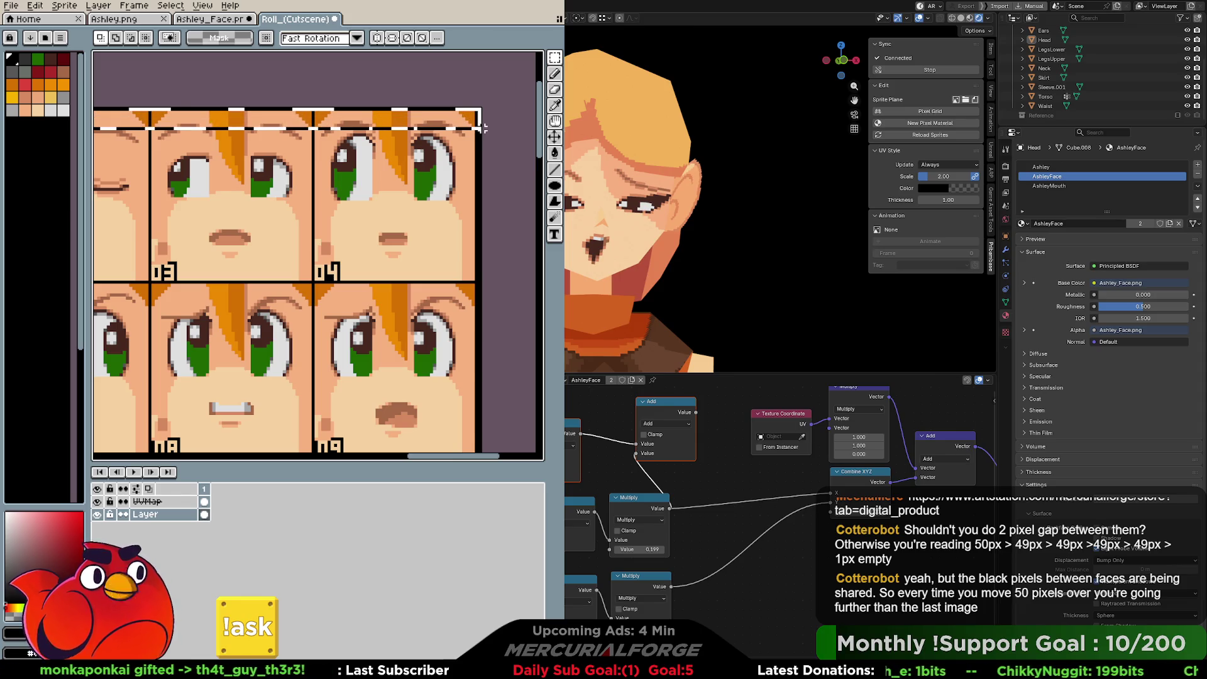
pyautogui.scroll(-4, 389, 132)
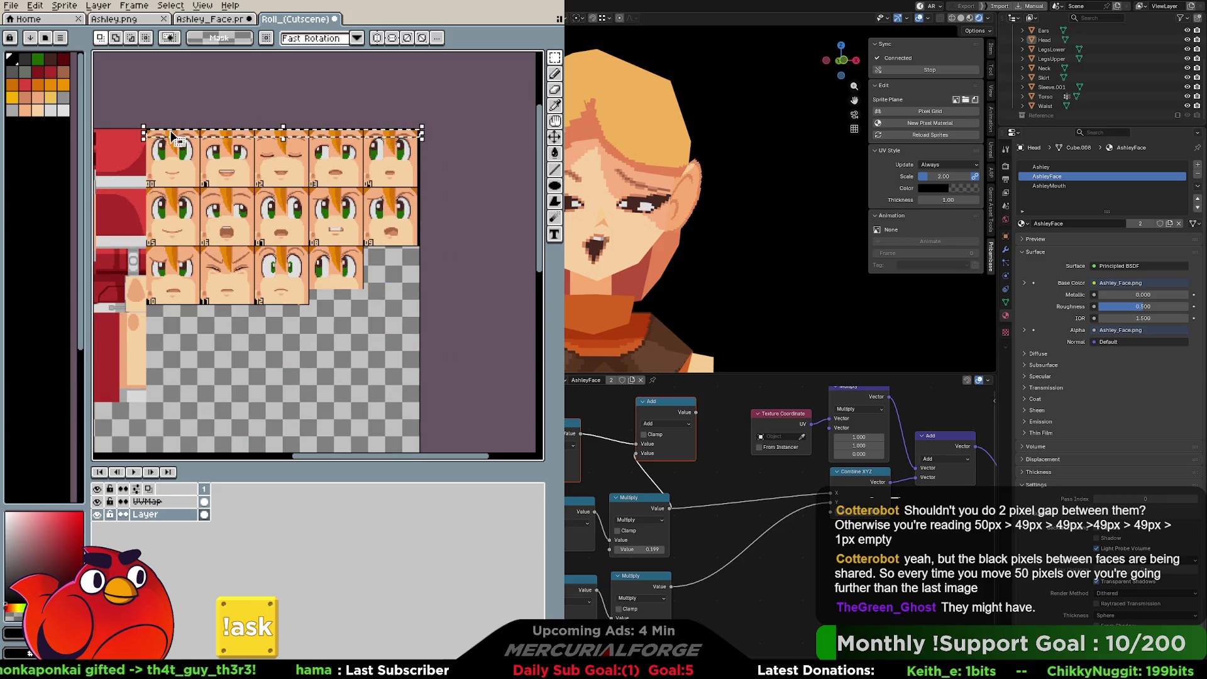
pyautogui.moveTo(195, 256)
pyautogui.mouseDown(button='middle')
pyautogui.moveTo(240, 233)
pyautogui.moveTo(260, 241)
pyautogui.mouseUp(button='middle')
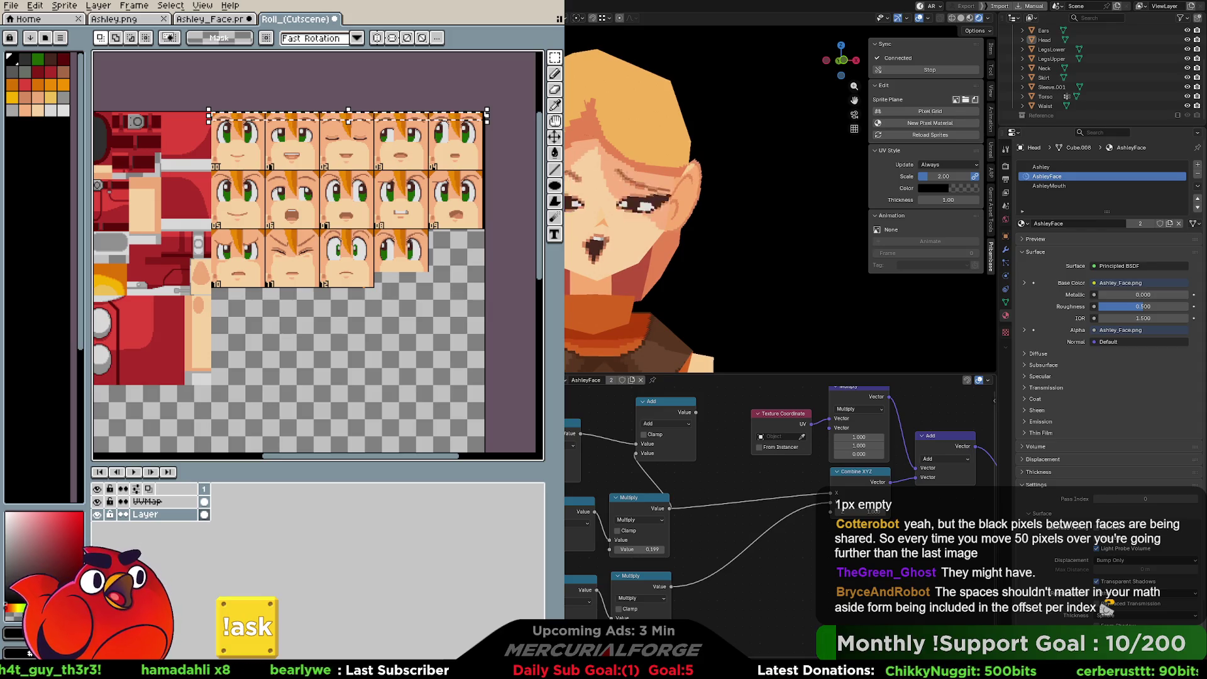
pyautogui.scroll(2, 654, 201)
# Step: Duplicate the lower Multiply node and set the copy's value to 1/256 (0.004)
pyautogui.scroll(2, 587, 202)
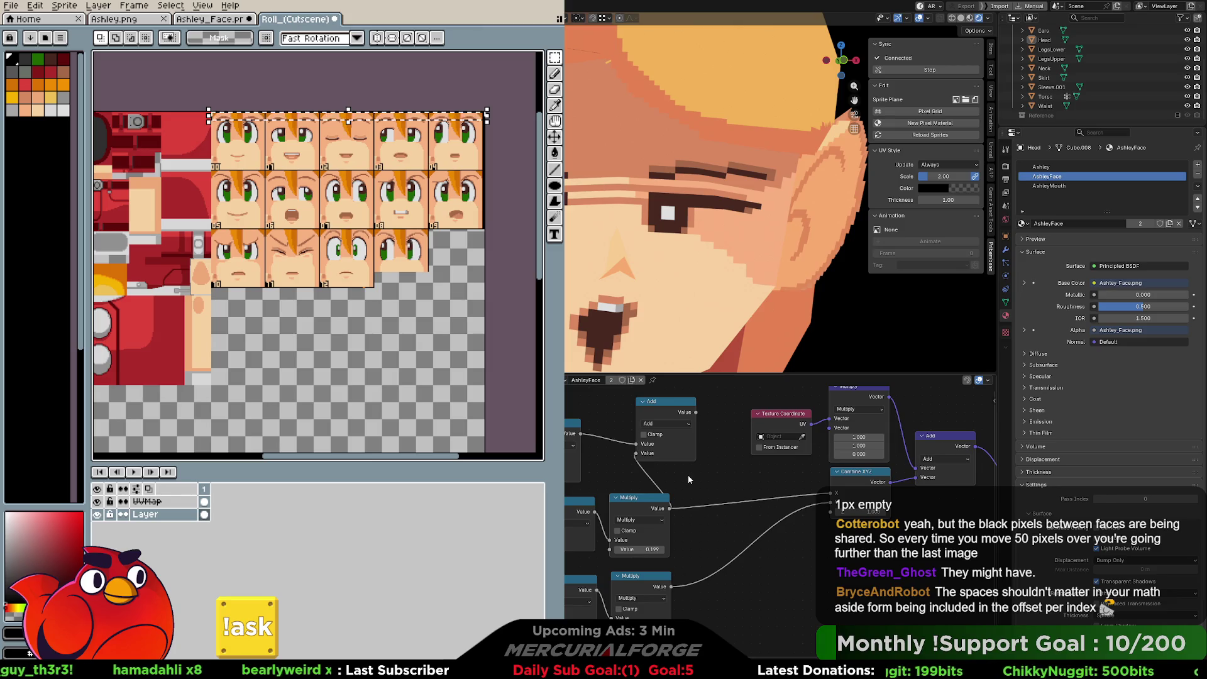
pyautogui.moveTo(685, 588); pyautogui.dragTo(692, 483, button='middle')
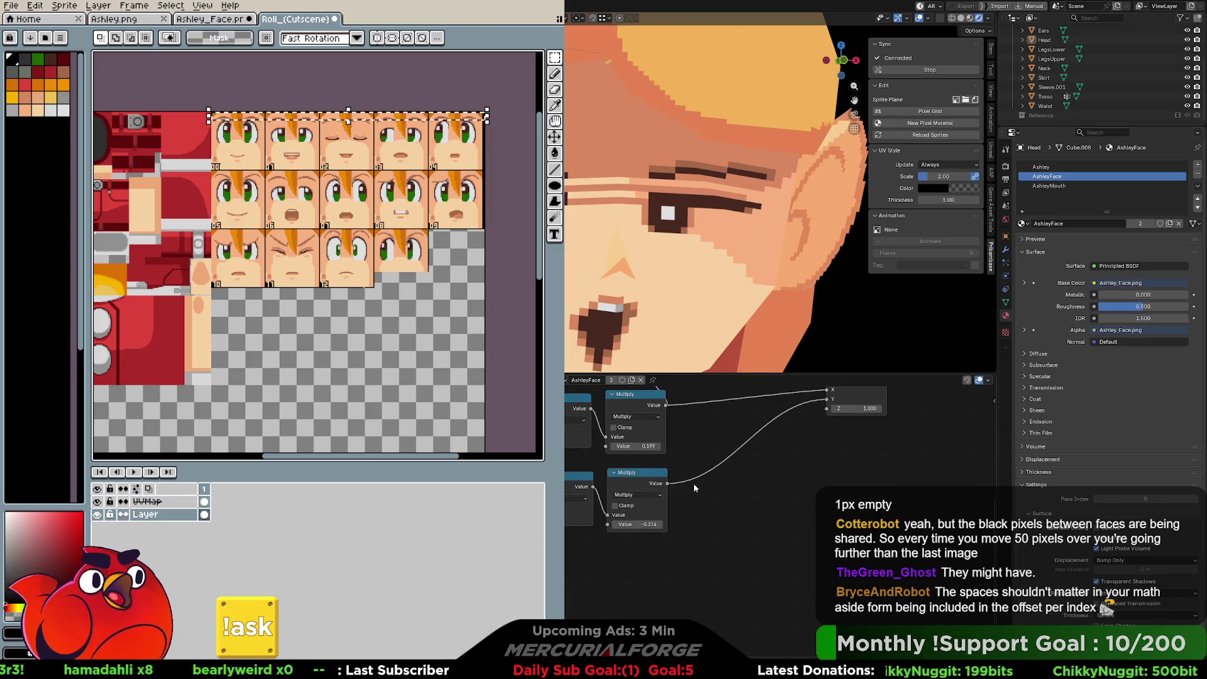
pyautogui.moveTo(713, 489); pyautogui.dragTo(613, 503)
pyautogui.moveTo(713, 486); pyautogui.dragTo(566, 525)
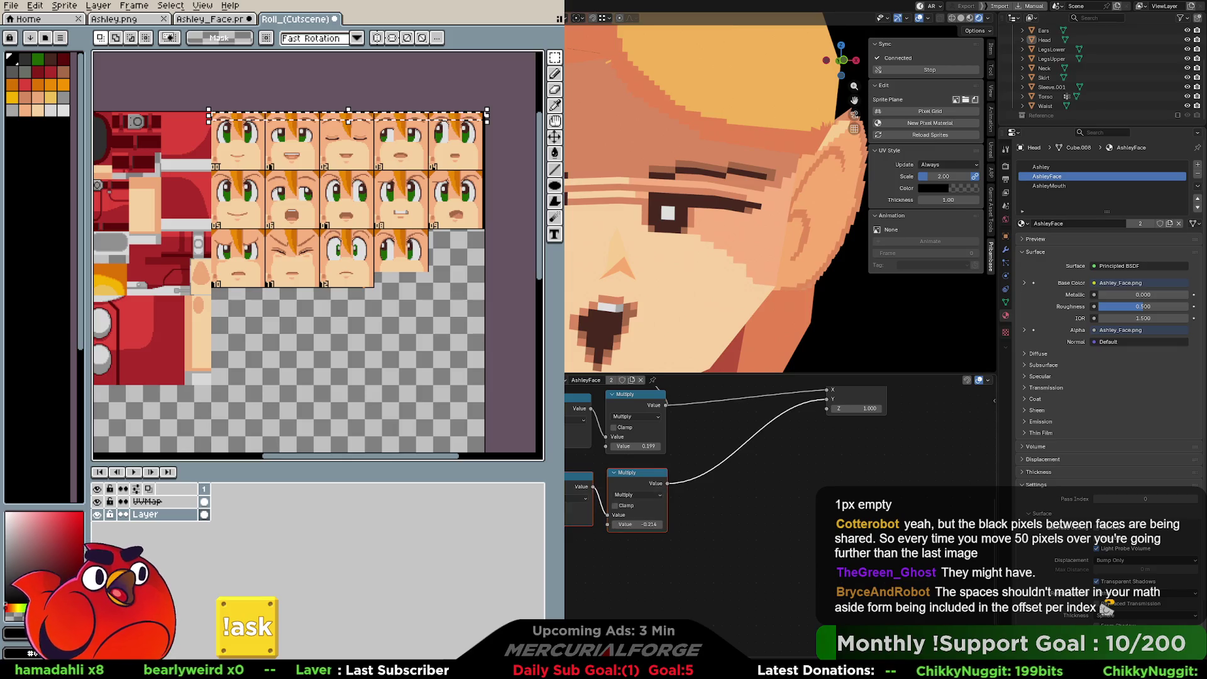
pyautogui.hotkey('shift', 'd')
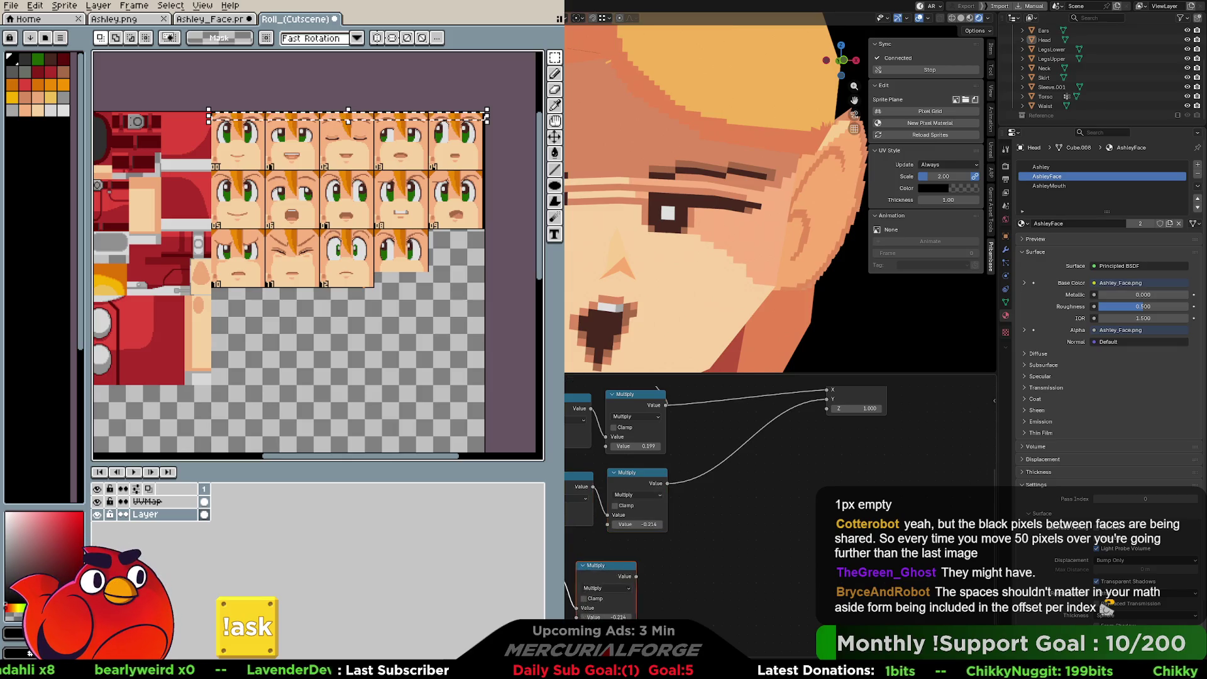
pyautogui.click(629, 566)
pyautogui.moveTo(779, 477); pyautogui.dragTo(779, 495, button='middle')
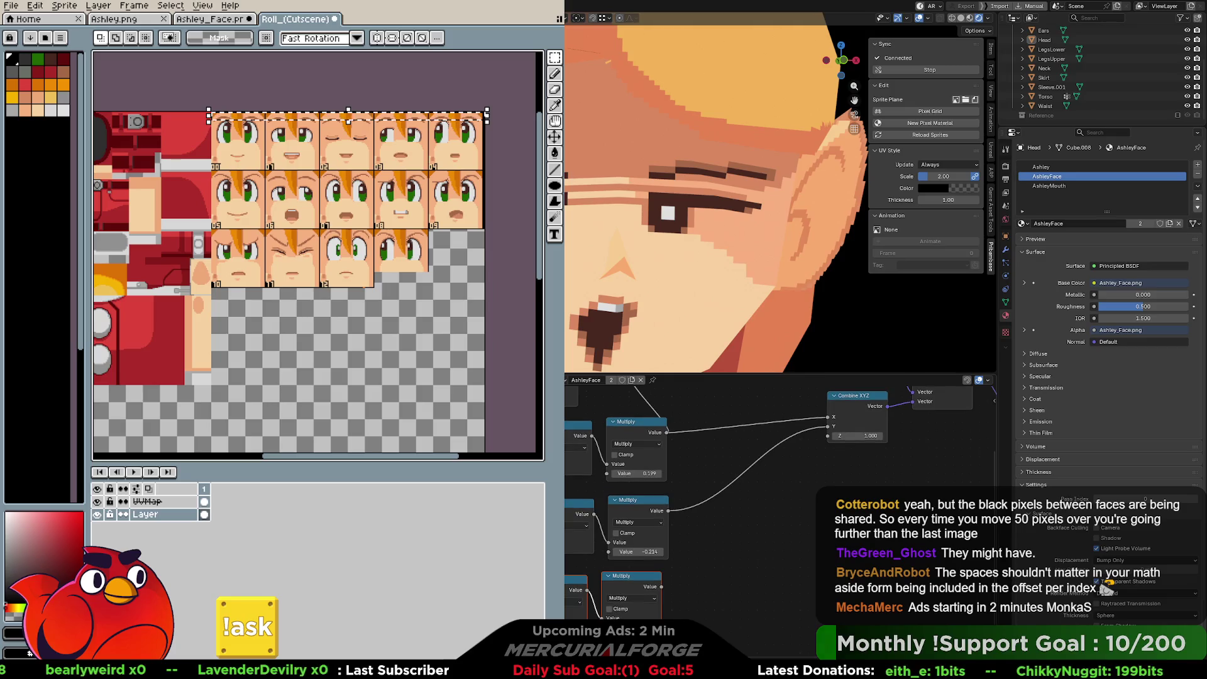
pyautogui.moveTo(780, 440)
pyautogui.mouseDown(button='middle')
pyautogui.moveTo(779, 520)
pyautogui.moveTo(776, 405)
pyautogui.mouseUp(button='middle')
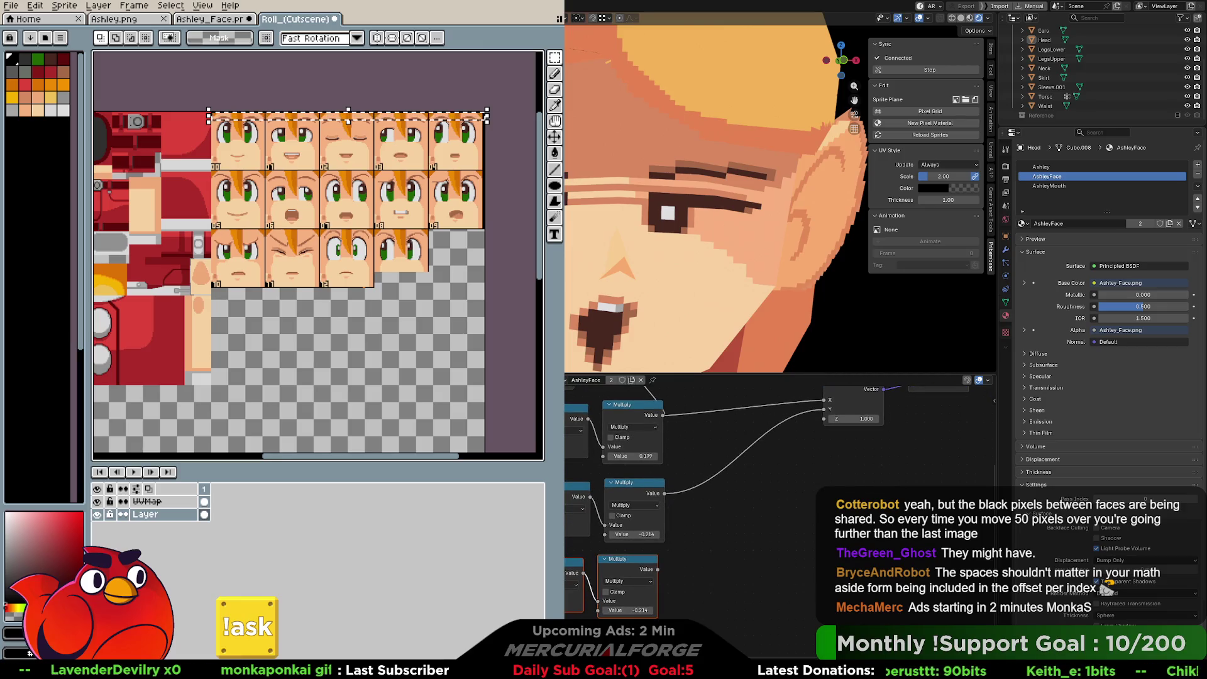
pyautogui.click(629, 610)
pyautogui.write('1')
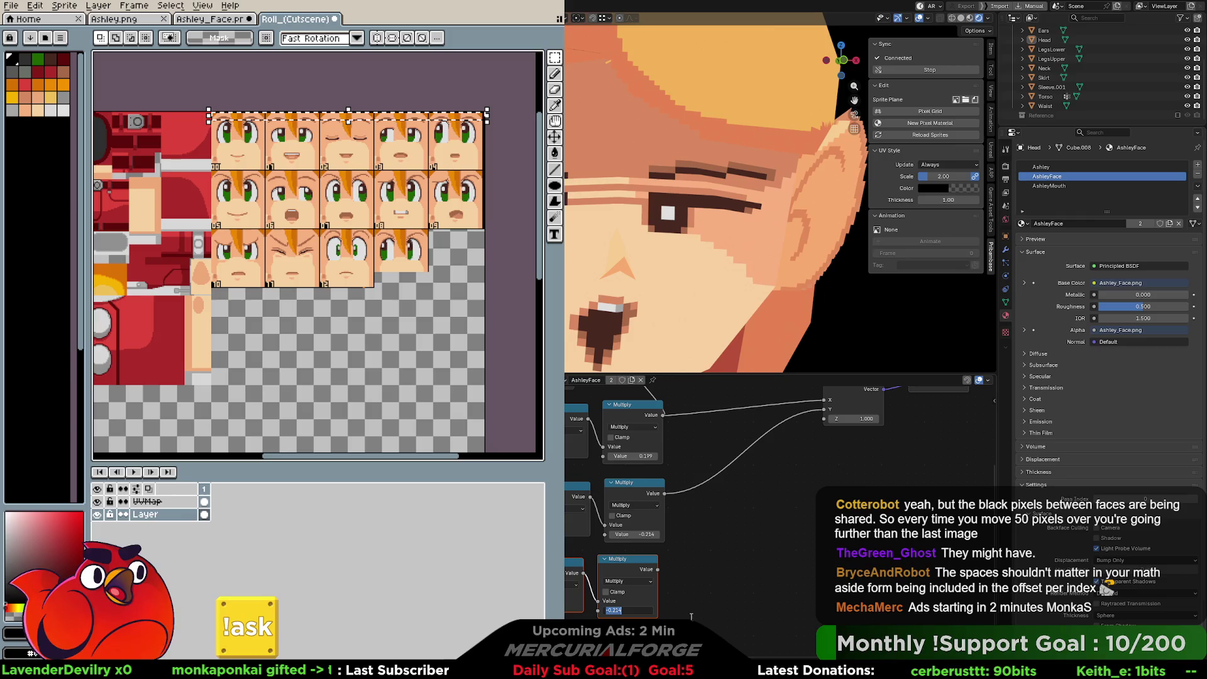
pyautogui.write('/256')
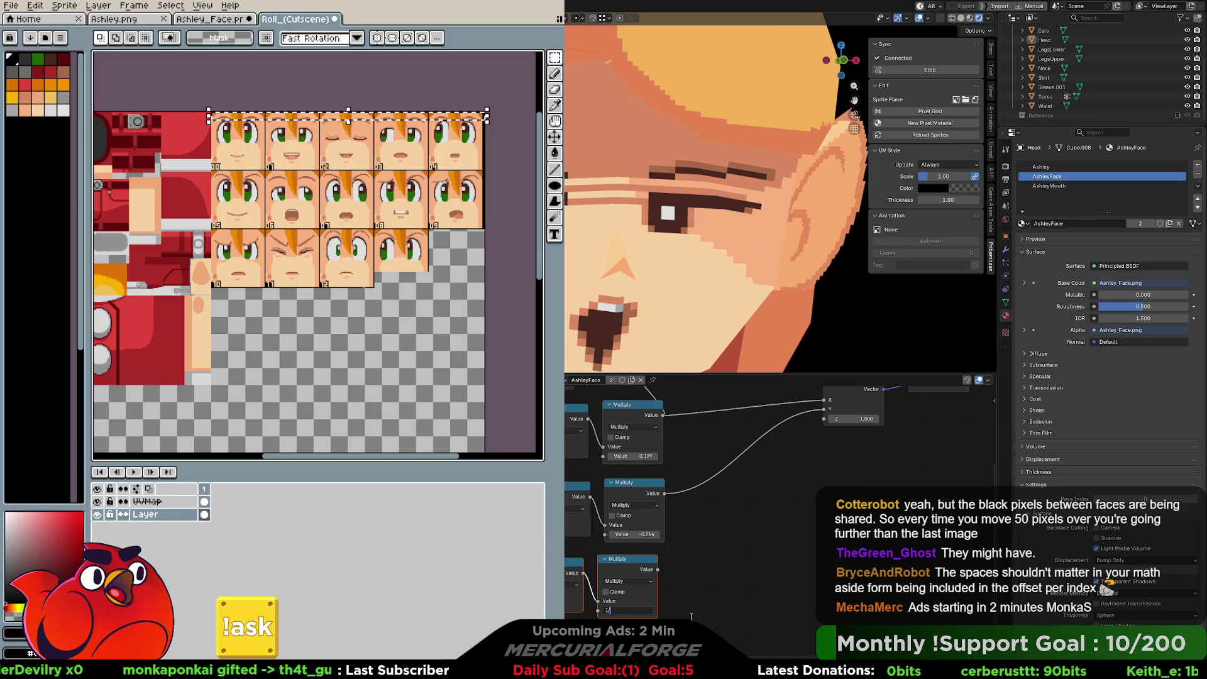
pyautogui.press('Return')
# Step: Add a Math Add node summing the 0.004 Multiply result into Combine XYZ X
pyautogui.moveTo(714, 544); pyautogui.dragTo(649, 562, button='middle')
pyautogui.moveTo(598, 434)
pyautogui.mouseDown()
pyautogui.moveTo(660, 478)
pyautogui.moveTo(687, 539)
pyautogui.mouseUp()
pyautogui.write('ad')
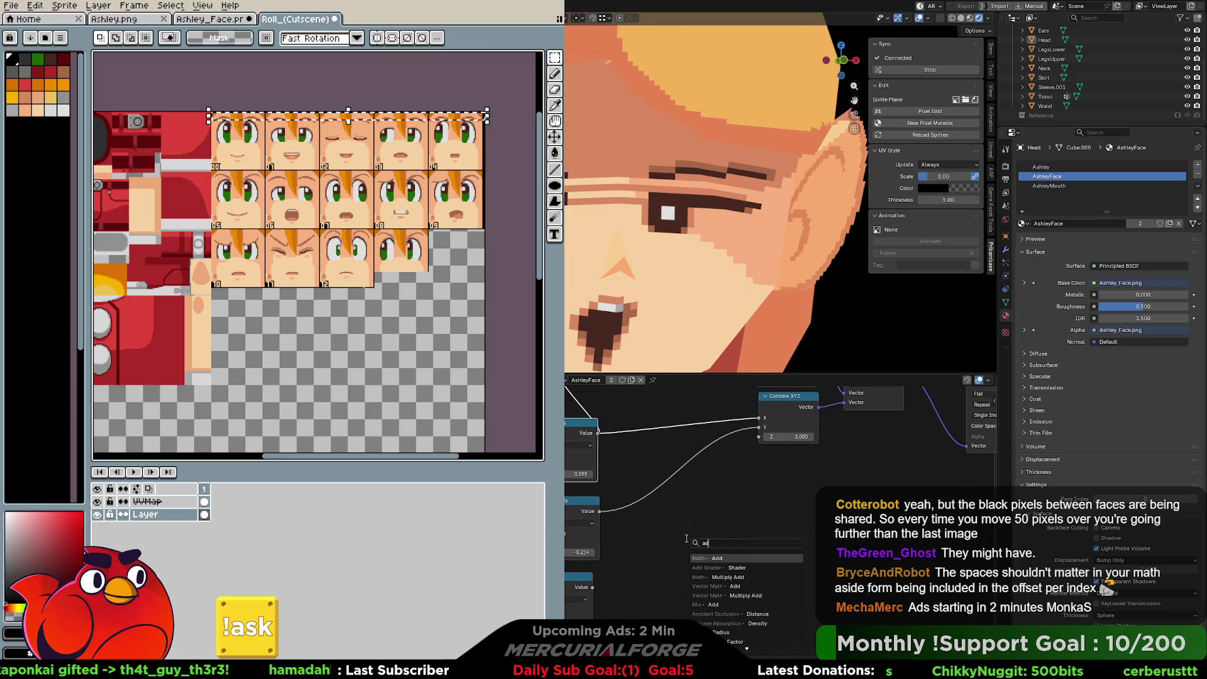
pyautogui.click(716, 576)
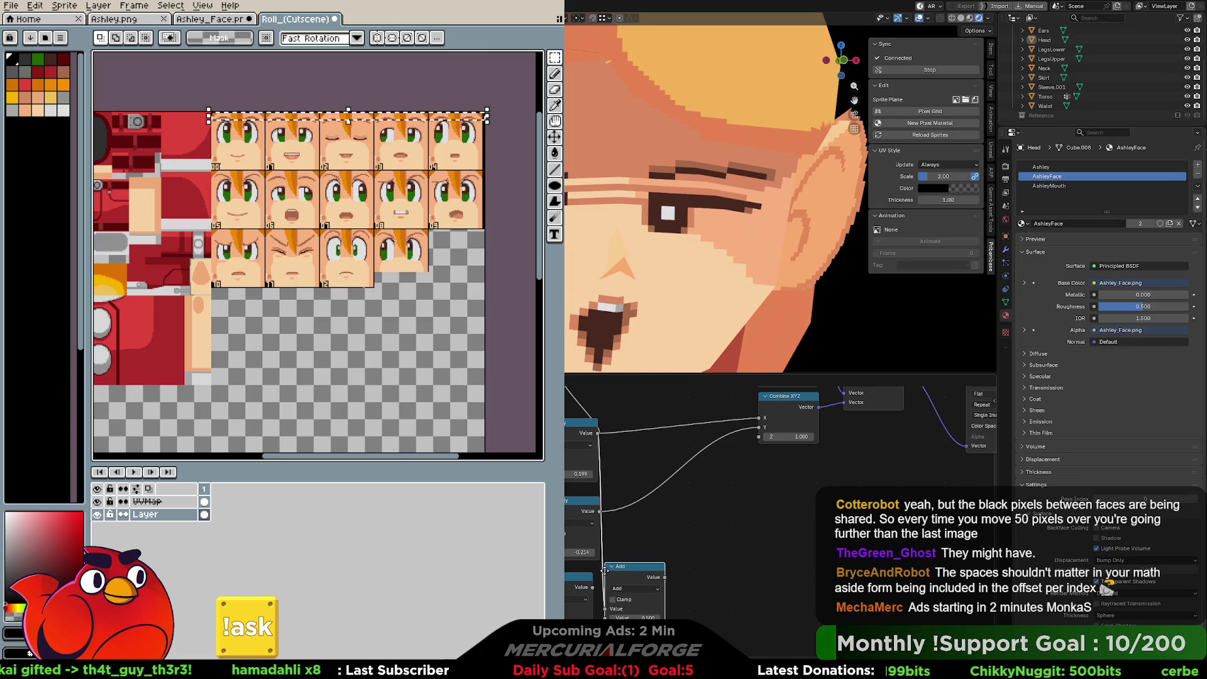
pyautogui.click(685, 508)
pyautogui.moveTo(593, 587); pyautogui.dragTo(685, 552)
pyautogui.moveTo(744, 511); pyautogui.dragTo(760, 418)
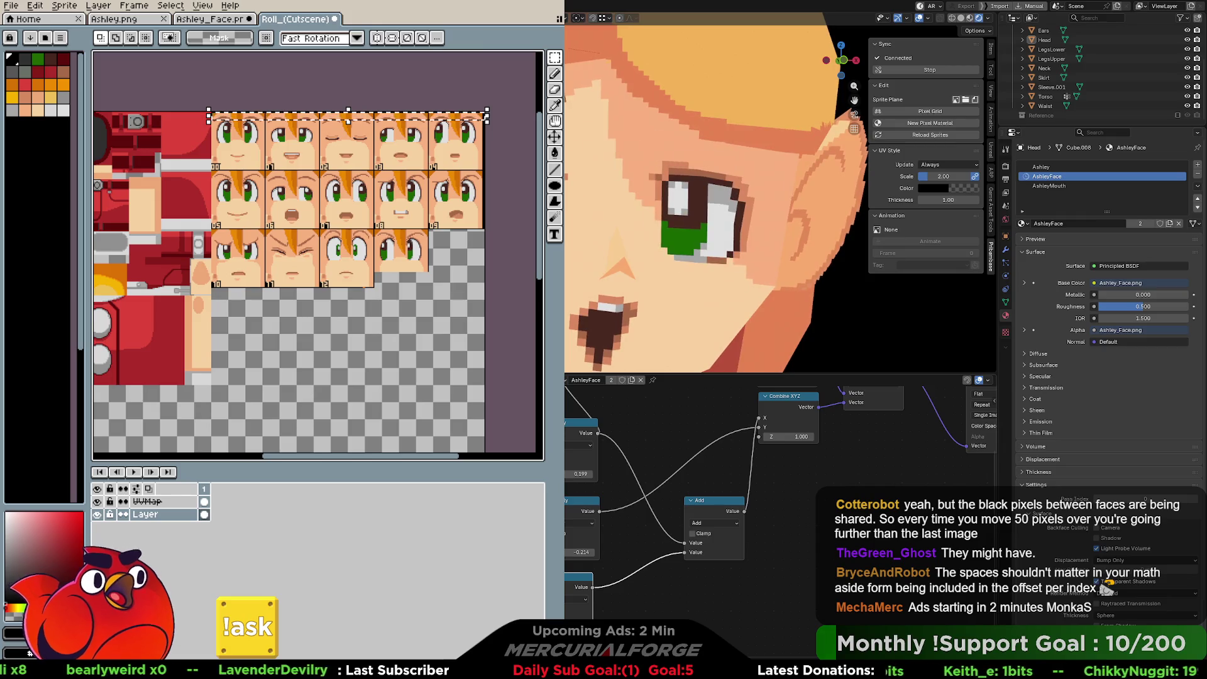
# Step: Delete the leftover Add node from the AshleyFace node graph
pyautogui.scroll(-2, 670, 447)
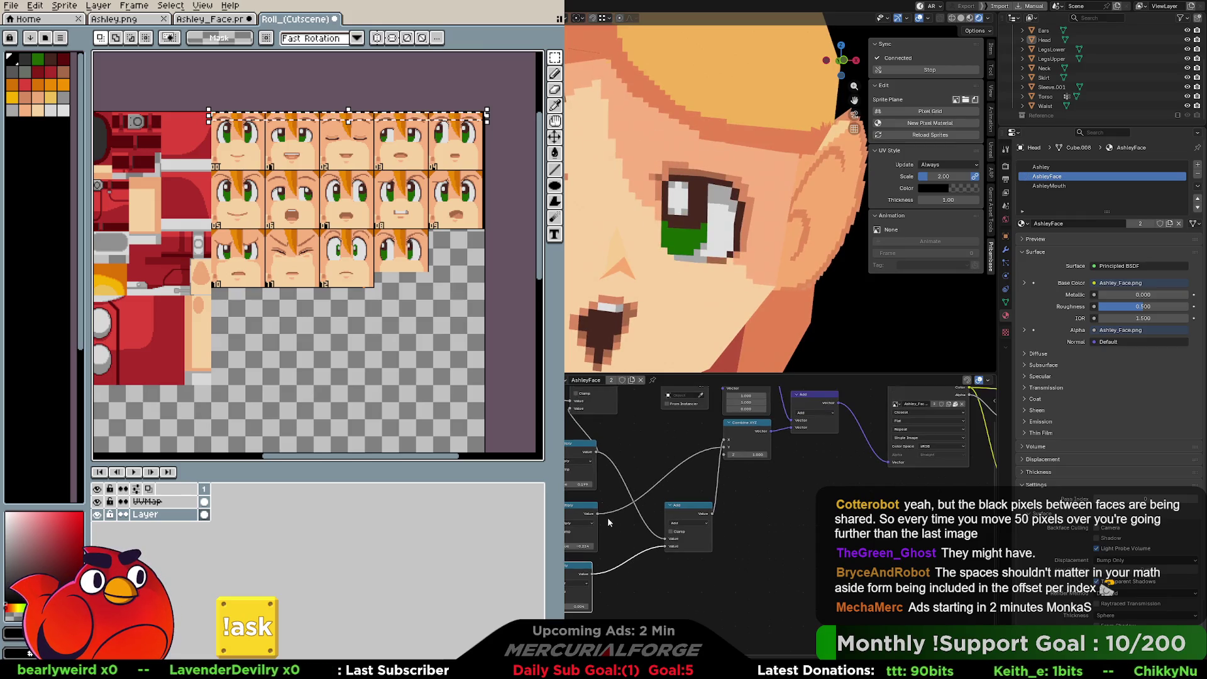
pyautogui.rightClick(606, 460)
pyautogui.moveTo(611, 435); pyautogui.dragTo(639, 482, button='middle')
pyautogui.click(612, 440)
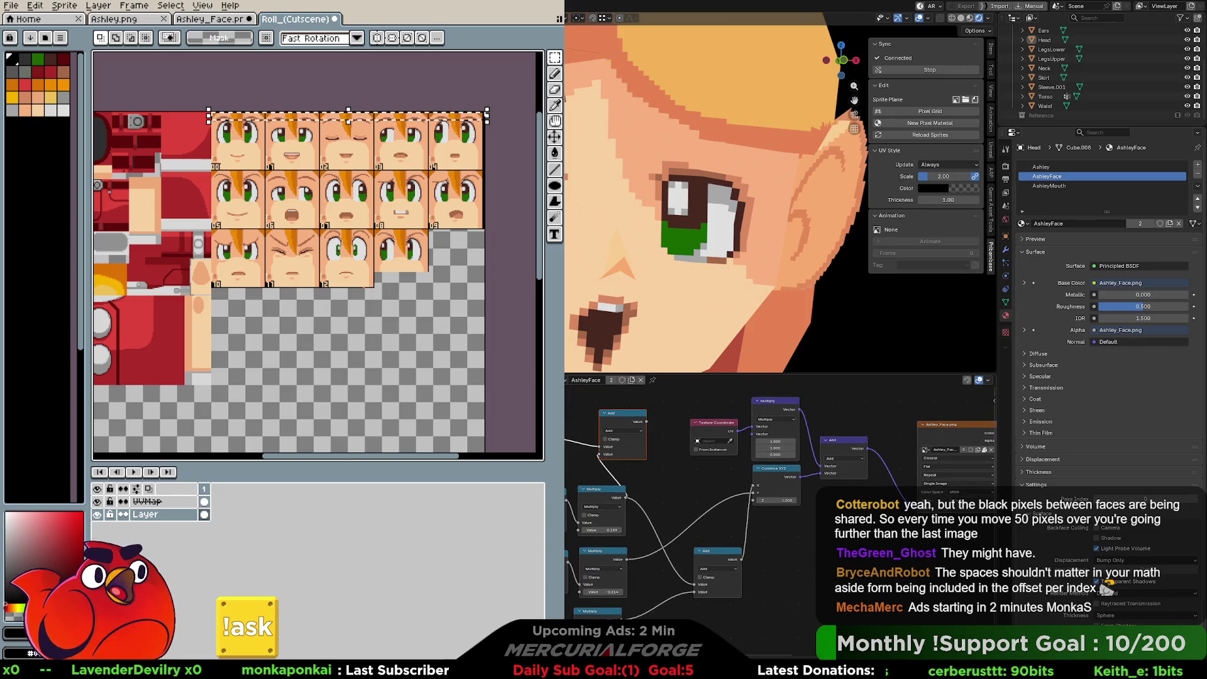
pyautogui.press('x')
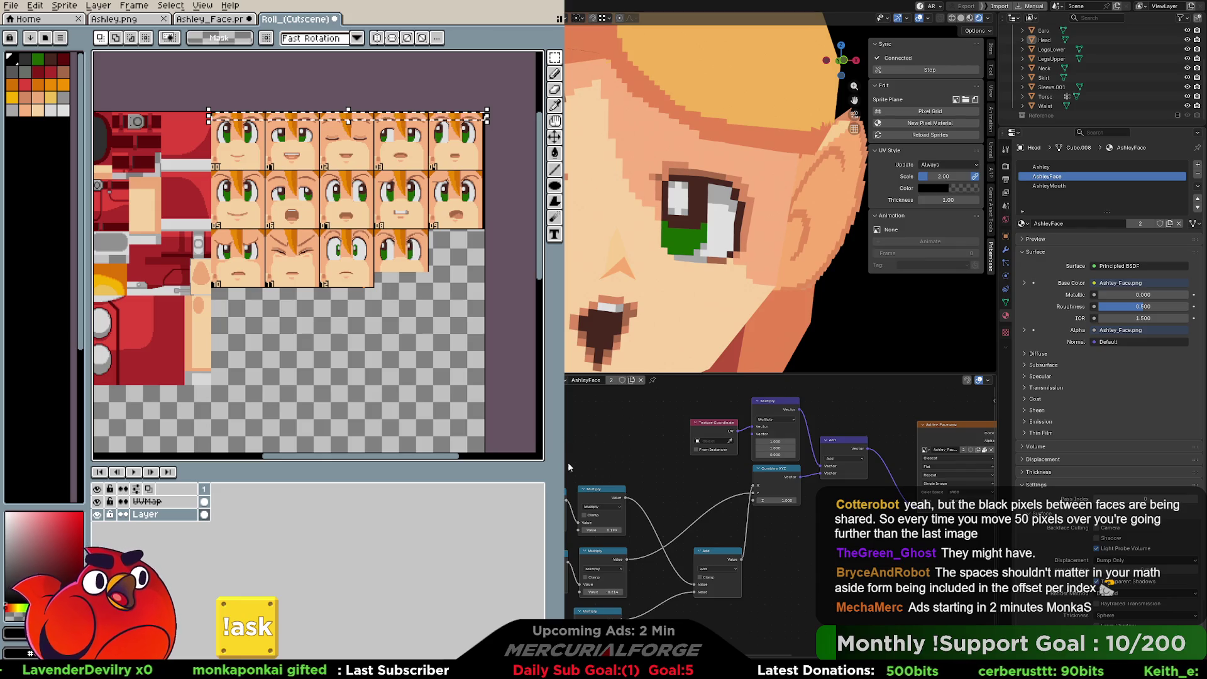
# Step: Move the -0.214 Multiply node lower and the 0.004 Multiply node up into place
pyautogui.scroll(-1, 632, 481)
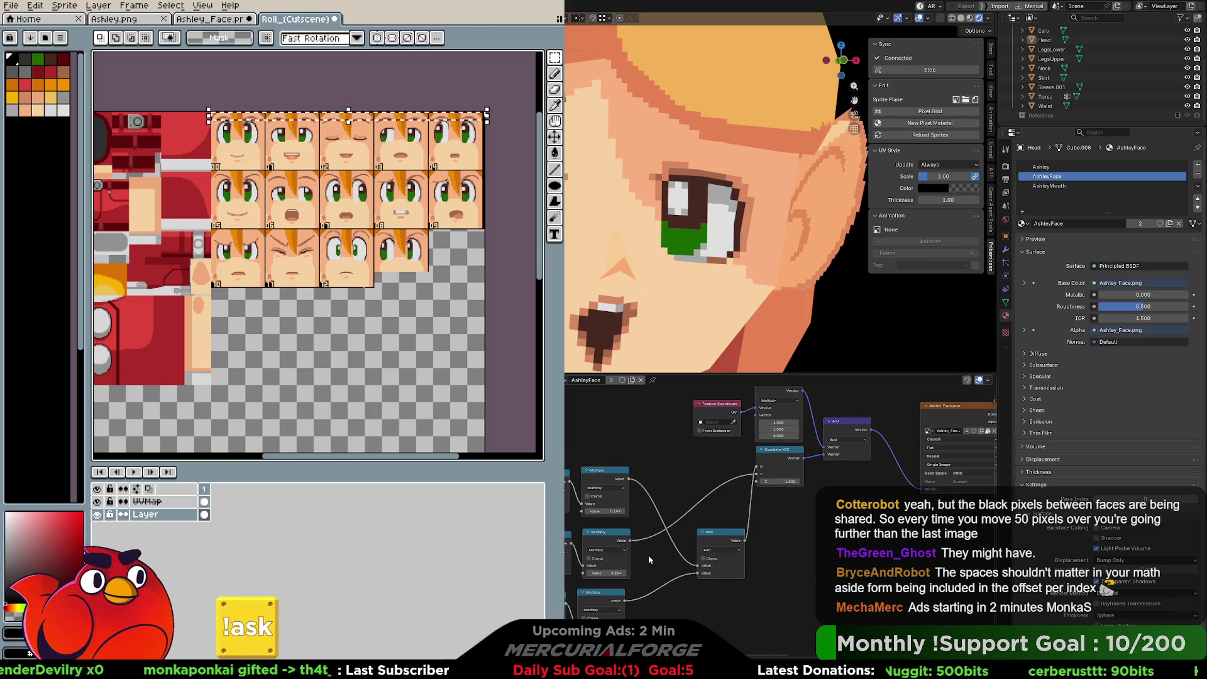
pyautogui.moveTo(603, 550); pyautogui.dragTo(613, 621)
pyautogui.scroll(-2, 639, 495)
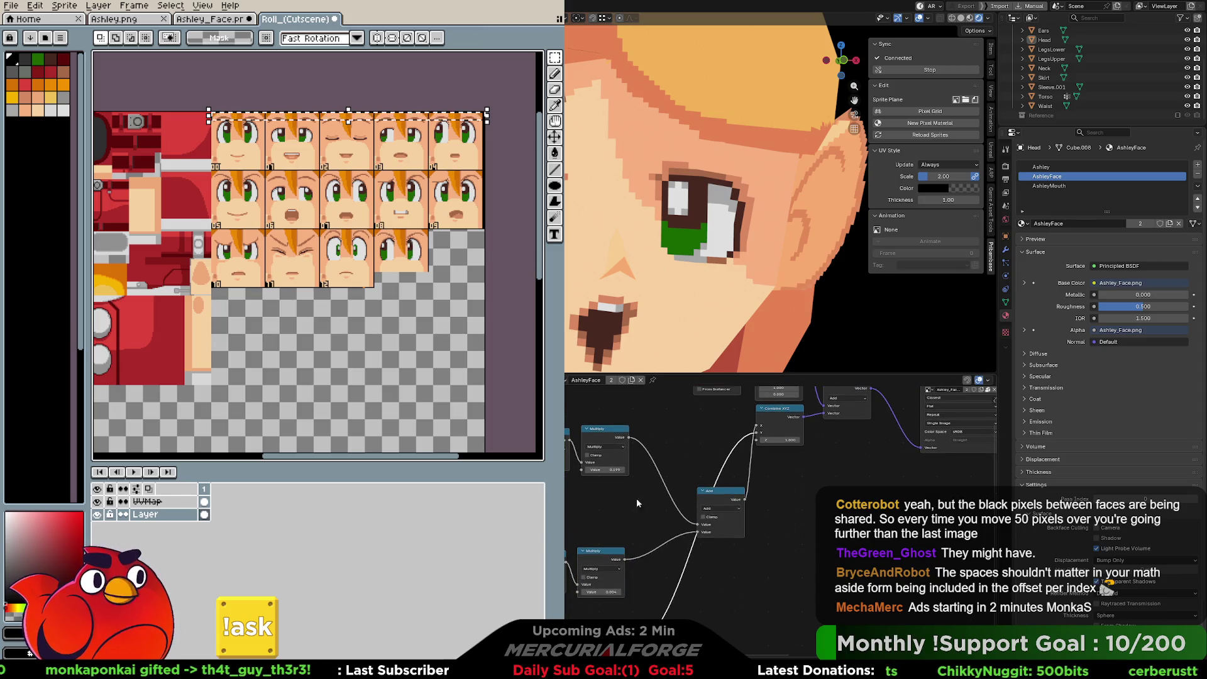
pyautogui.moveTo(600, 551); pyautogui.dragTo(605, 504)
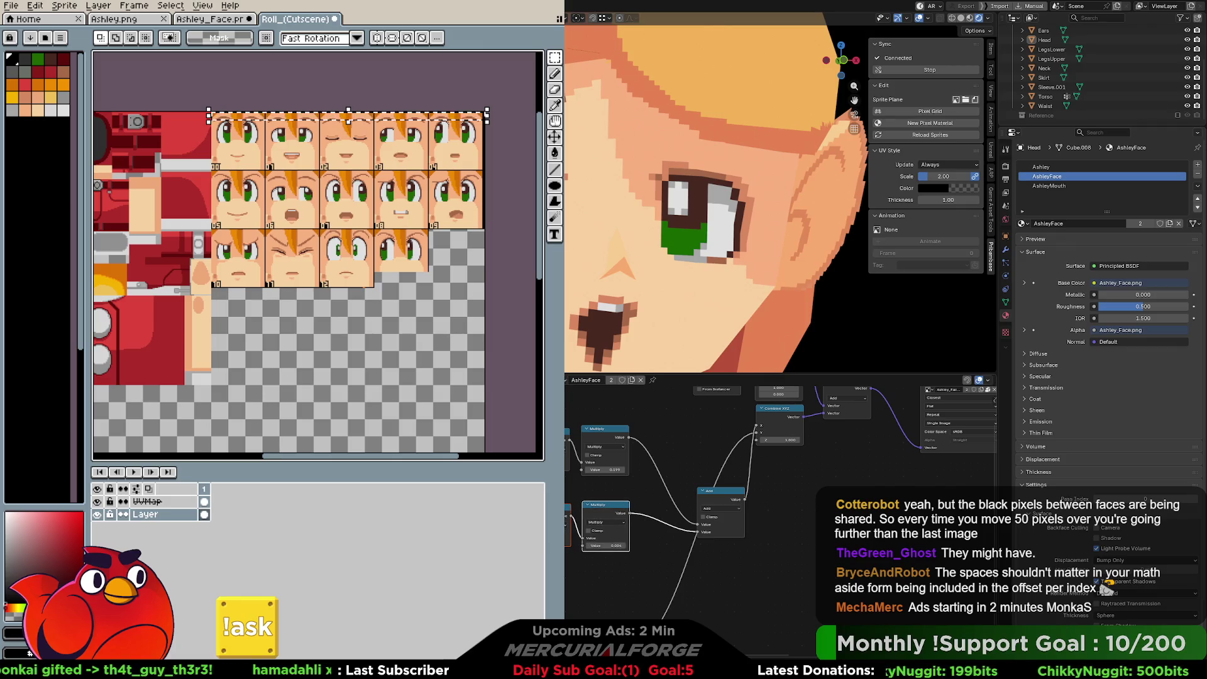
pyautogui.moveTo(645, 490); pyautogui.dragTo(564, 563)
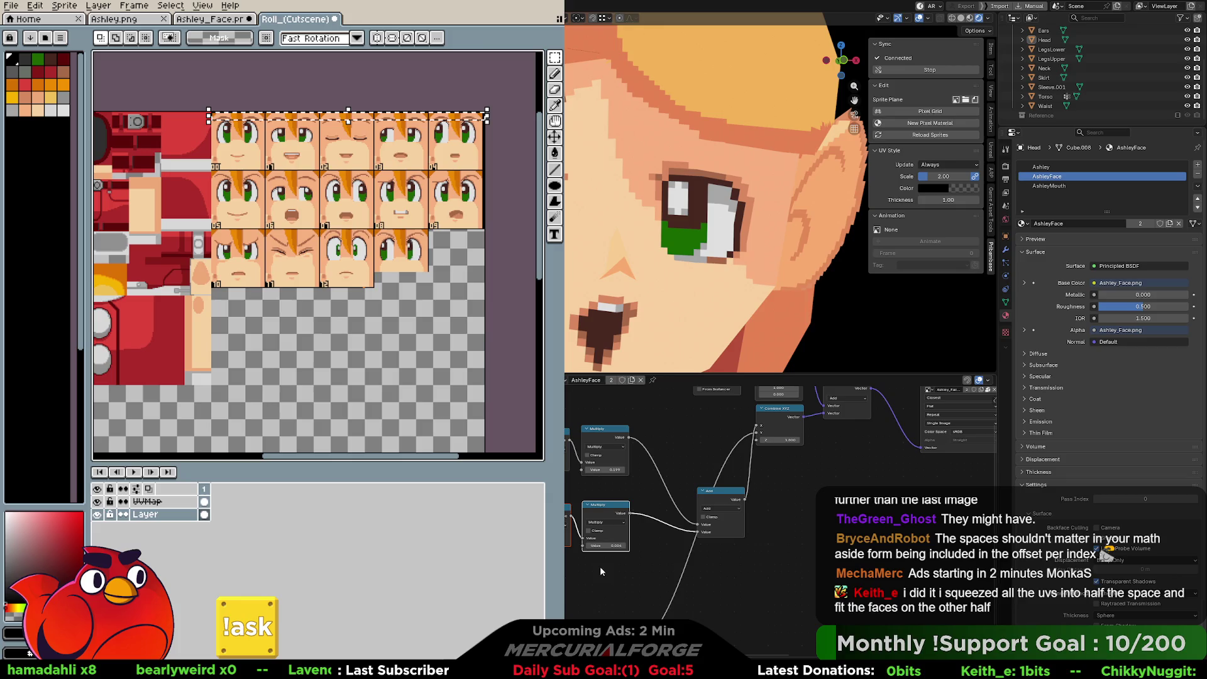
# Step: Search the F3 menu for 'comment' and cancel without adding anything
pyautogui.press('F3')
pyautogui.write('comment')
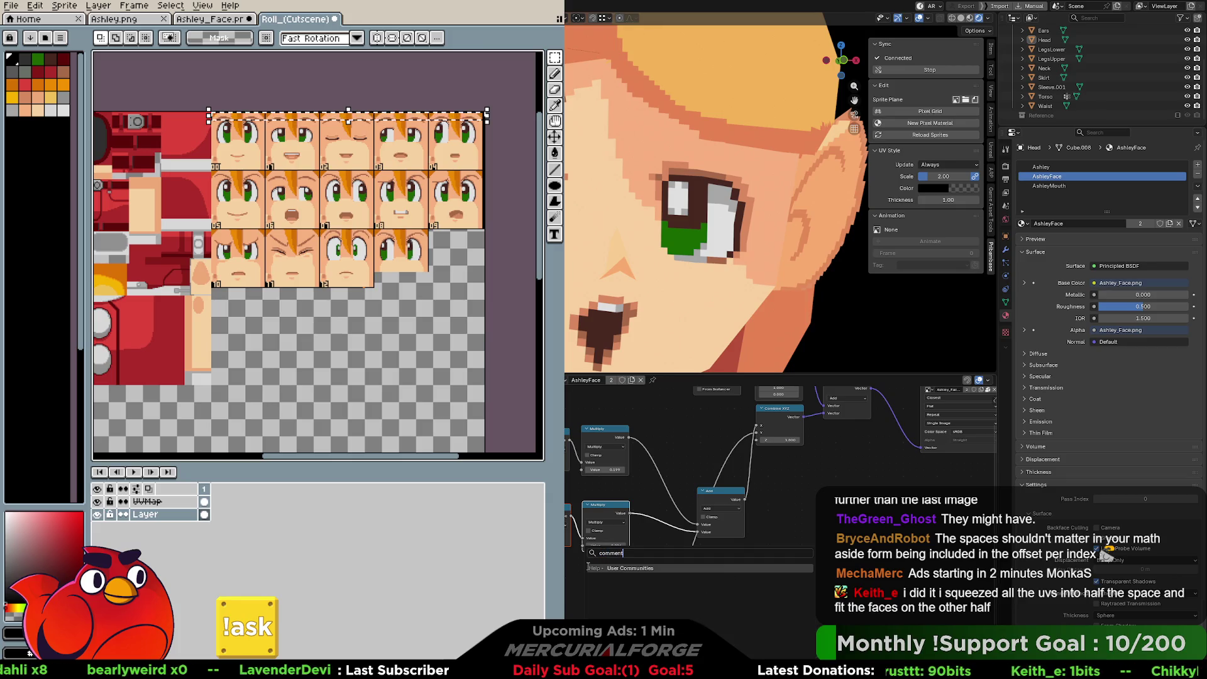
pyautogui.press('Escape')
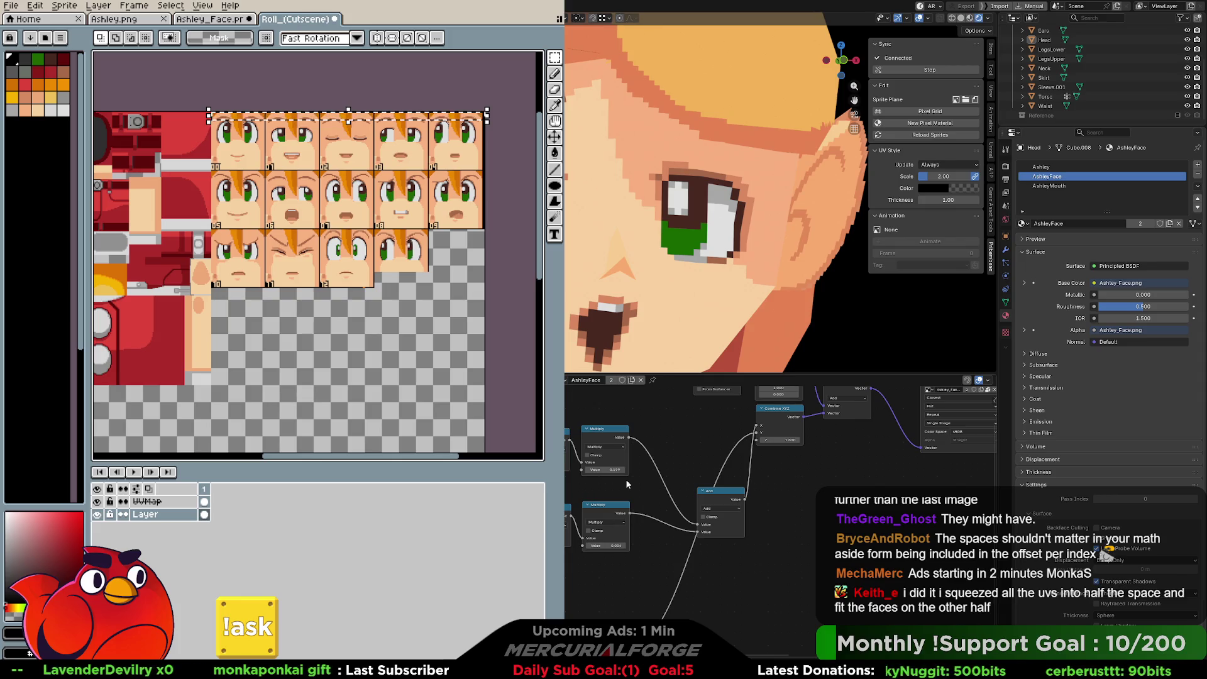
# Step: Move the Add node and bottom Multiply node up beside the other Multiply nodes
pyautogui.moveTo(574, 490); pyautogui.dragTo(637, 536)
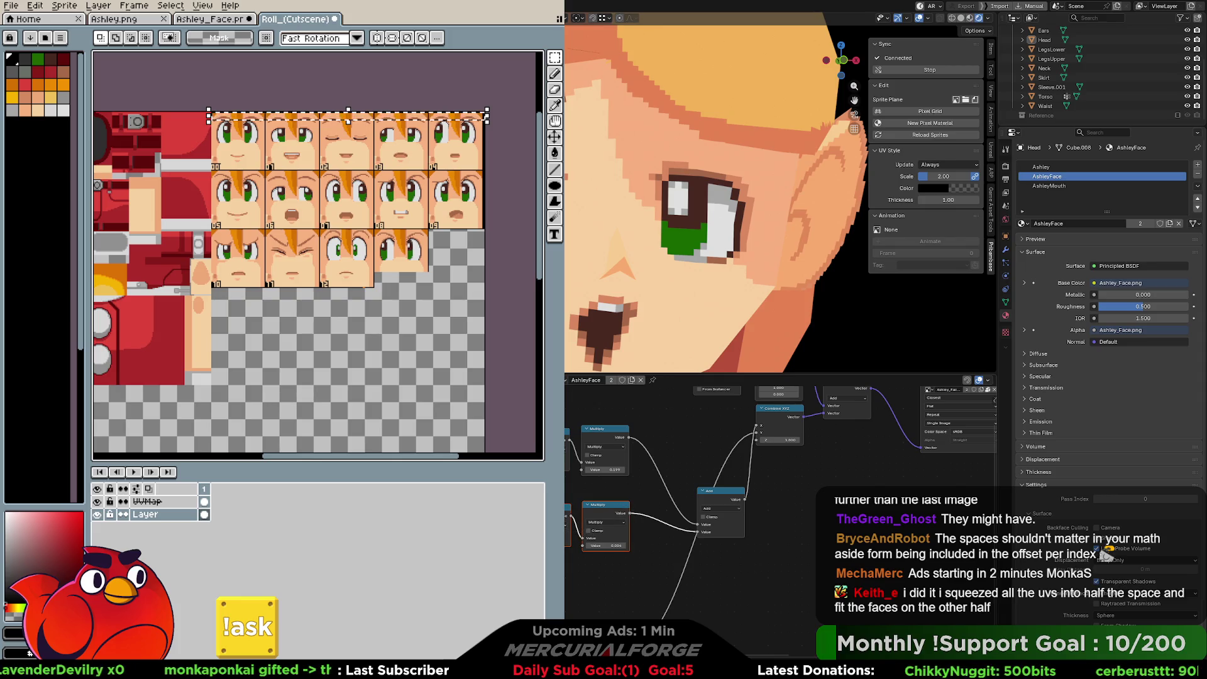
pyautogui.moveTo(611, 551); pyautogui.dragTo(613, 599, button='middle')
pyautogui.moveTo(715, 540); pyautogui.dragTo(662, 478)
pyautogui.moveTo(675, 578)
pyautogui.mouseDown()
pyautogui.moveTo(565, 489)
pyautogui.moveTo(601, 490)
pyautogui.moveTo(588, 463)
pyautogui.moveTo(606, 488)
pyautogui.mouseUp()
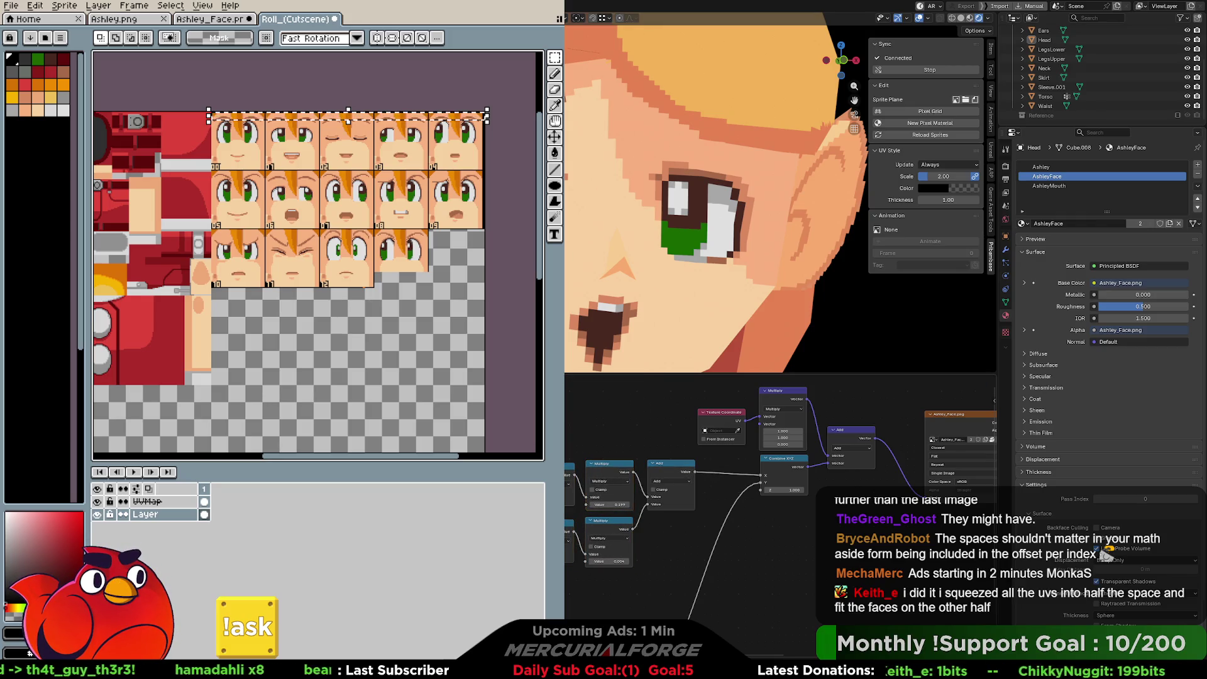
pyautogui.moveTo(639, 651); pyautogui.dragTo(626, 575, button='middle')
pyautogui.moveTo(601, 607); pyautogui.dragTo(595, 504)
pyautogui.click(585, 544)
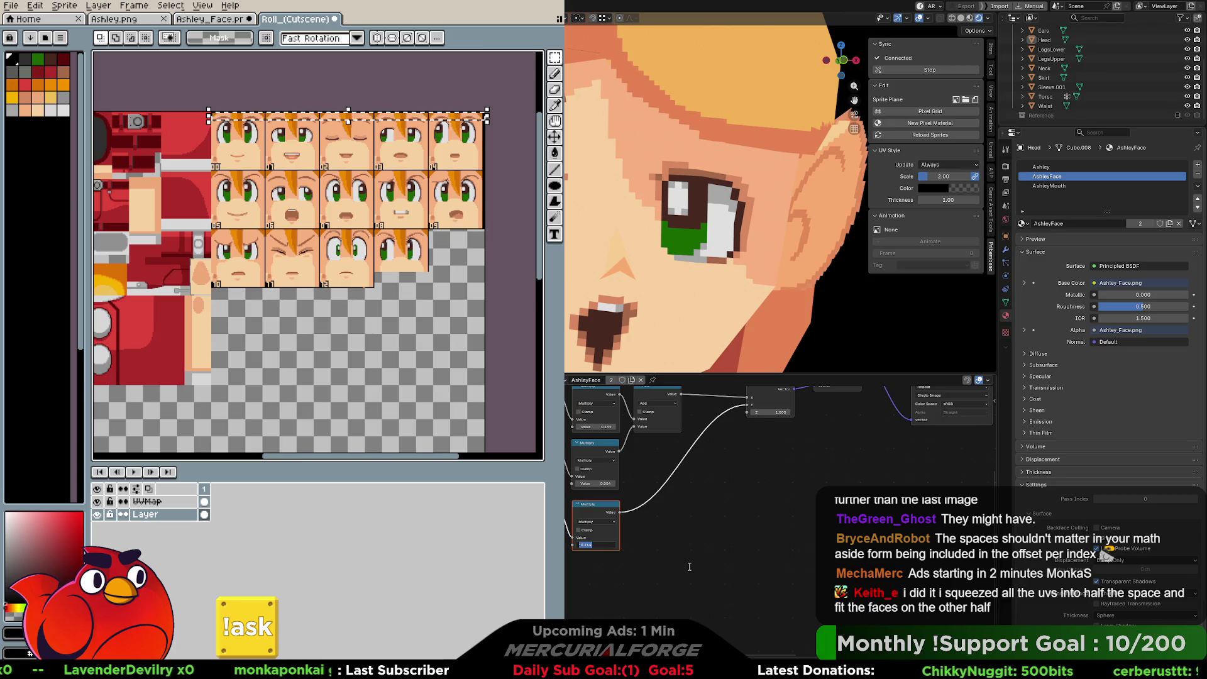
# Step: Enter 51/256 in the bottom Multiply node, negate it, and confirm -0.199219
pyautogui.write('51/256')
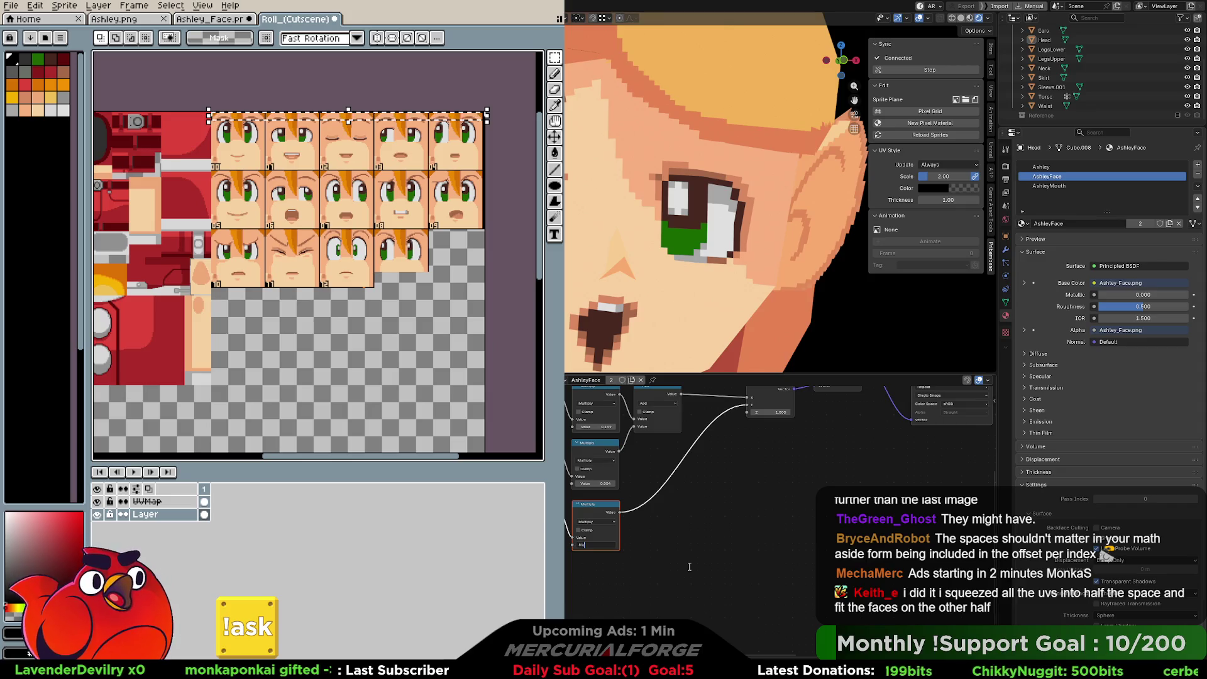
pyautogui.press('Return')
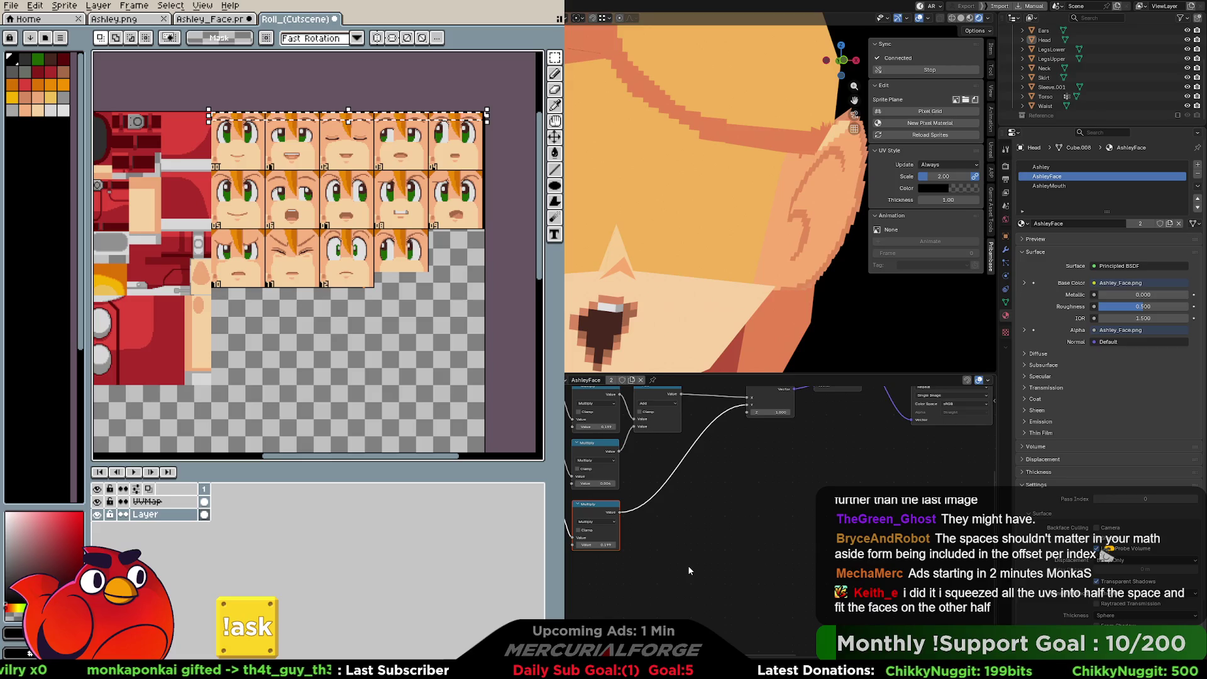
pyautogui.click(605, 545)
pyautogui.press('Home')
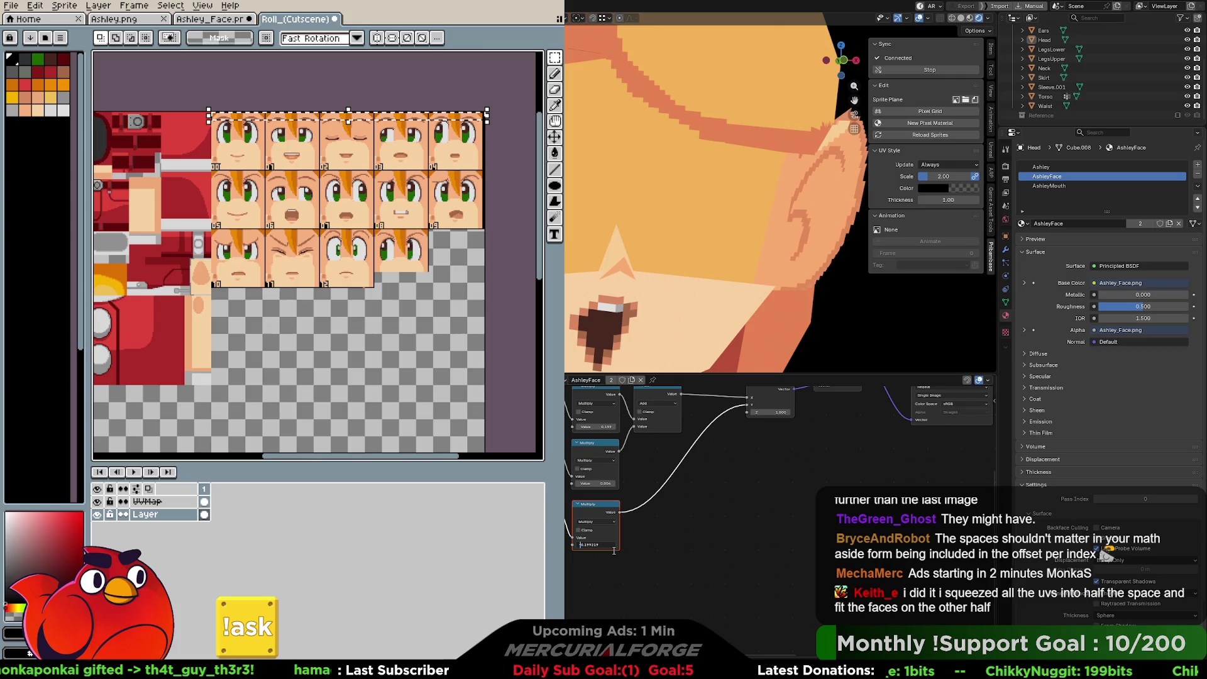
pyautogui.write('-')
pyautogui.press('Return')
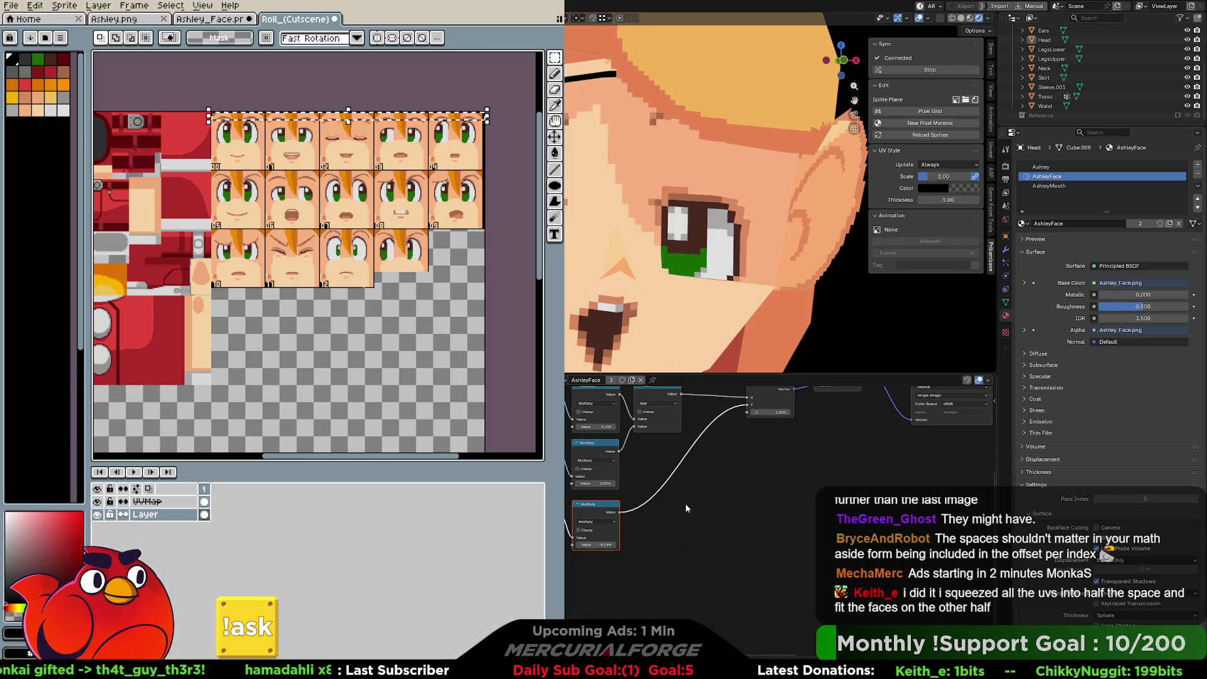
pyautogui.moveTo(688, 503); pyautogui.dragTo(680, 539, button='middle')
pyautogui.click(587, 585)
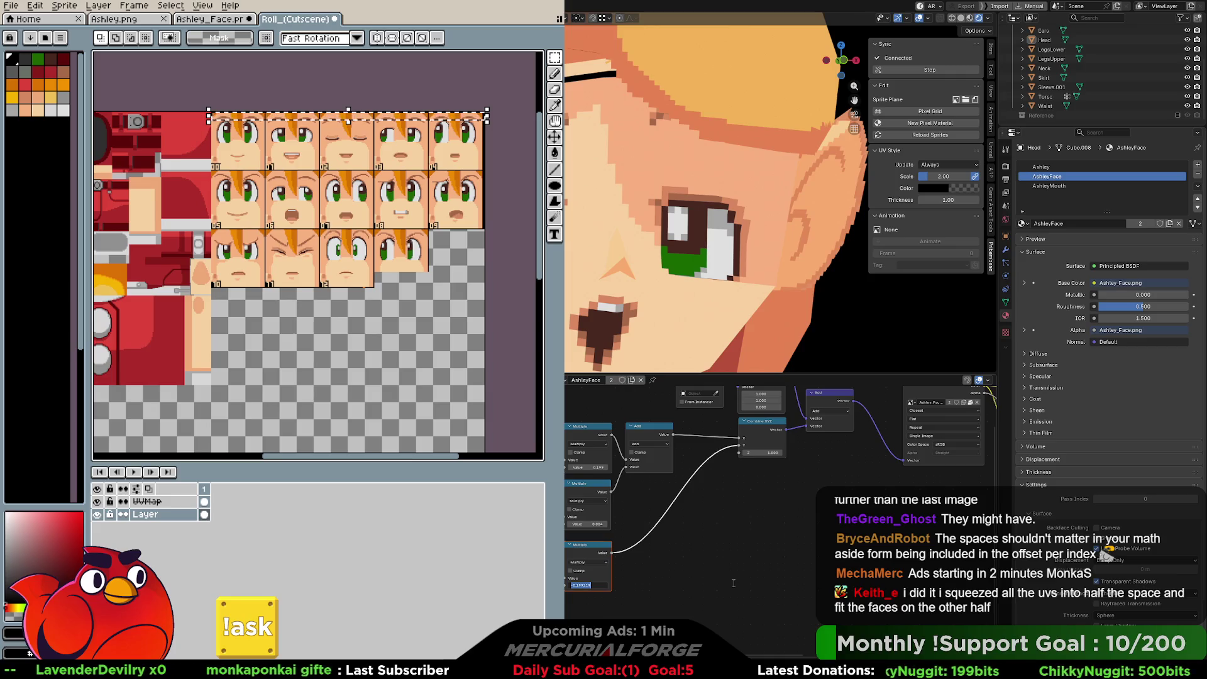
pyautogui.write('-0.199219')
pyautogui.press('Return')
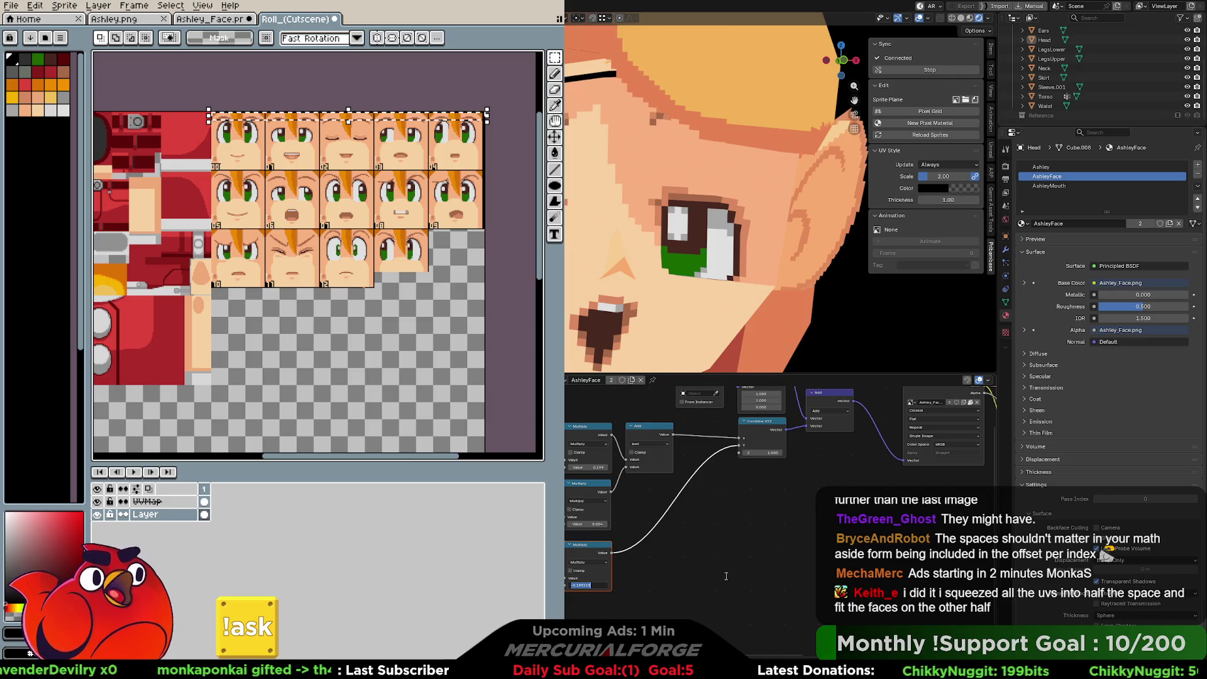
pyautogui.moveTo(692, 584); pyautogui.dragTo(639, 583)
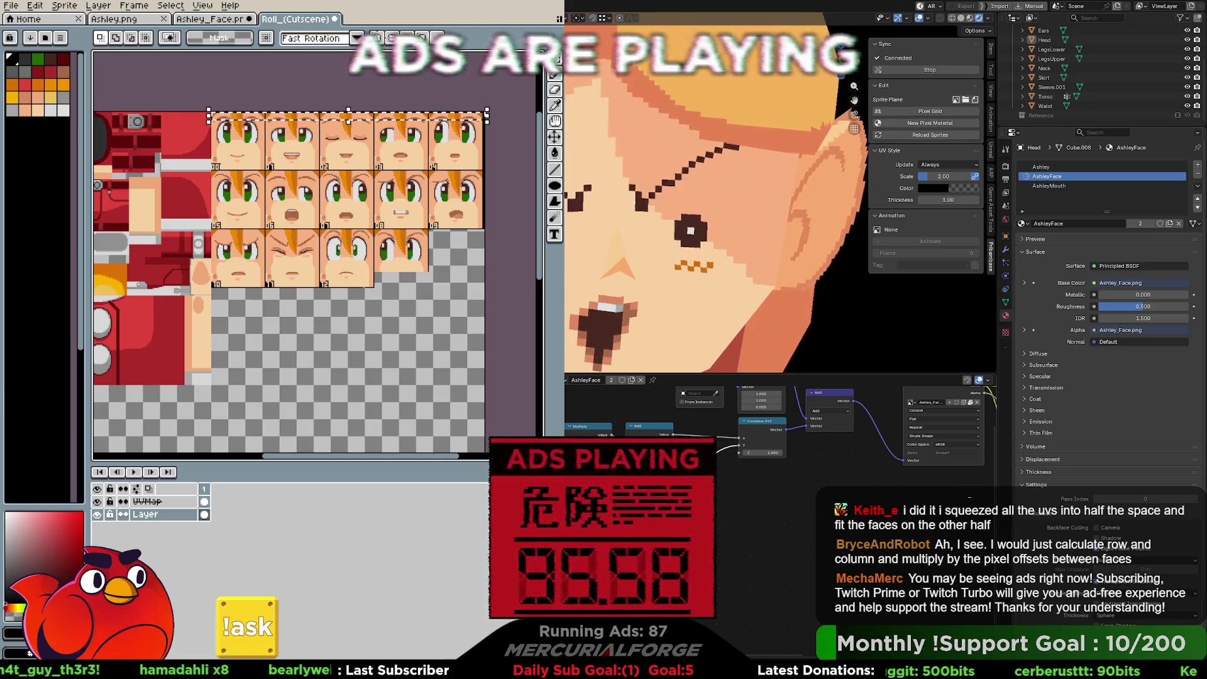
# Step: Bring up the Ashley_Face sprite sheet to compare against the new expression
pyautogui.hotkey('ctrl', 'shift', 'Tab')
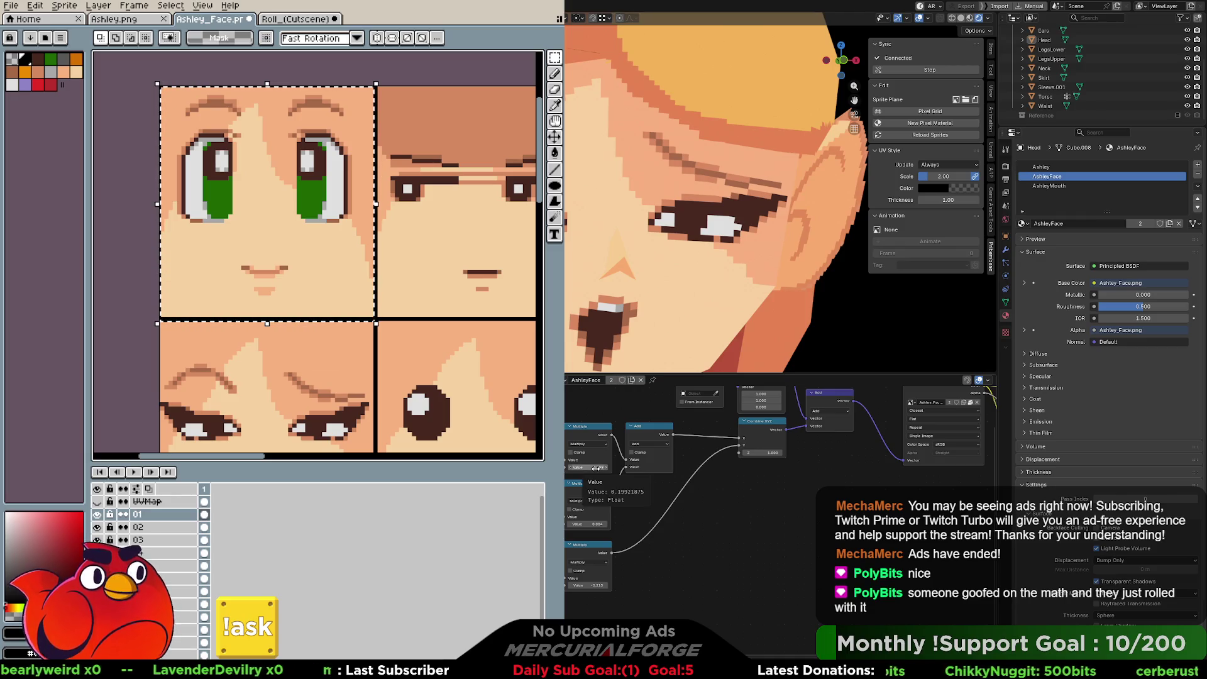
pyautogui.moveTo(595, 469)
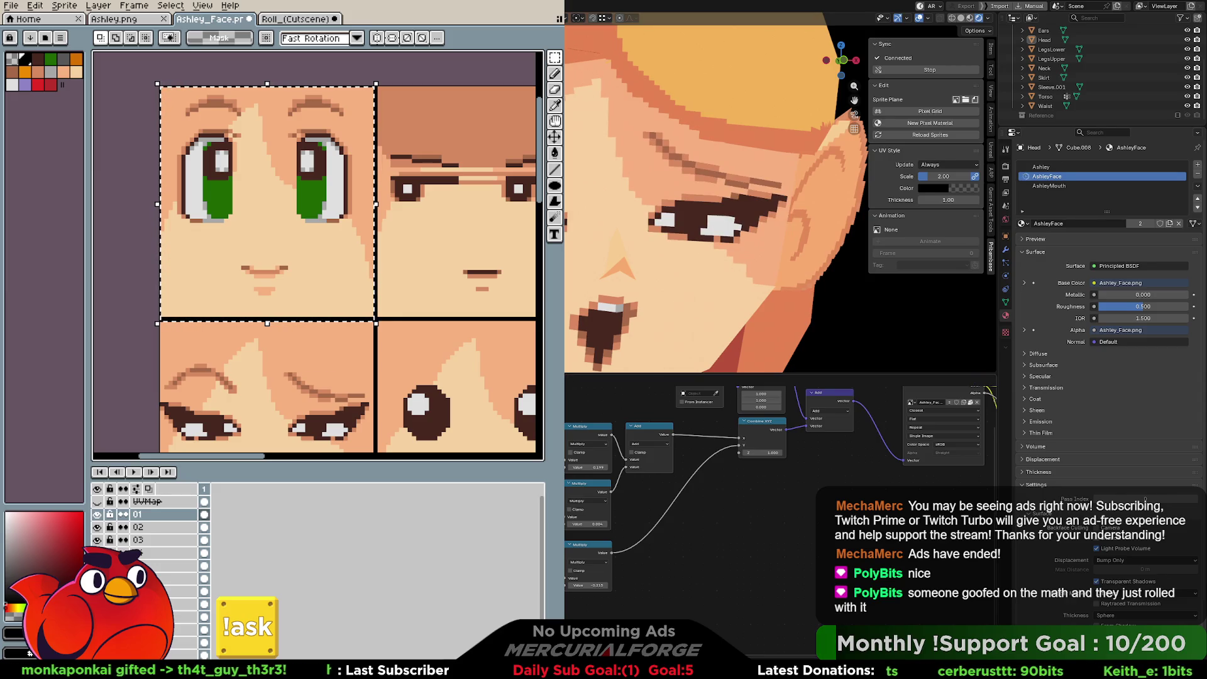
pyautogui.keyDown('ctrl'); pyautogui.hscroll(-3, 780, 484); pyautogui.keyUp('ctrl')
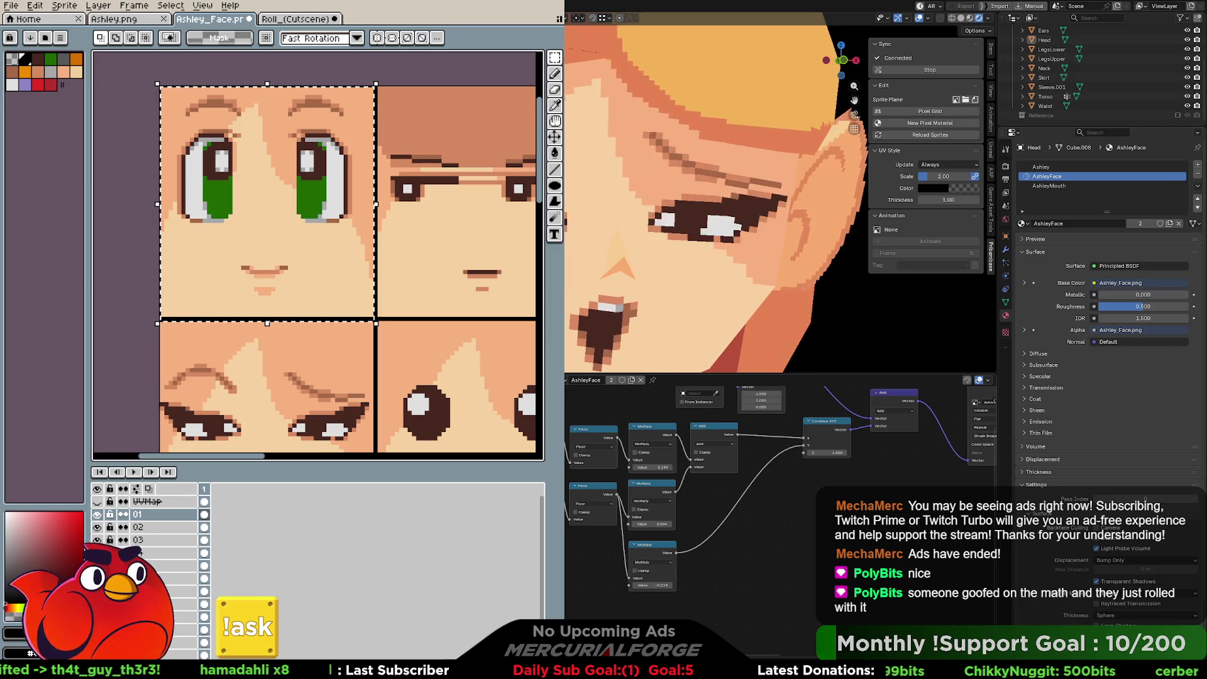
# Step: Box-select the face's Texture Coordinate, Multiply and Add offset nodes and duplicate them
pyautogui.moveTo(566, 416)
pyautogui.mouseDown()
pyautogui.moveTo(717, 609)
pyautogui.moveTo(749, 613)
pyautogui.mouseUp()
pyautogui.moveTo(830, 561); pyautogui.dragTo(830, 608, button='middle')
pyautogui.moveTo(887, 651)
pyautogui.mouseDown()
pyautogui.moveTo(565, 512)
pyautogui.moveTo(566, 414)
pyautogui.mouseUp()
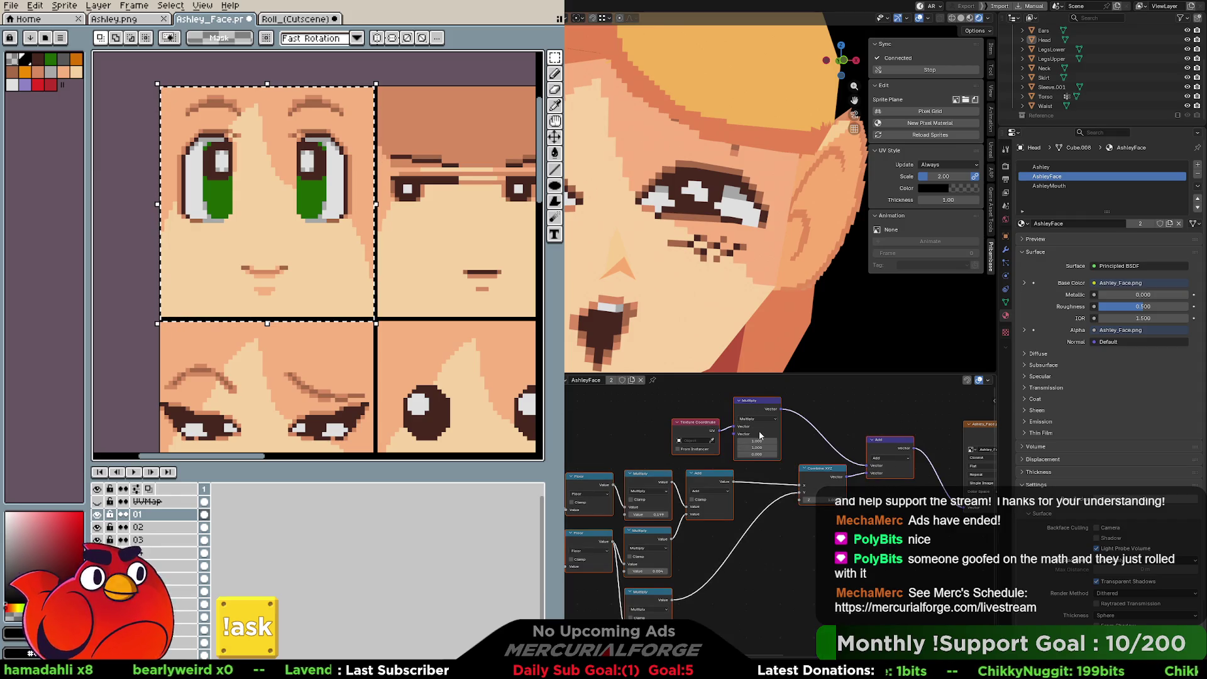
pyautogui.rightClick(763, 408)
pyautogui.click(714, 401)
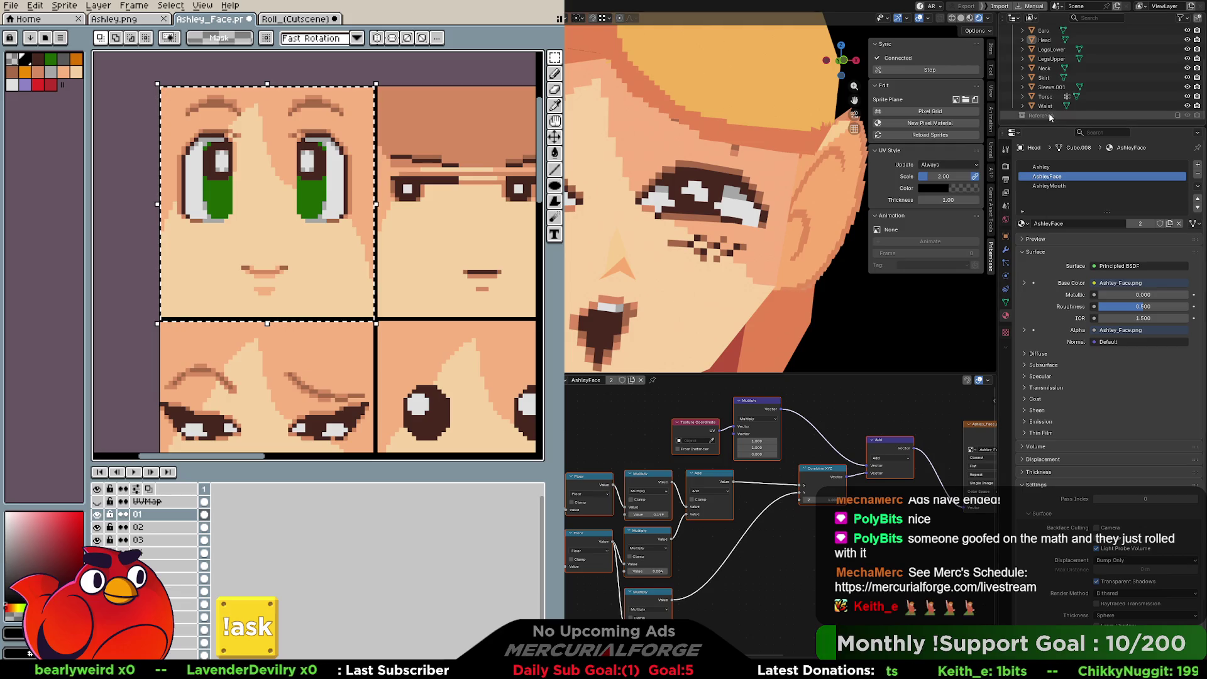
pyautogui.click(1048, 186)
# Step: Connect the pasted offset chain's Add output to the mouth image's Vector input
pyautogui.moveTo(836, 406)
pyautogui.mouseDown()
pyautogui.moveTo(569, 654)
pyautogui.moveTo(597, 552)
pyautogui.mouseUp()
pyautogui.press('x')
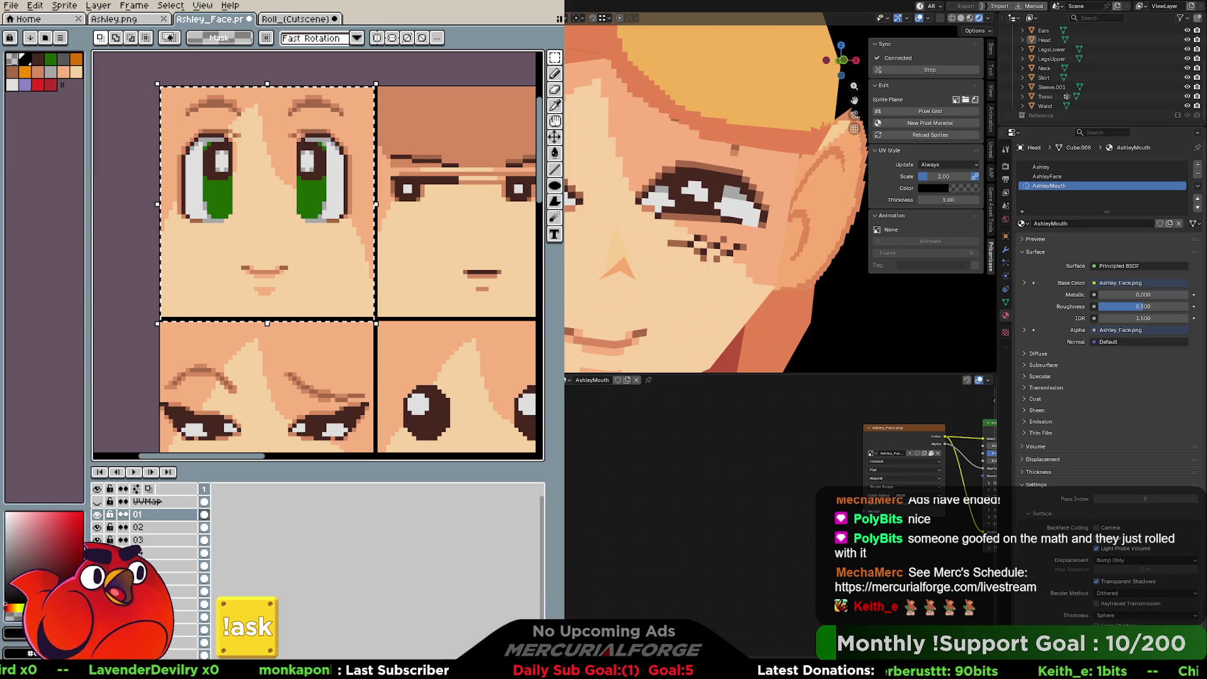
pyautogui.hotkey('ctrl', 'z')
pyautogui.moveTo(693, 420)
pyautogui.mouseDown(button='middle')
pyautogui.moveTo(807, 464)
pyautogui.moveTo(863, 437)
pyautogui.mouseUp(button='middle')
pyautogui.moveTo(887, 441); pyautogui.dragTo(919, 481)
pyautogui.moveTo(772, 533); pyautogui.dragTo(776, 534, button='middle')
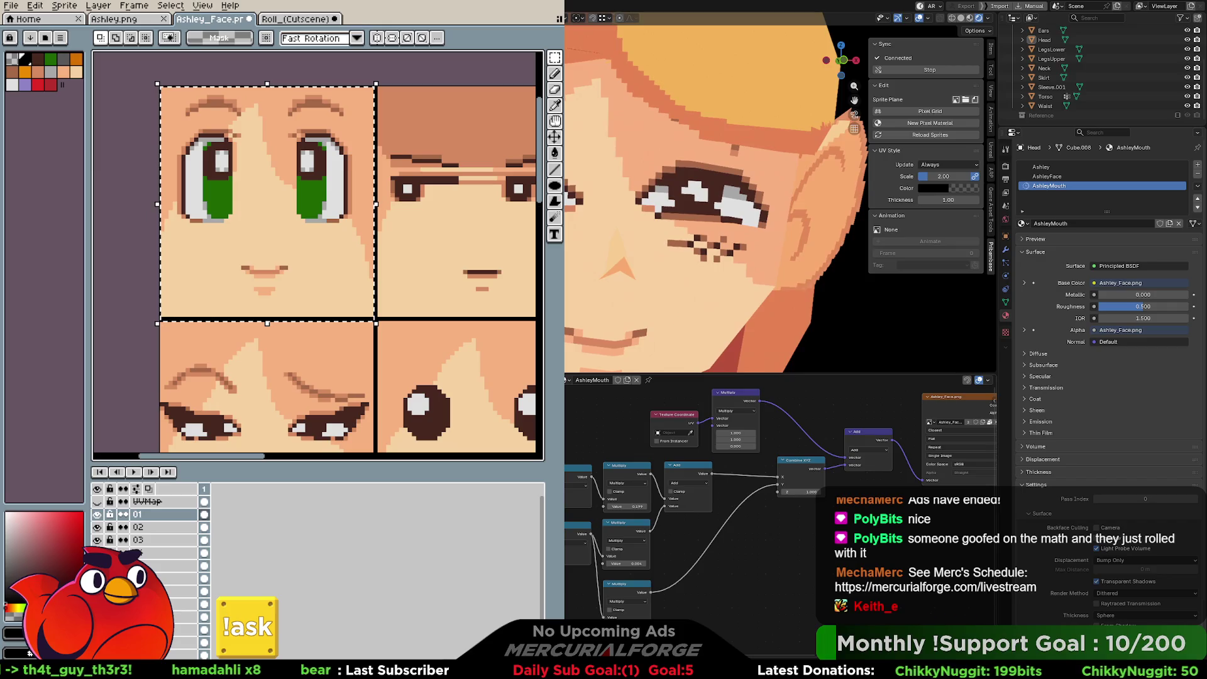
# Step: Compare the AshleyFace and AshleyMouth node trees and select the UV Multiply node
pyautogui.moveTo(755, 191)
pyautogui.mouseDown(button='middle')
pyautogui.moveTo(752, 205)
pyautogui.moveTo(681, 221)
pyautogui.moveTo(706, 218)
pyautogui.mouseUp(button='middle')
pyautogui.rightClick(708, 272)
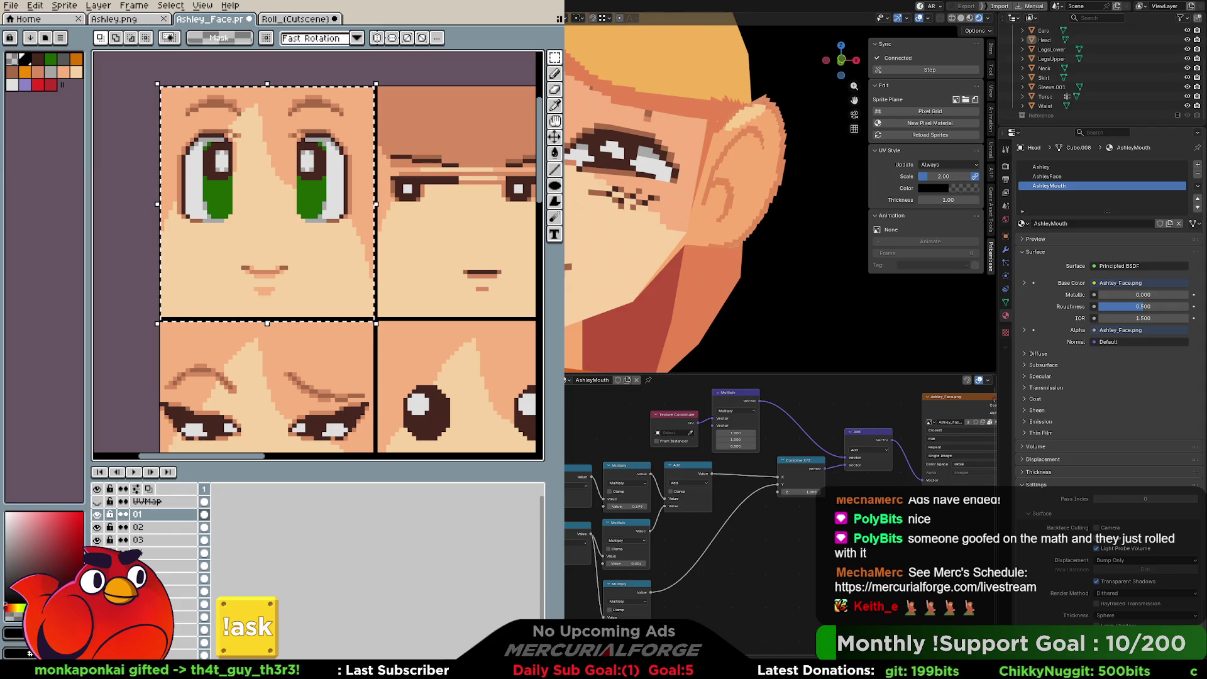
pyautogui.moveTo(880, 535); pyautogui.dragTo(666, 540, button='middle')
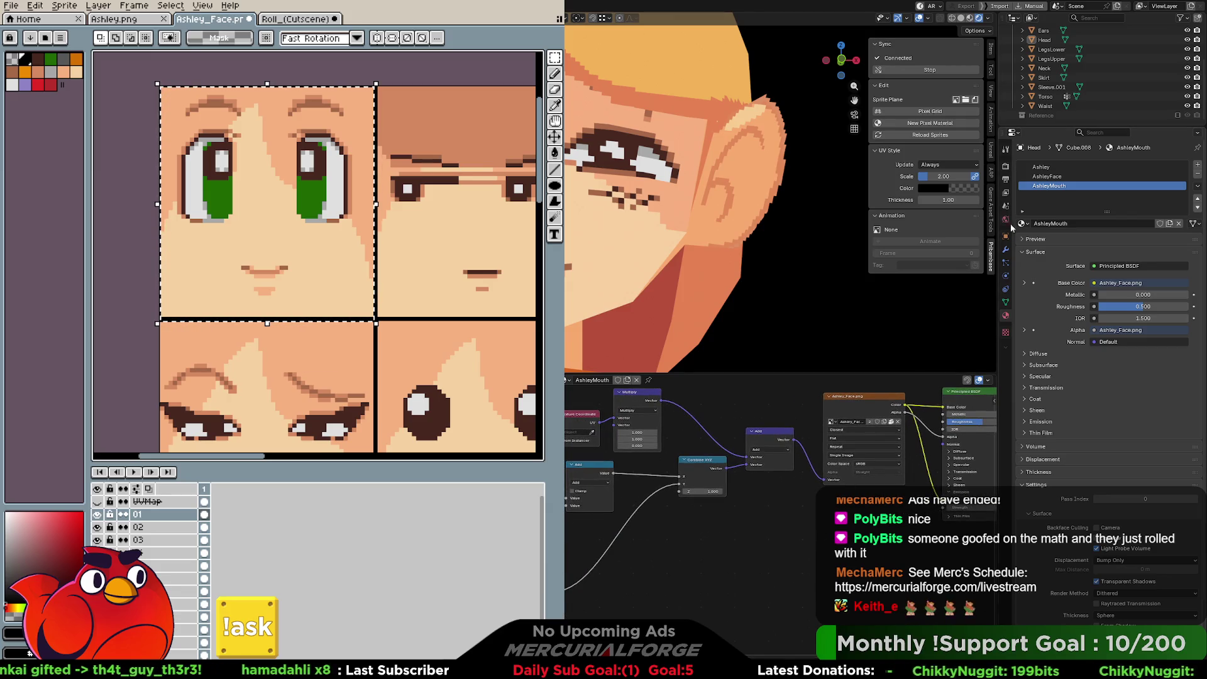
pyautogui.click(1049, 178)
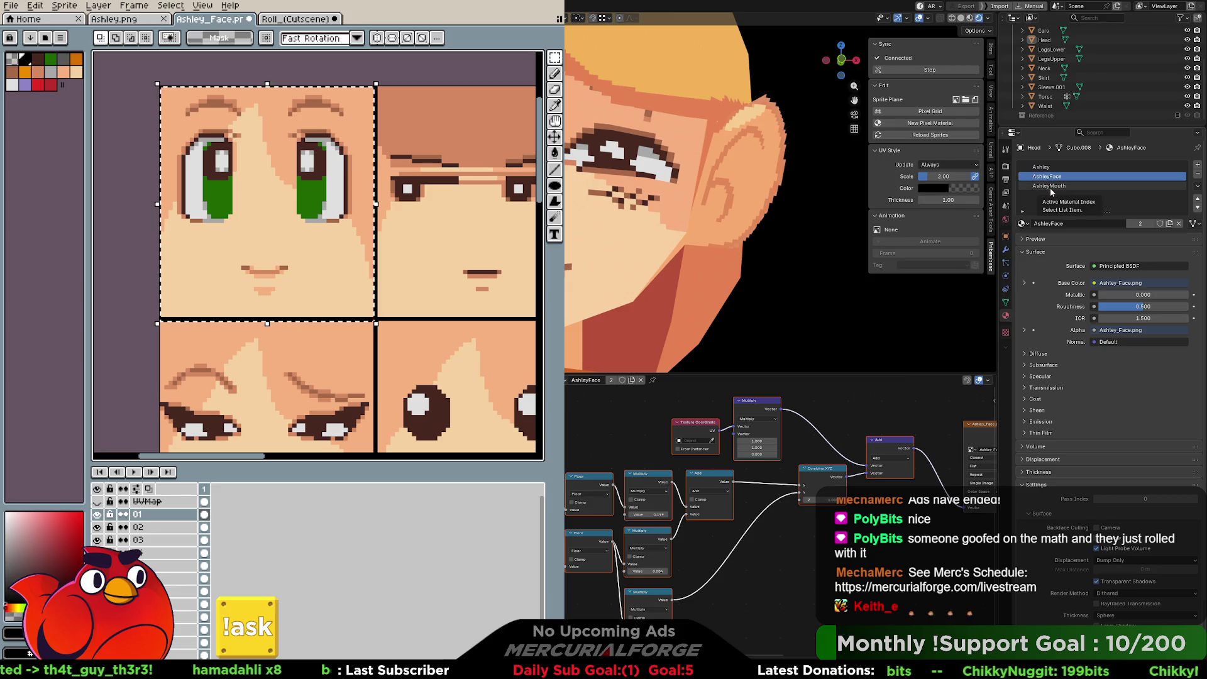
pyautogui.click(1050, 188)
pyautogui.keyDown('ctrl'); pyautogui.scroll(1, 1053, 190); pyautogui.keyUp('ctrl')
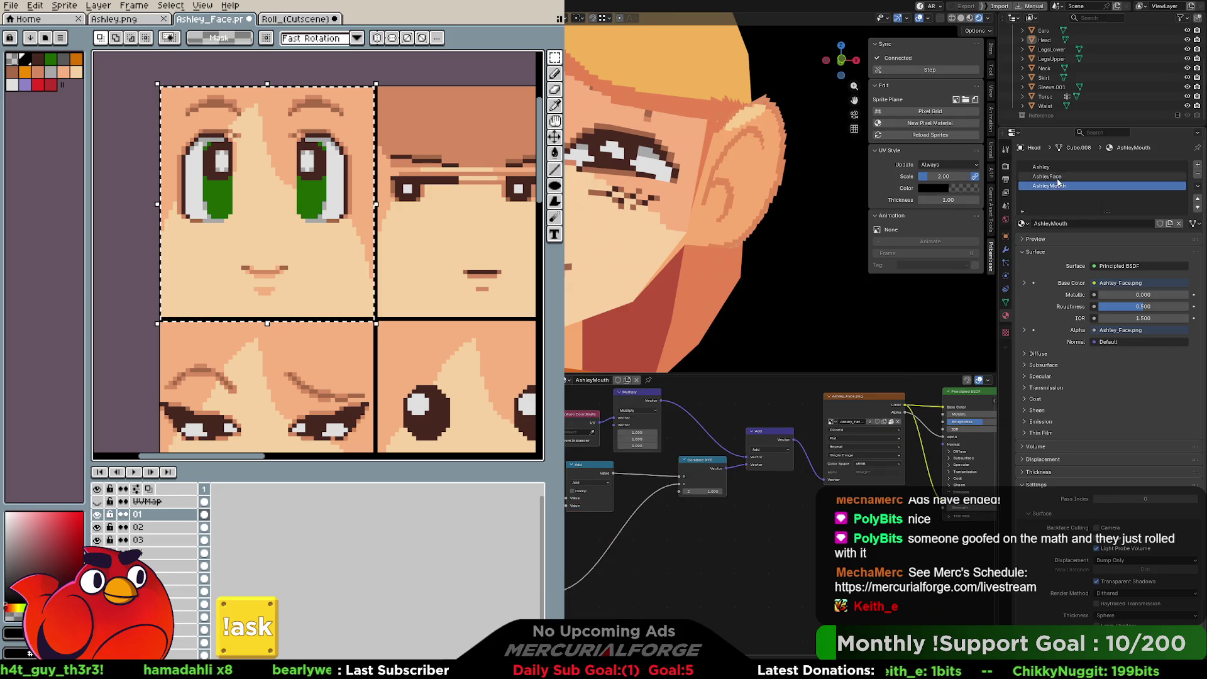
pyautogui.keyDown('ctrl'); pyautogui.scroll(-1, 1056, 188); pyautogui.keyUp('ctrl')
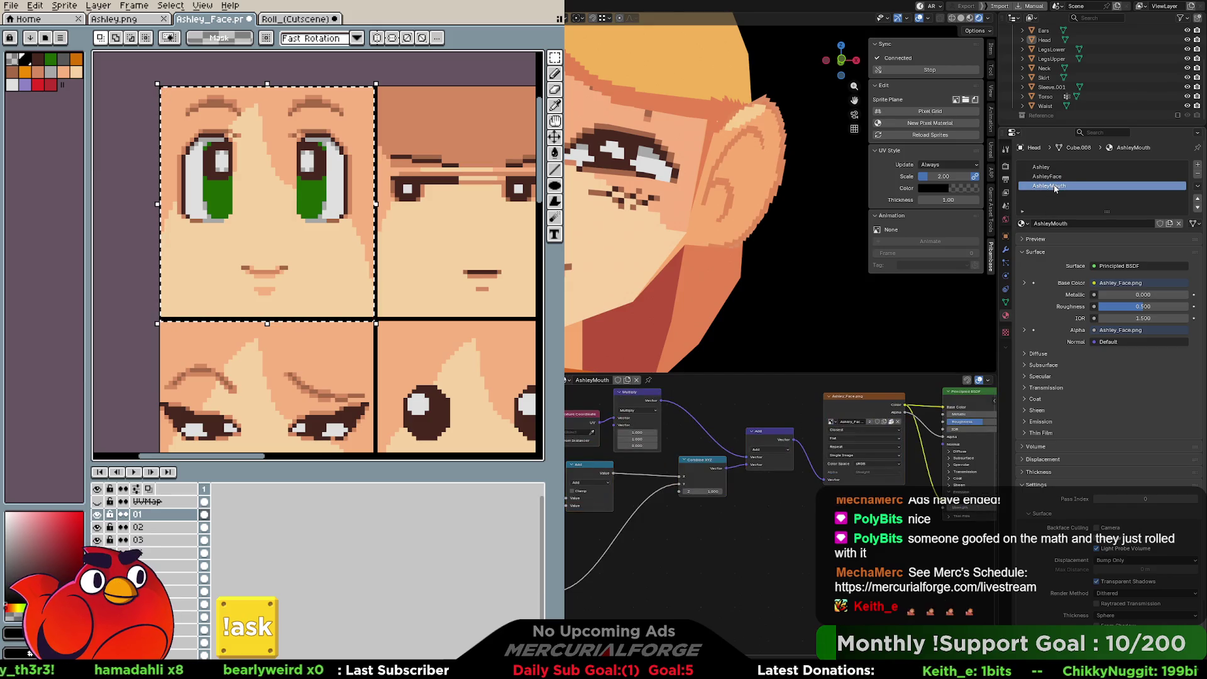
pyautogui.keyDown('ctrl'); pyautogui.scroll(1, 1056, 186); pyautogui.keyUp('ctrl')
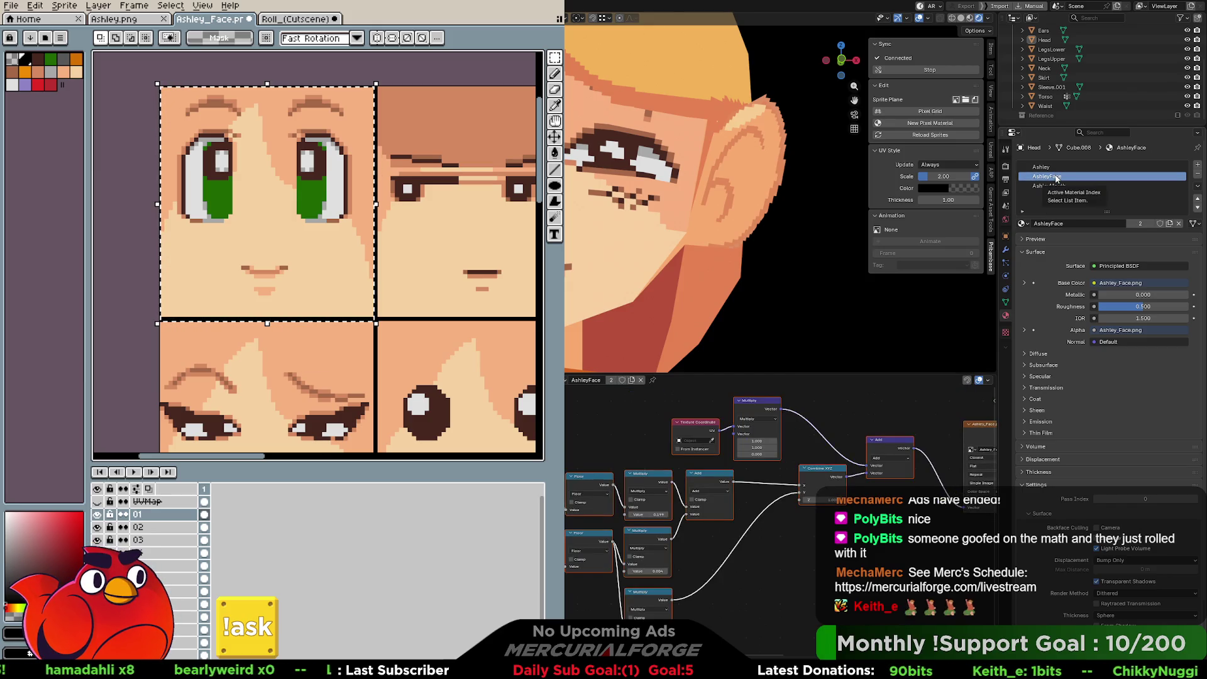
pyautogui.keyDown('ctrl'); pyautogui.scroll(-1, 1051, 188); pyautogui.keyUp('ctrl')
pyautogui.moveTo(645, 570); pyautogui.dragTo(798, 542, button='middle')
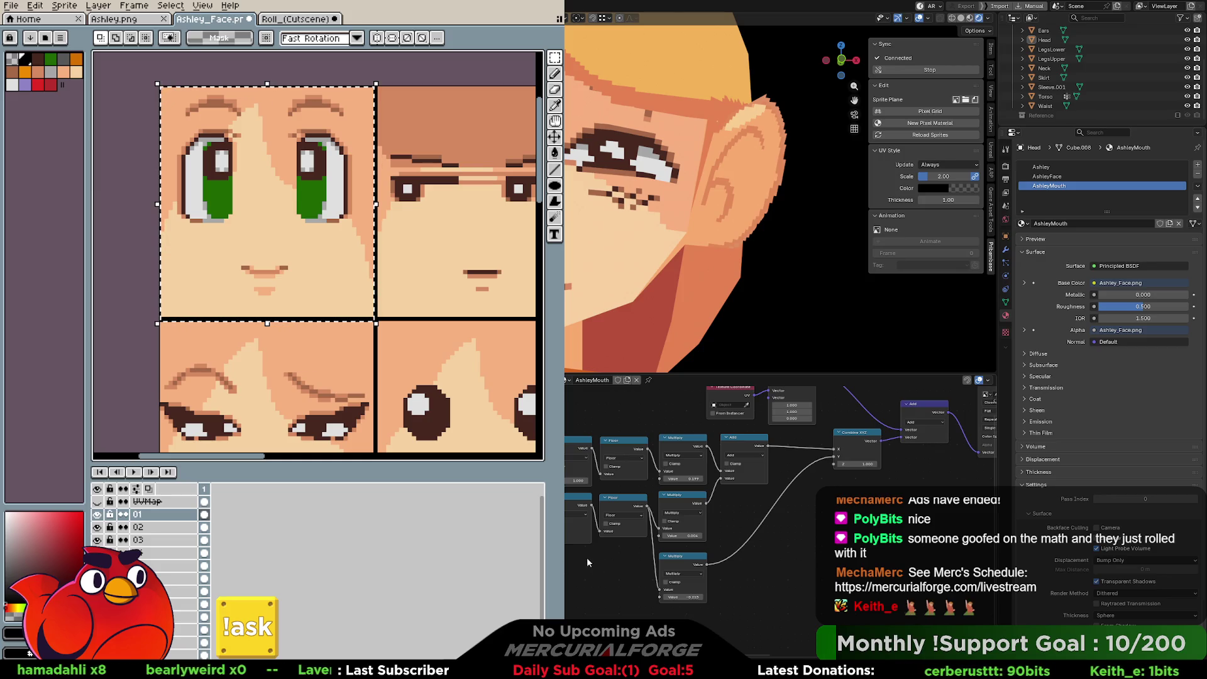
pyautogui.moveTo(778, 505)
pyautogui.mouseDown(button='middle')
pyautogui.moveTo(766, 550)
pyautogui.moveTo(747, 552)
pyautogui.mouseUp(button='middle')
pyautogui.click(734, 438)
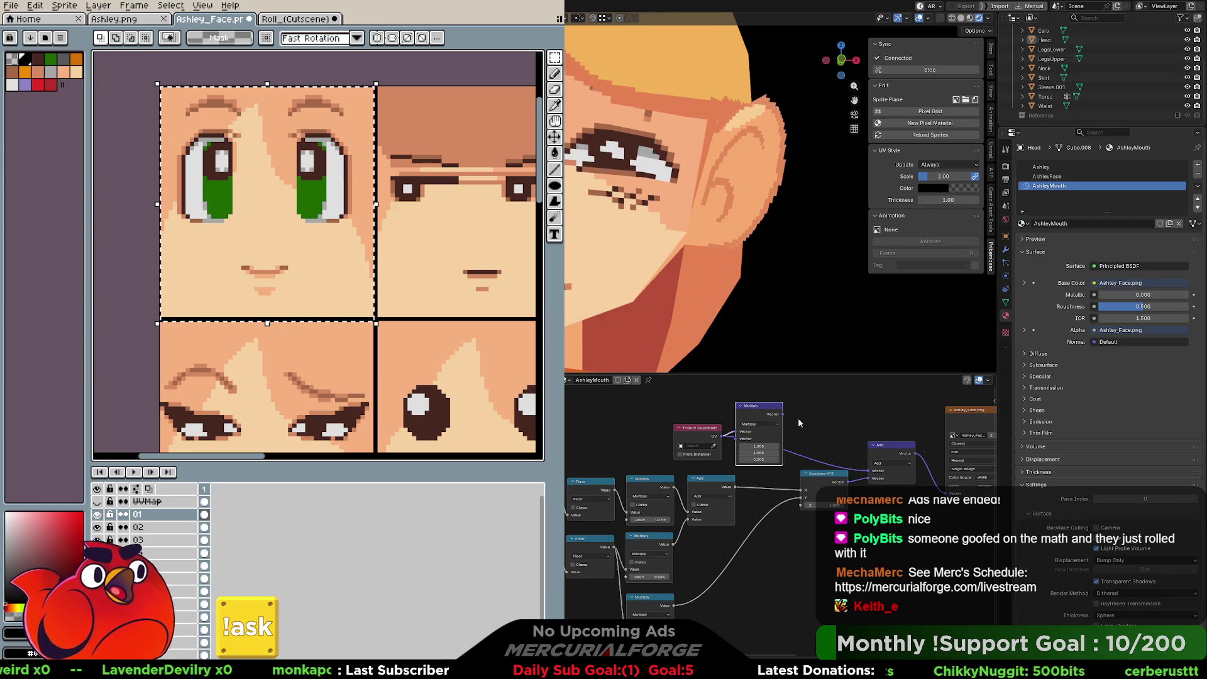
# Step: Delete the Multiply node in AshleyMouth and AshleyFace, moving Texture Coordinate beside Combine XYZ
pyautogui.hotkey('ctrl', 'x')
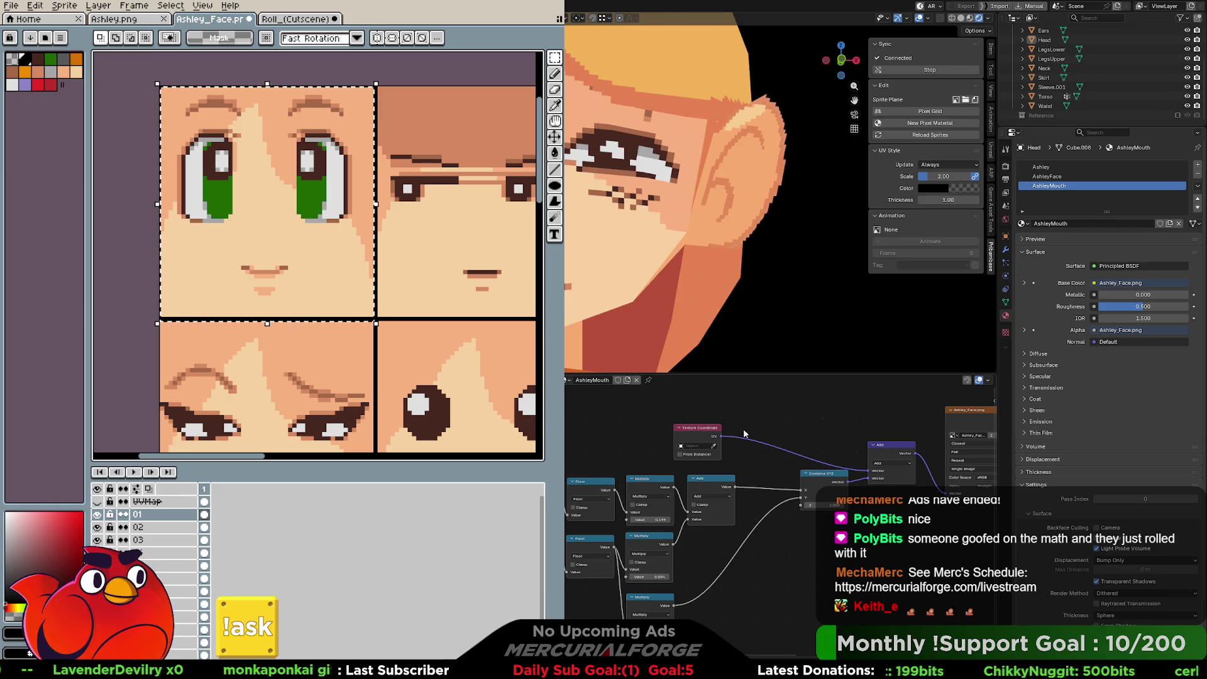
pyautogui.moveTo(695, 428); pyautogui.dragTo(819, 428)
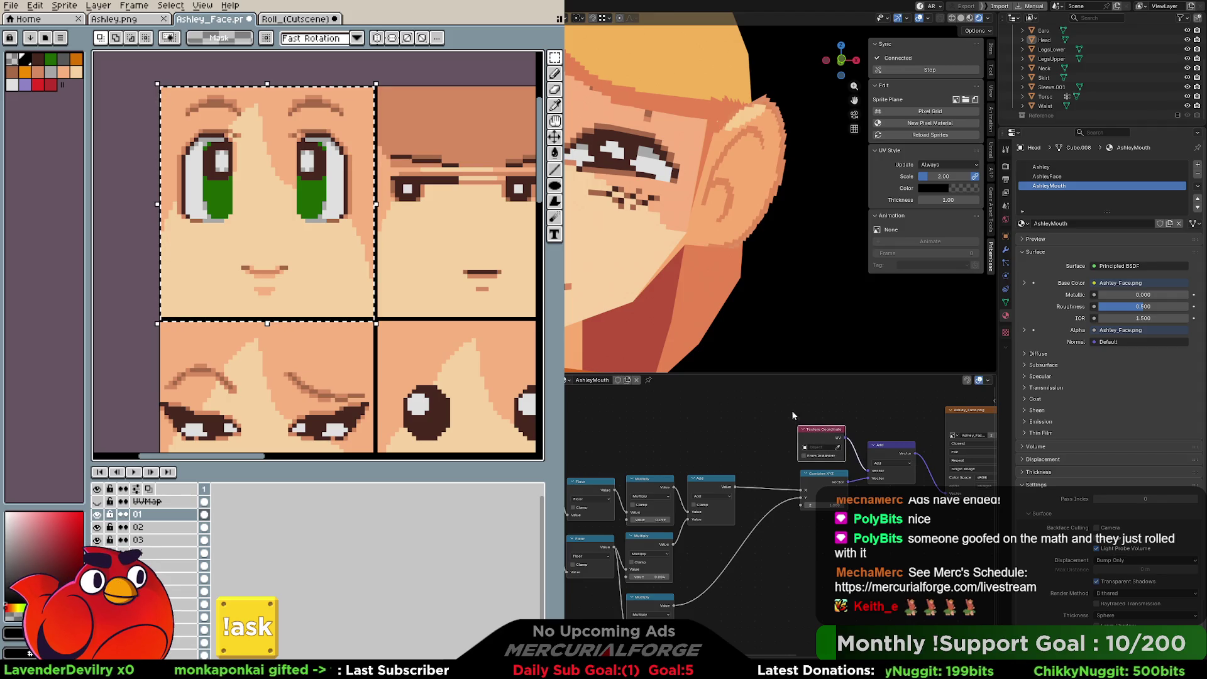
pyautogui.click(1047, 176)
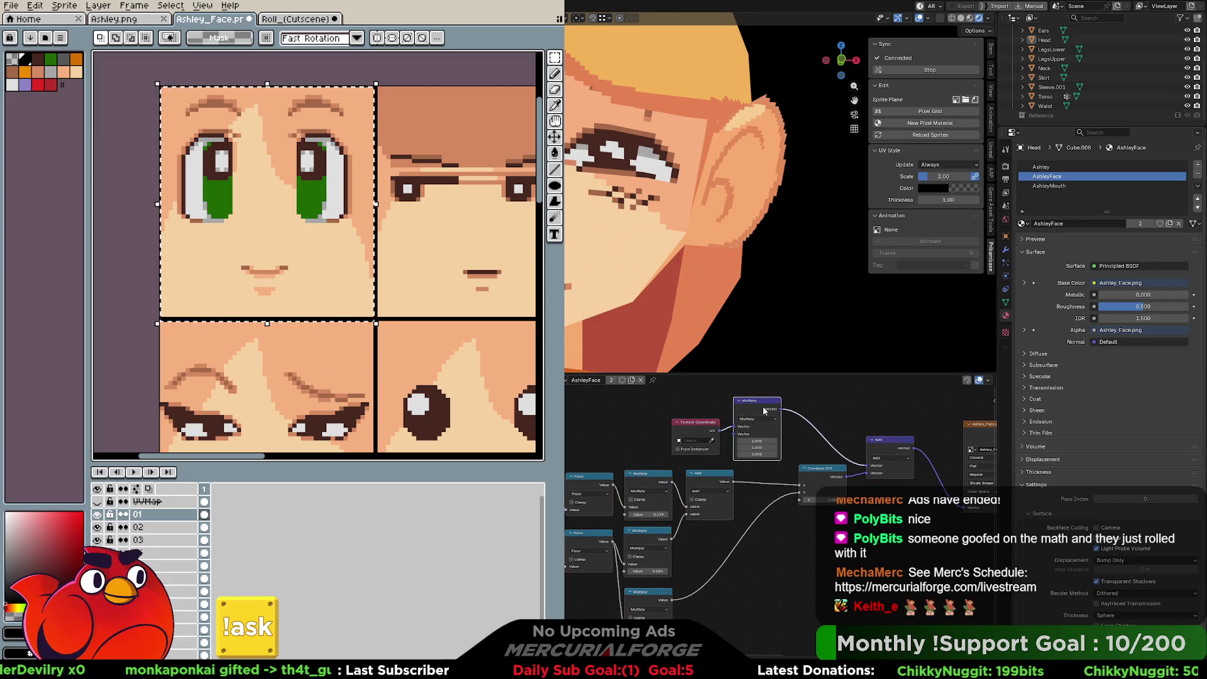
pyautogui.hotkey('ctrl', 'x')
pyautogui.moveTo(717, 426)
pyautogui.mouseDown()
pyautogui.moveTo(845, 430)
pyautogui.moveTo(867, 465)
pyautogui.mouseUp()
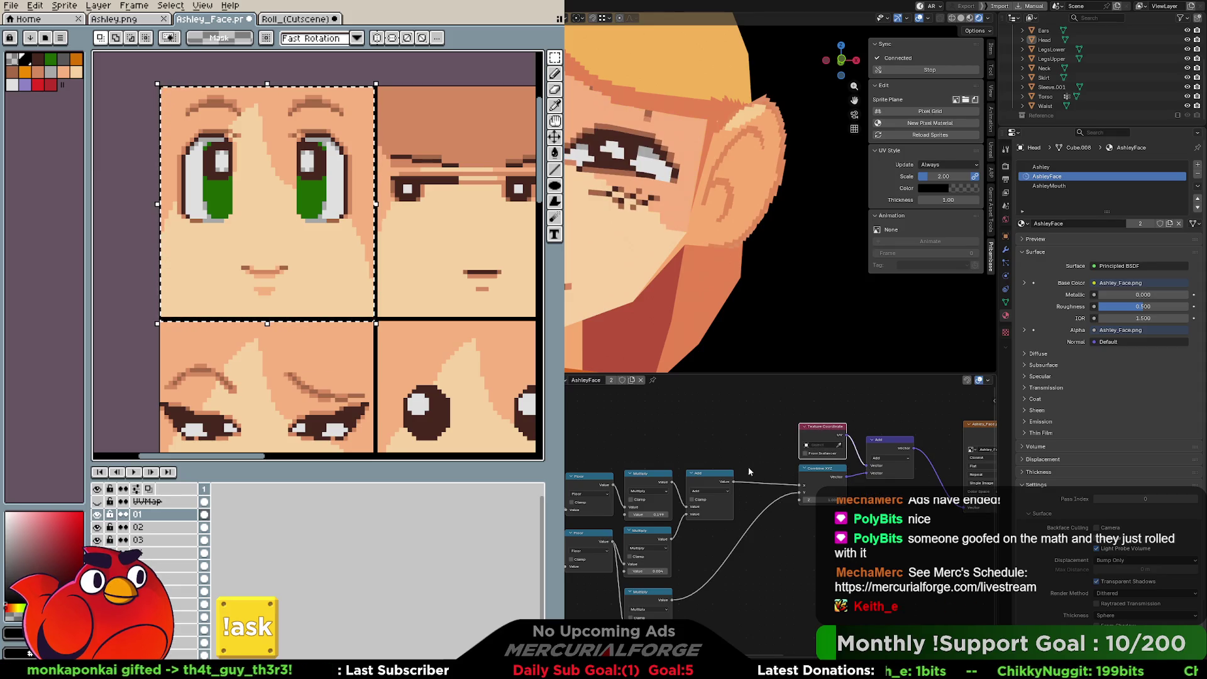
pyautogui.moveTo(711, 437); pyautogui.dragTo(741, 432, button='middle')
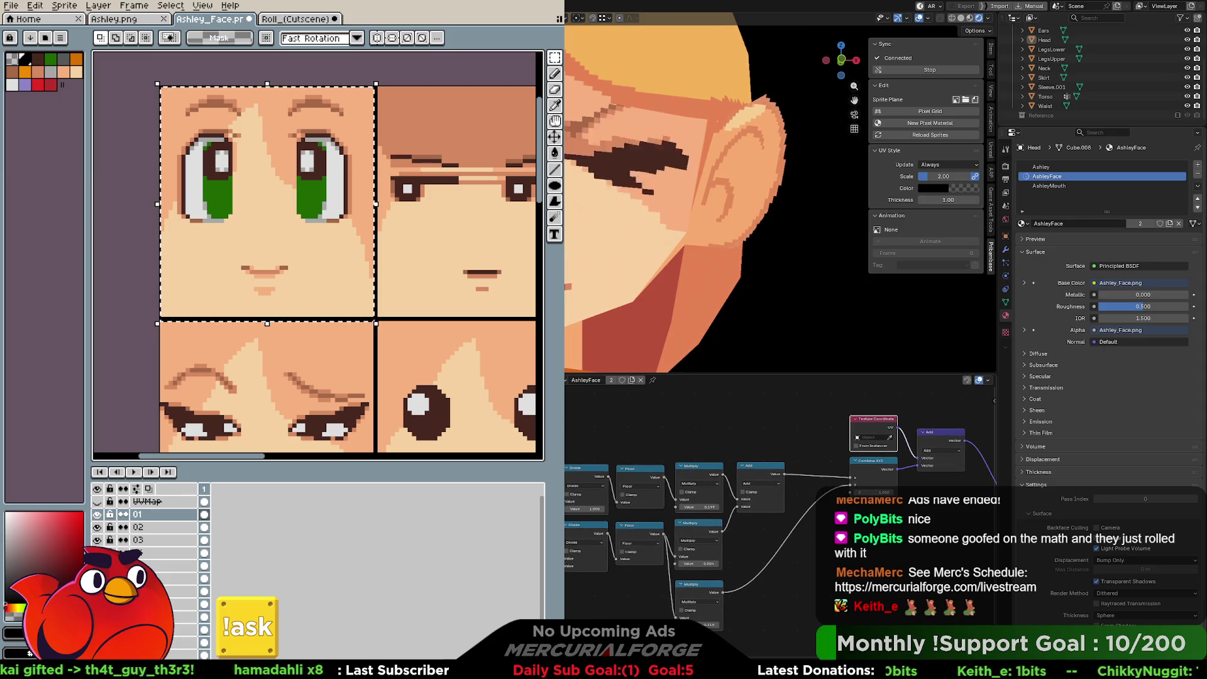
# Step: Return to AshleyMouth and switch to the Modeling workspace in Edit Mode
pyautogui.click(1057, 186)
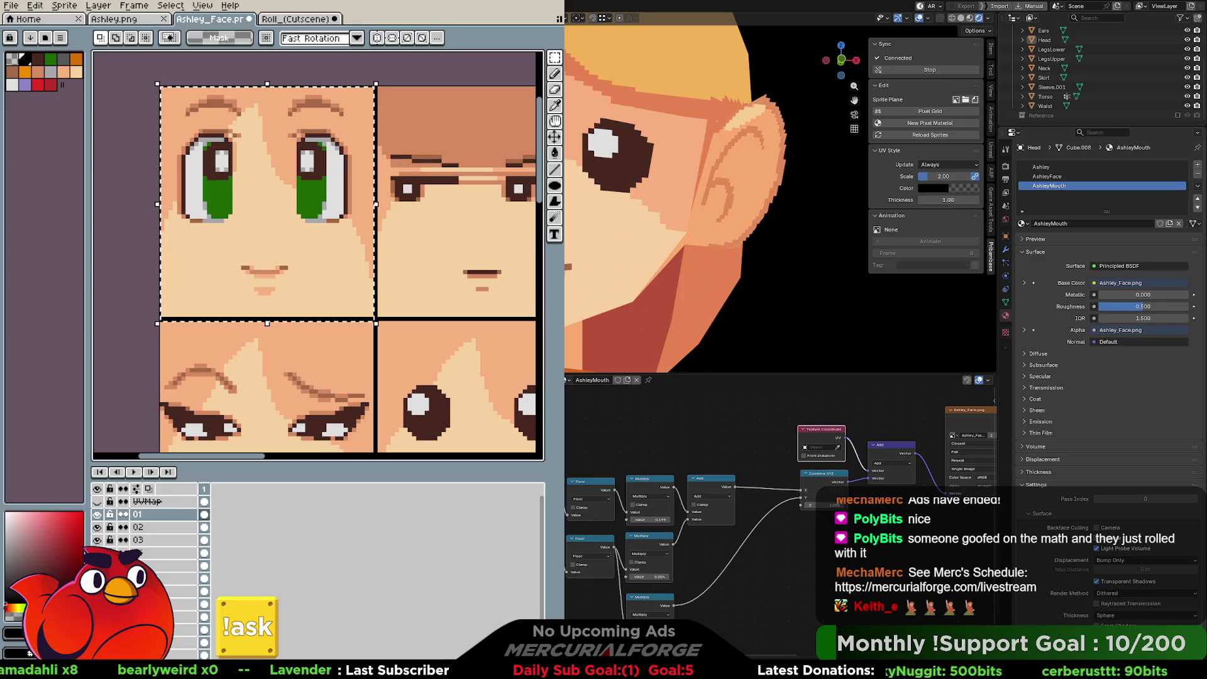
pyautogui.hotkey('ctrl', 'pagedown')
pyautogui.hotkey('ctrl', 'pageup')
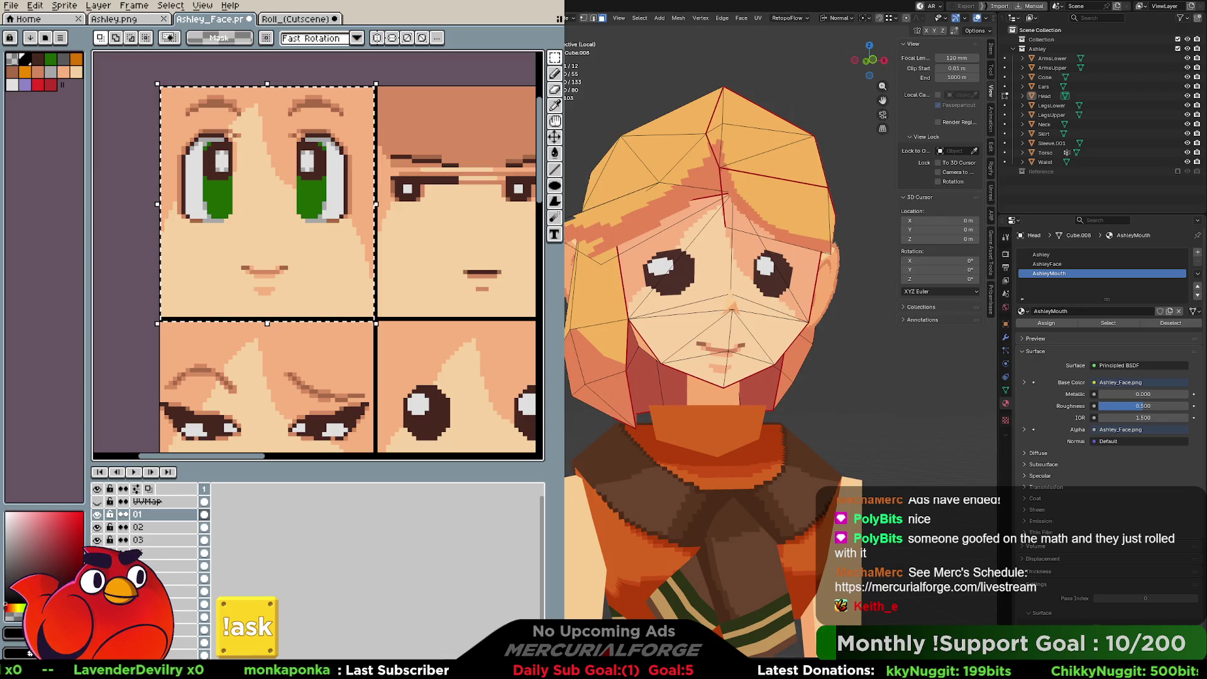
# Step: In edge select mode, pick the vertical nose edge and nudge it slightly
pyautogui.keyDown('shift'); pyautogui.click(770, 338); pyautogui.keyUp('shift')
pyautogui.keyDown('shift'); pyautogui.click(701, 352); pyautogui.keyUp('shift')
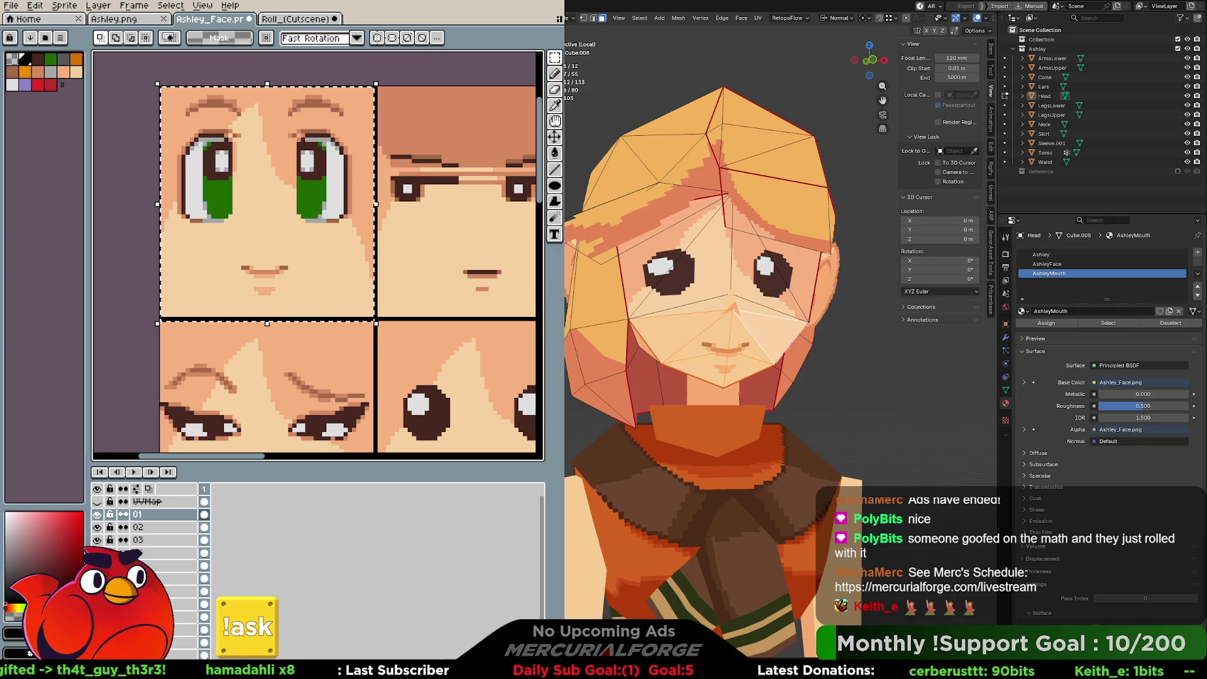
pyautogui.press('2')
pyautogui.click(730, 251)
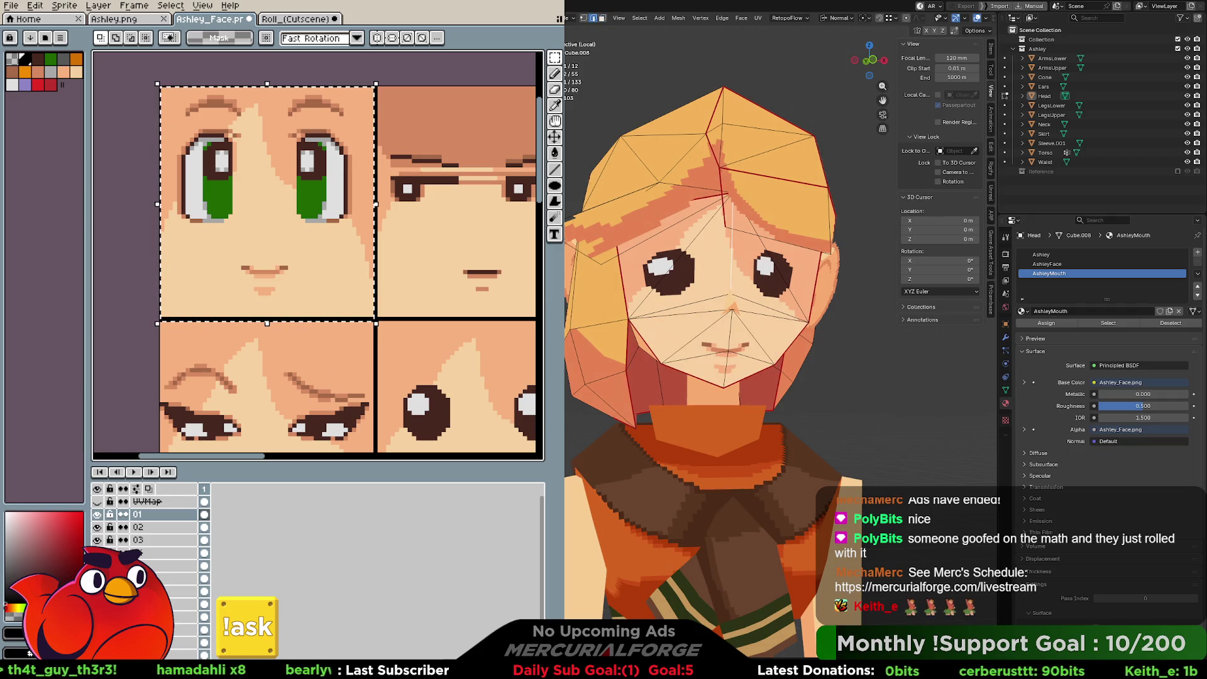
pyautogui.press('g')
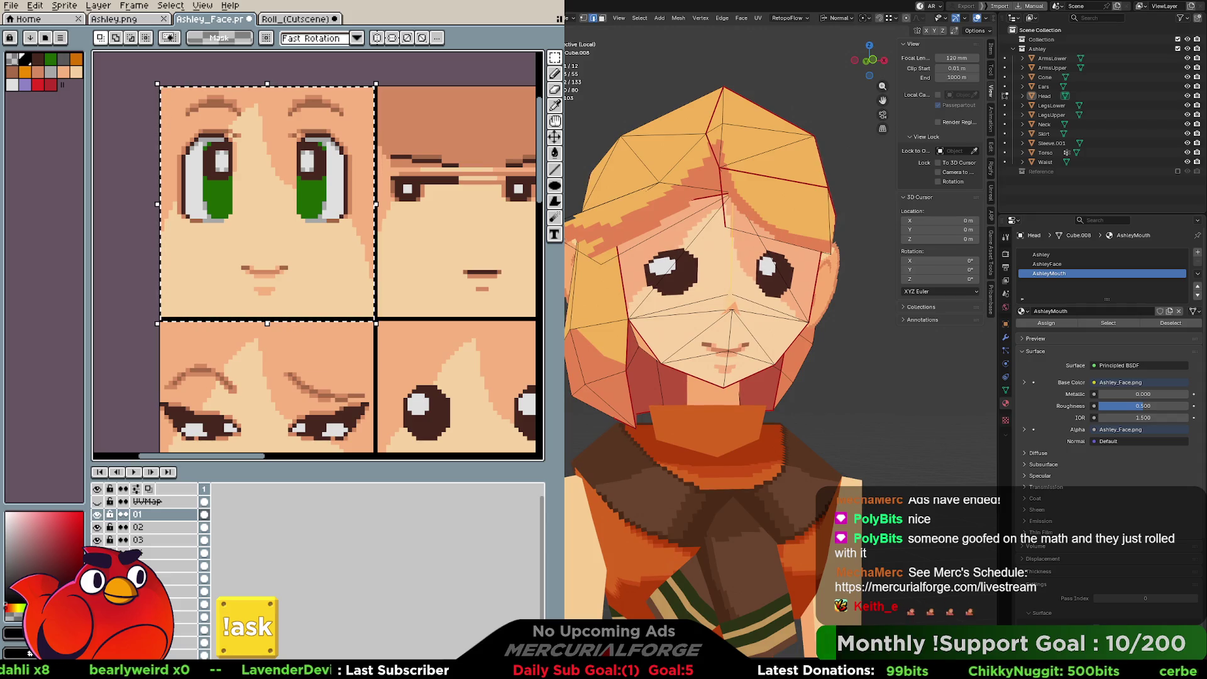
pyautogui.moveTo(686, 345); pyautogui.dragTo(676, 359, button='middle')
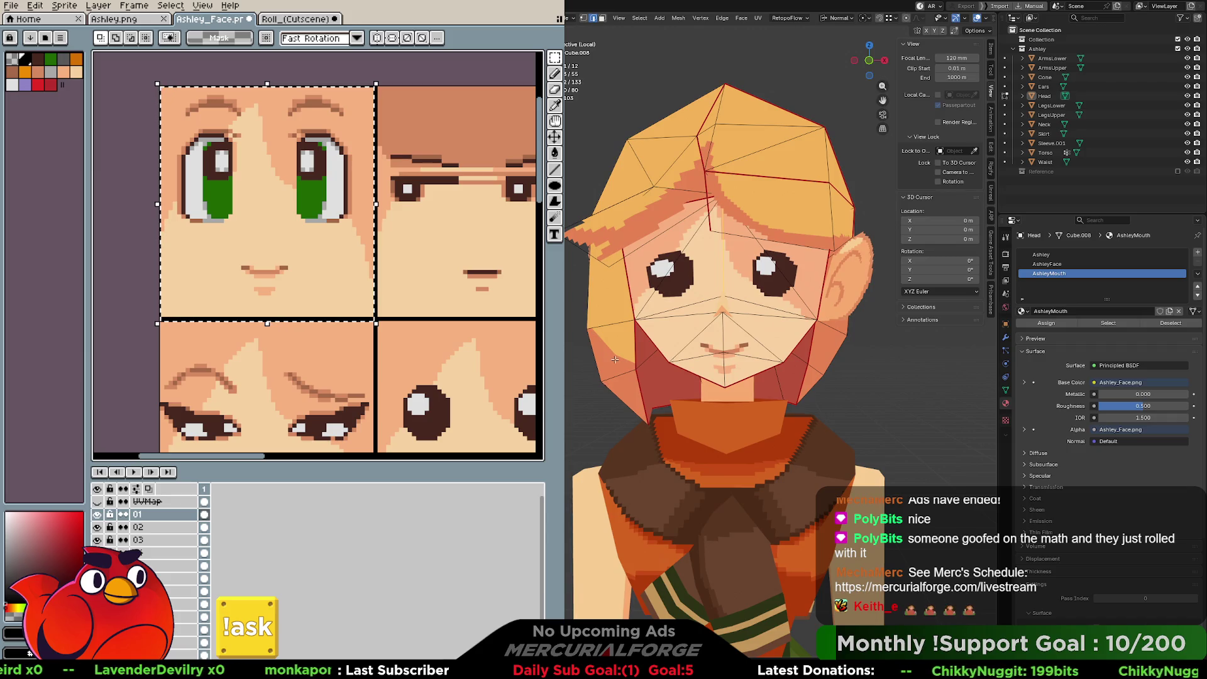
pyautogui.hotkey('ctrl', 'pagedown')
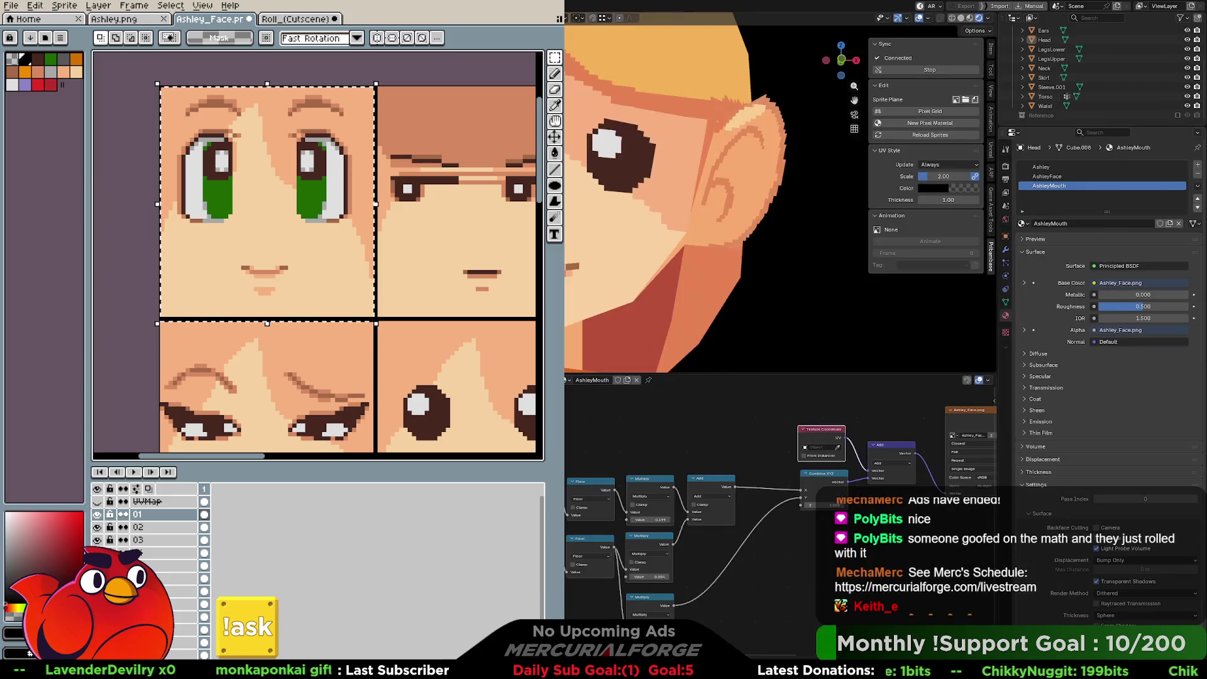
# Step: Zoom out the viewport and show the AshleyFace material's node tree
pyautogui.scroll(-6, 655, 219)
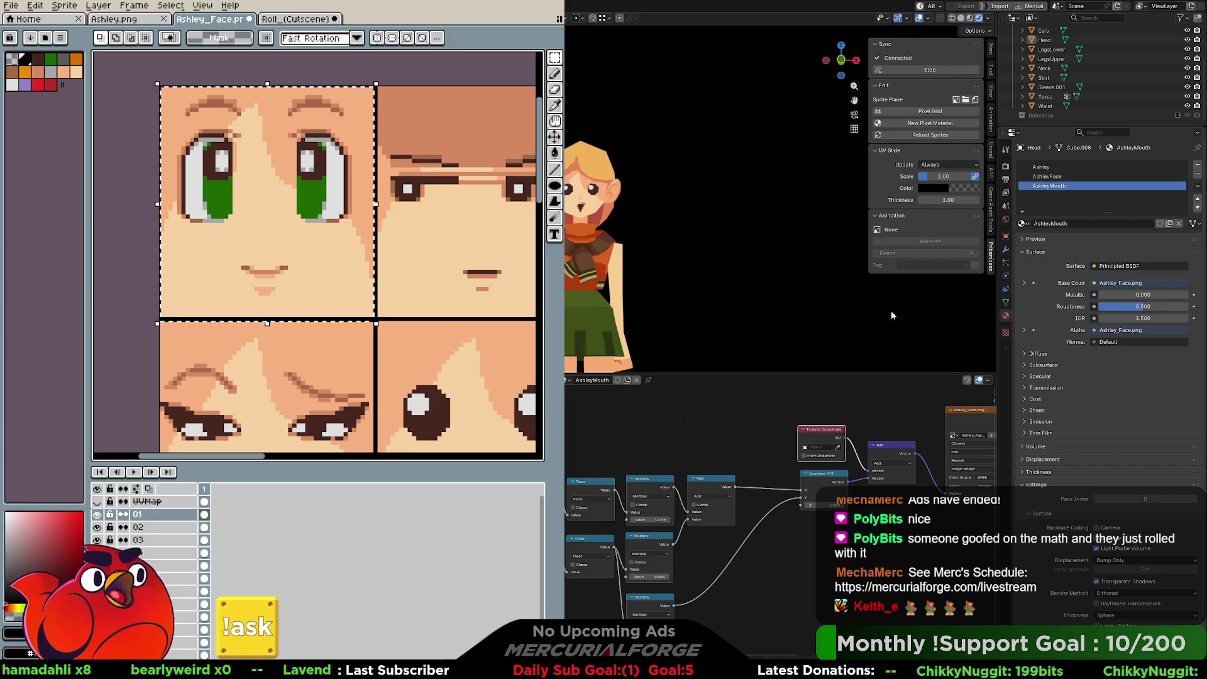
pyautogui.click(1046, 176)
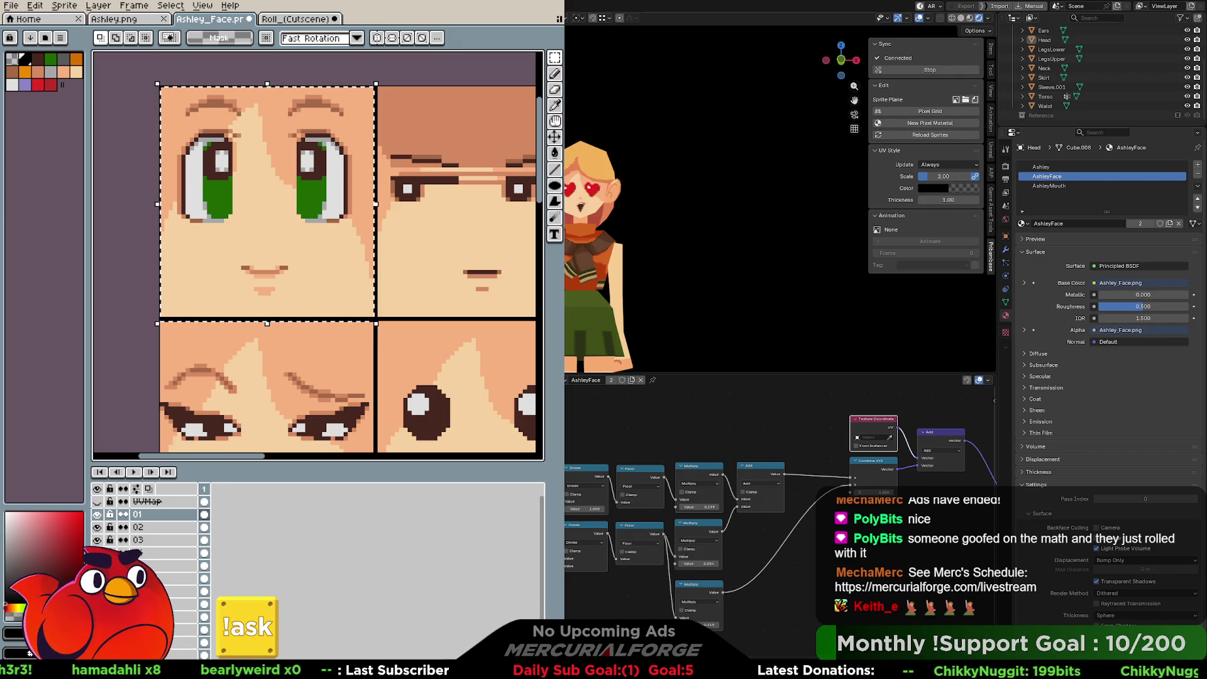
# Step: Switch to the Modeling workspace, zoom out, and unhide the Reference collection's red-capped character
pyautogui.hotkey('ctrl', 'pagedown')
pyautogui.moveTo(733, 306)
pyautogui.mouseDown(button='middle')
pyautogui.moveTo(852, 278)
pyautogui.moveTo(735, 307)
pyautogui.mouseUp(button='middle')
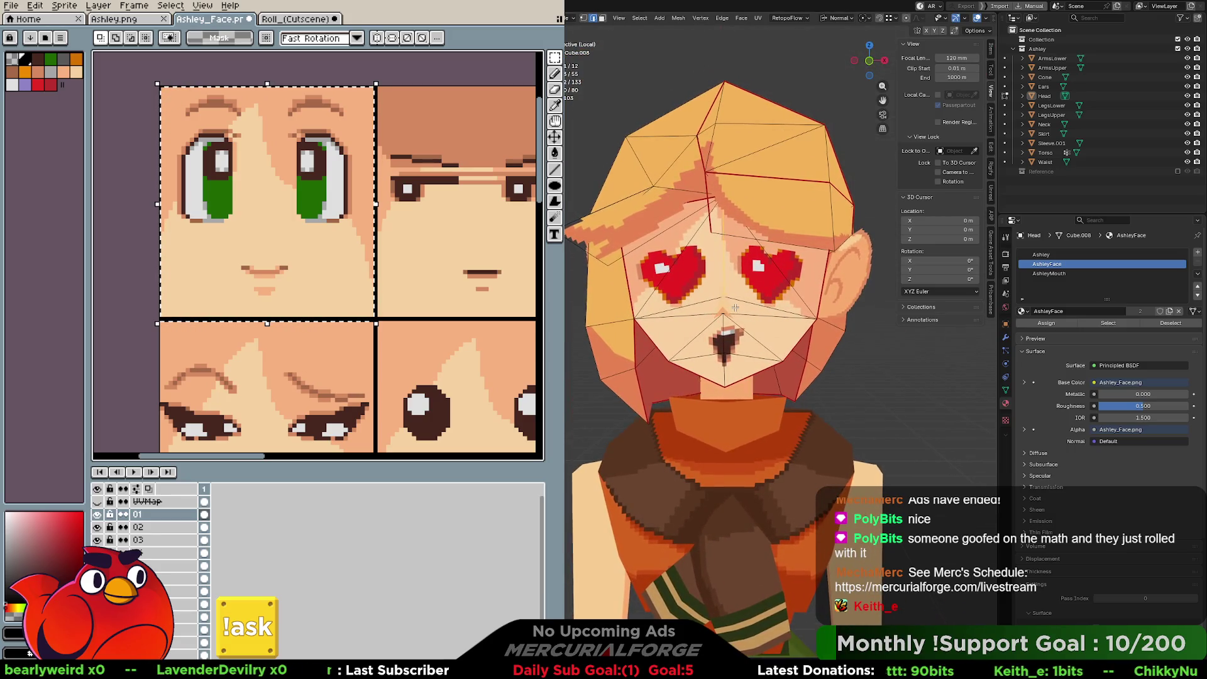
pyautogui.scroll(-8, 736, 308)
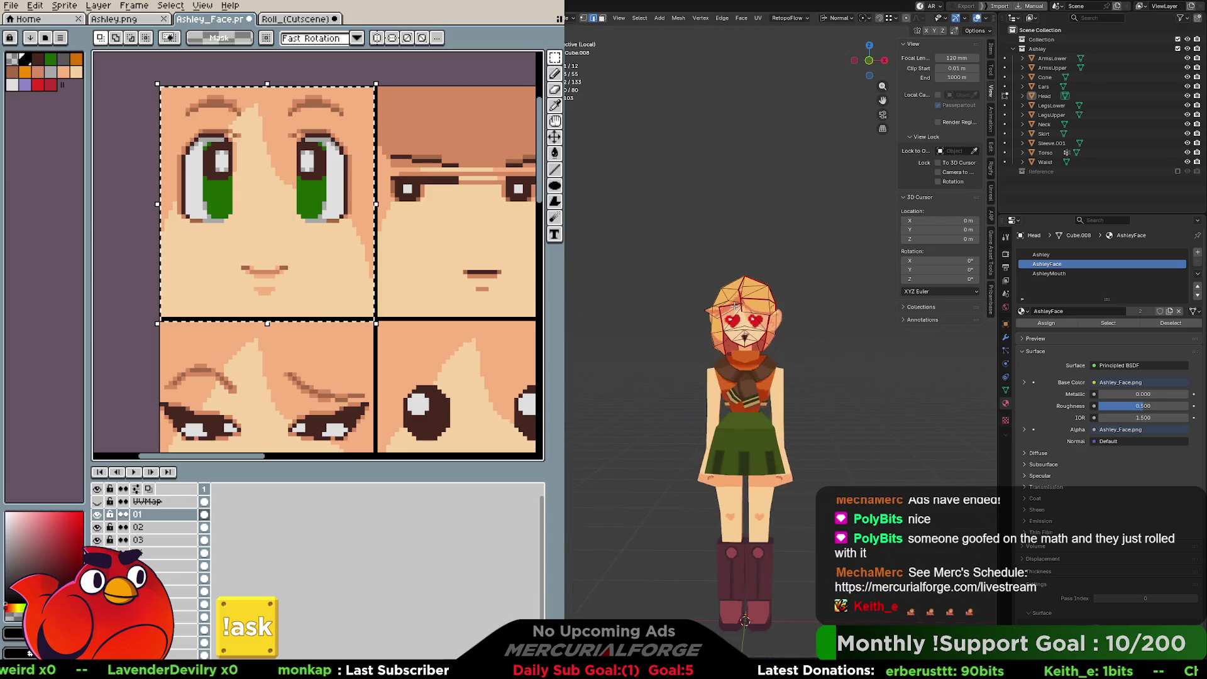
pyautogui.scroll(2, 736, 305)
pyautogui.click(1177, 171)
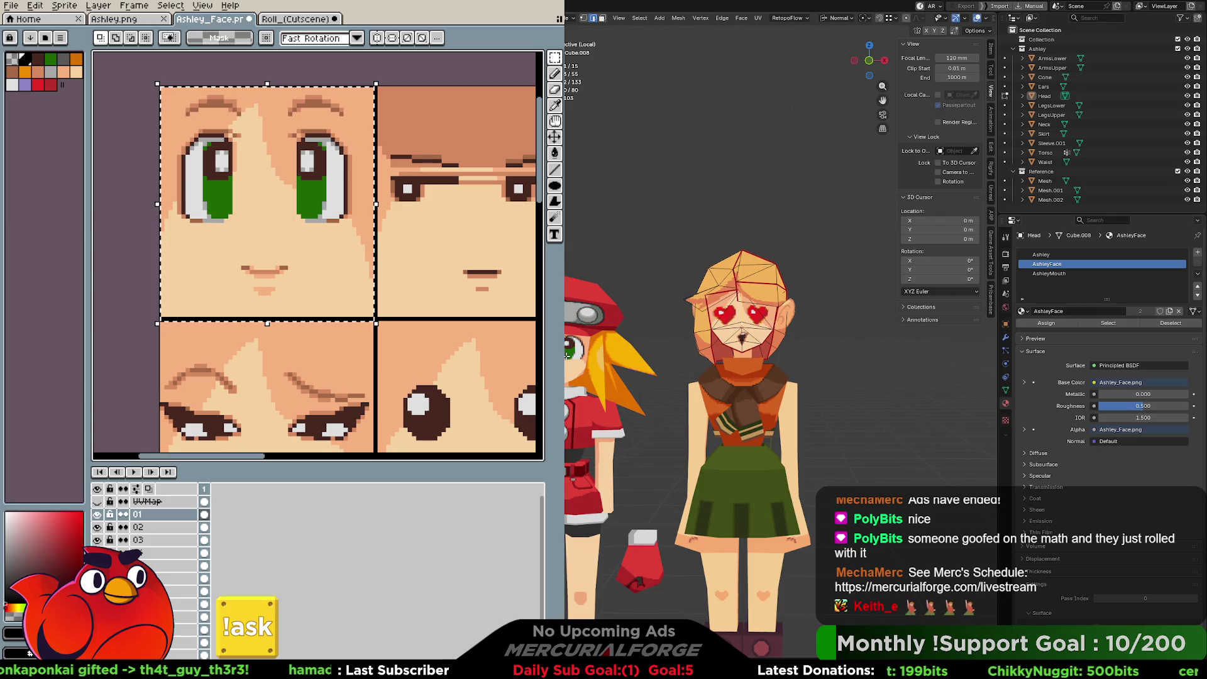
# Step: Leave Edit Mode, select the reference mesh, then reselect the Head and re-enter Edit Mode
pyautogui.press('Tab')
pyautogui.click(568, 358)
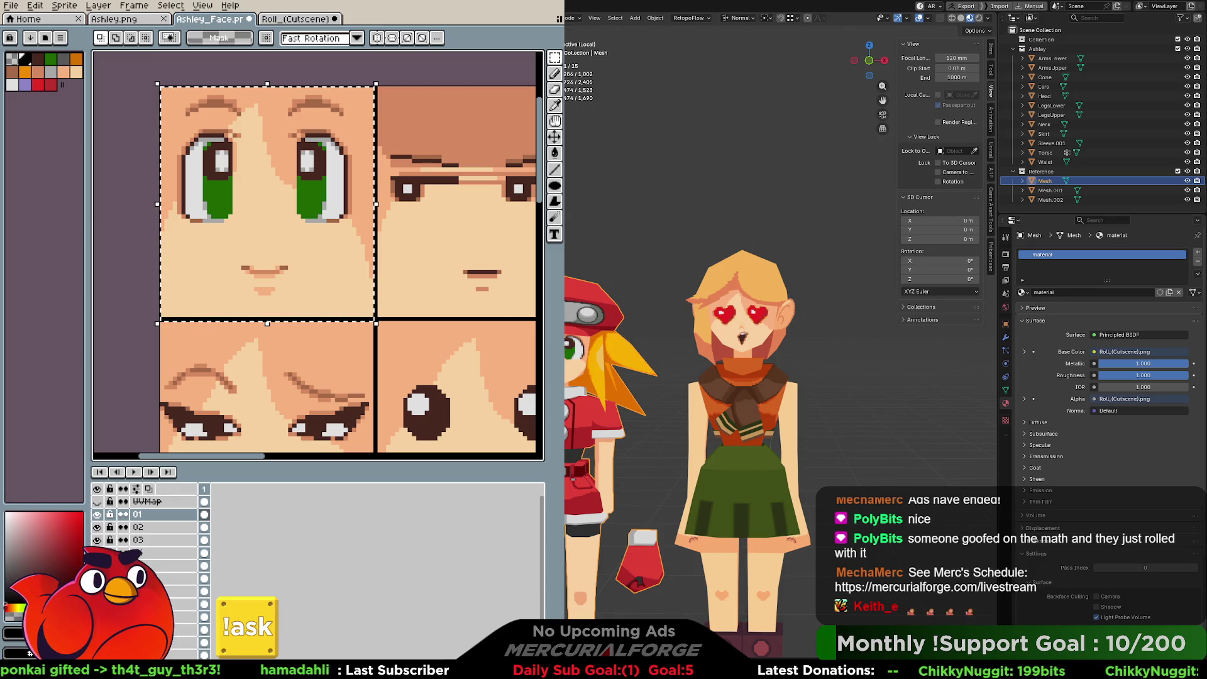
pyautogui.click(750, 321)
pyautogui.press('Tab')
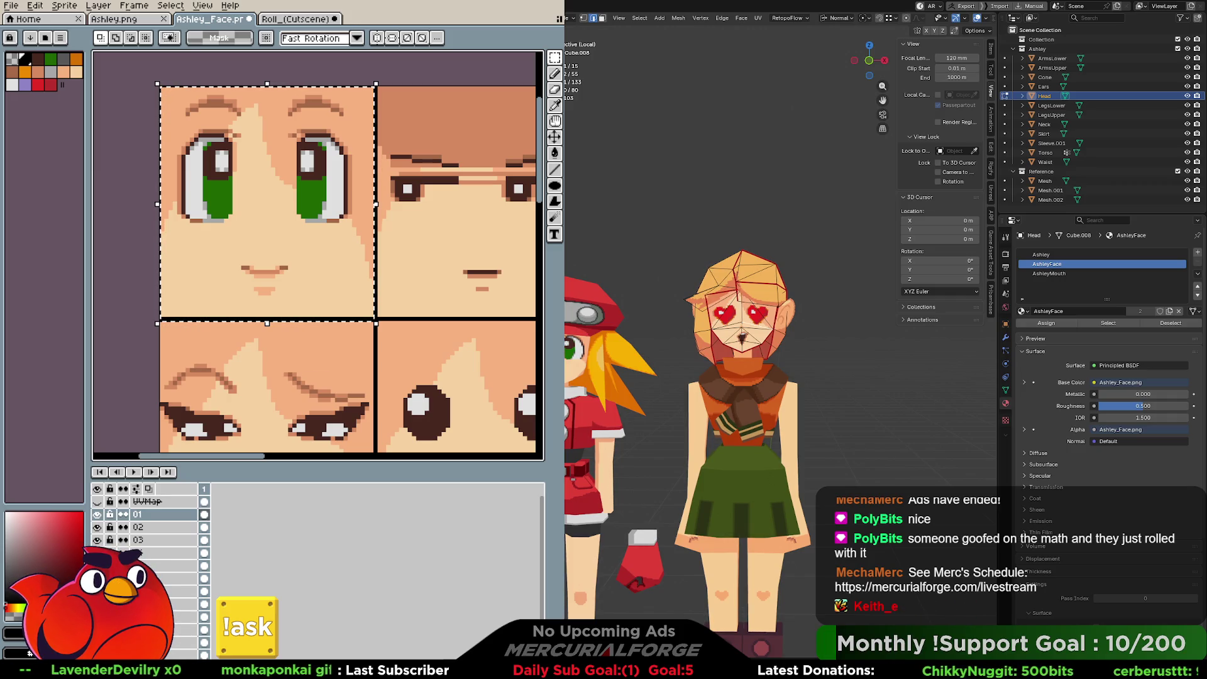
# Step: Select faces, then edges near the mouth, finishing in vertex select mode
pyautogui.press('3')
pyautogui.click(742, 333)
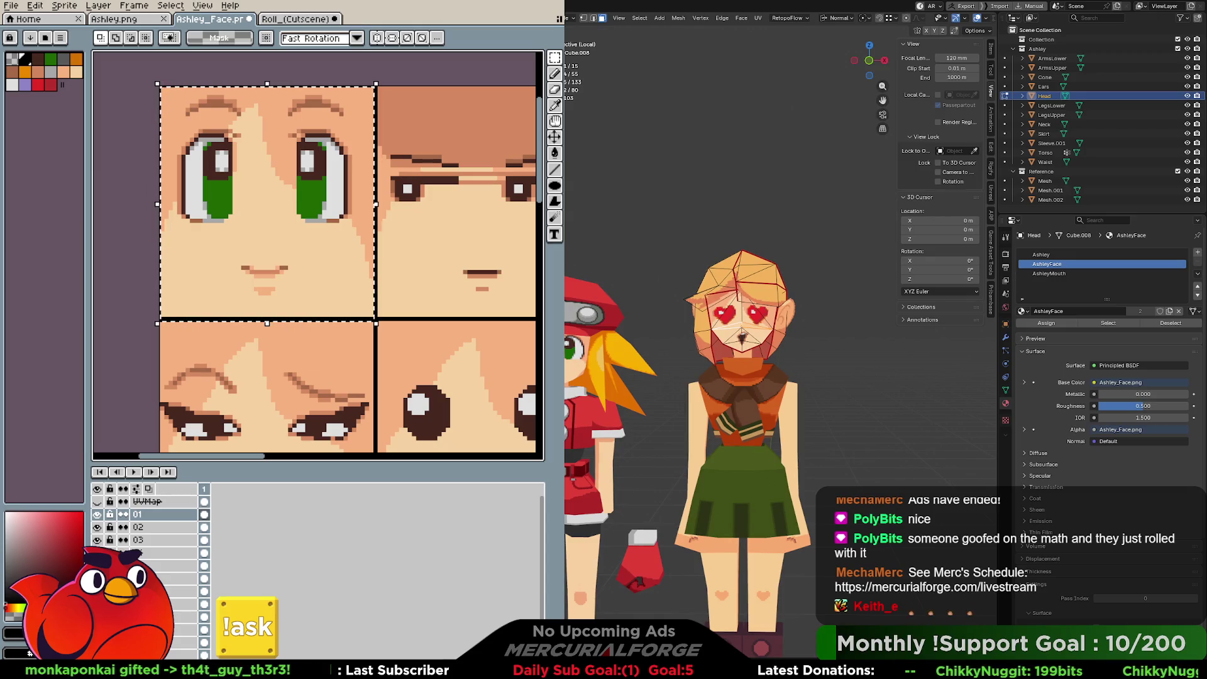
pyautogui.press('2')
pyautogui.click(743, 325)
pyautogui.keyDown('shift'); pyautogui.click(742, 328); pyautogui.keyUp('shift')
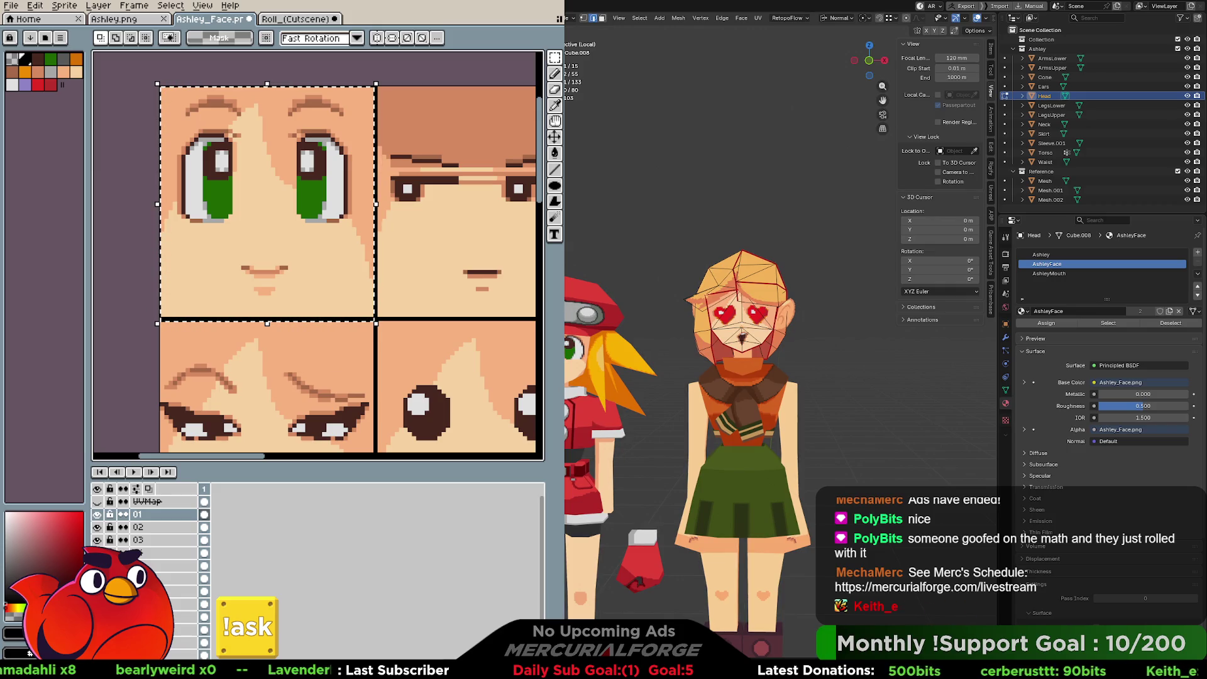
pyautogui.press('1')
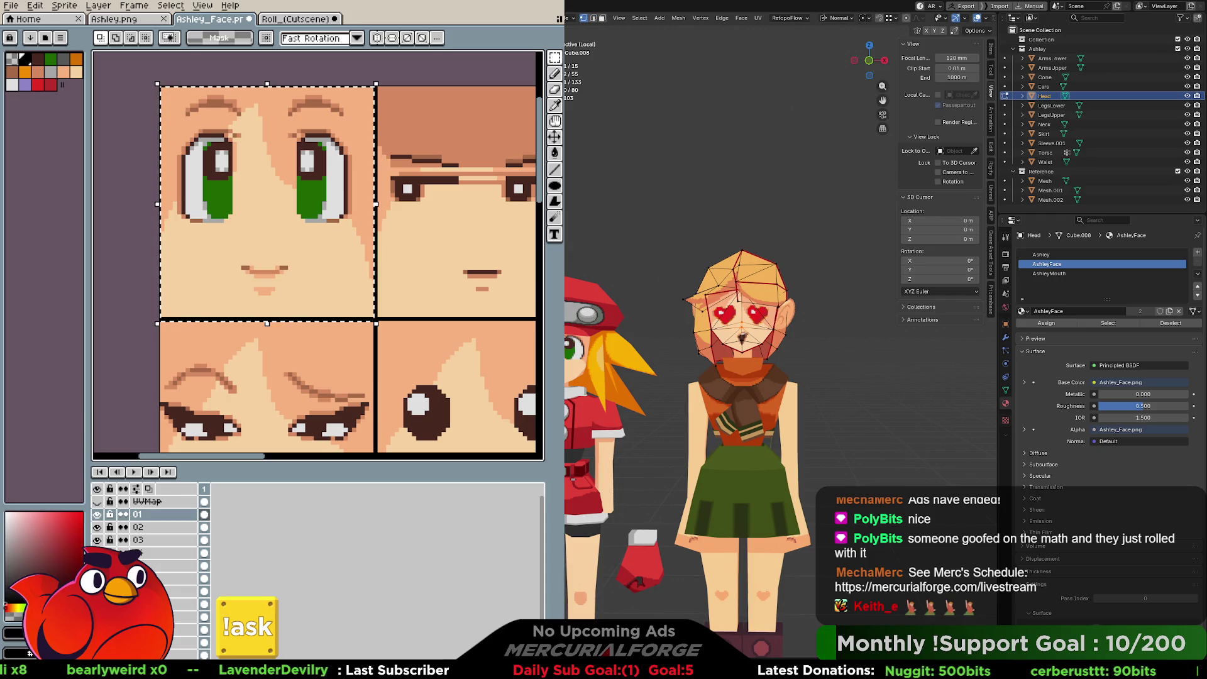
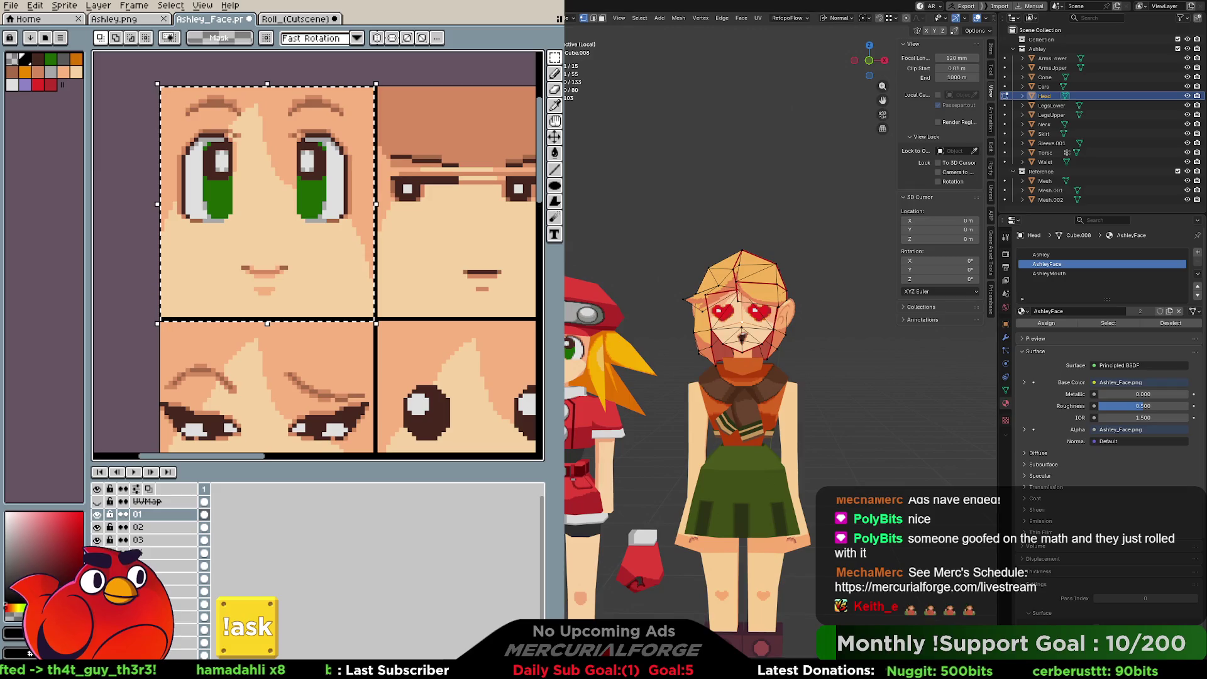
# Step: Switch to the Shading workspace so the AshleyFace material's node tree is visible
pyautogui.hotkey('ctrl', 'pagedown')
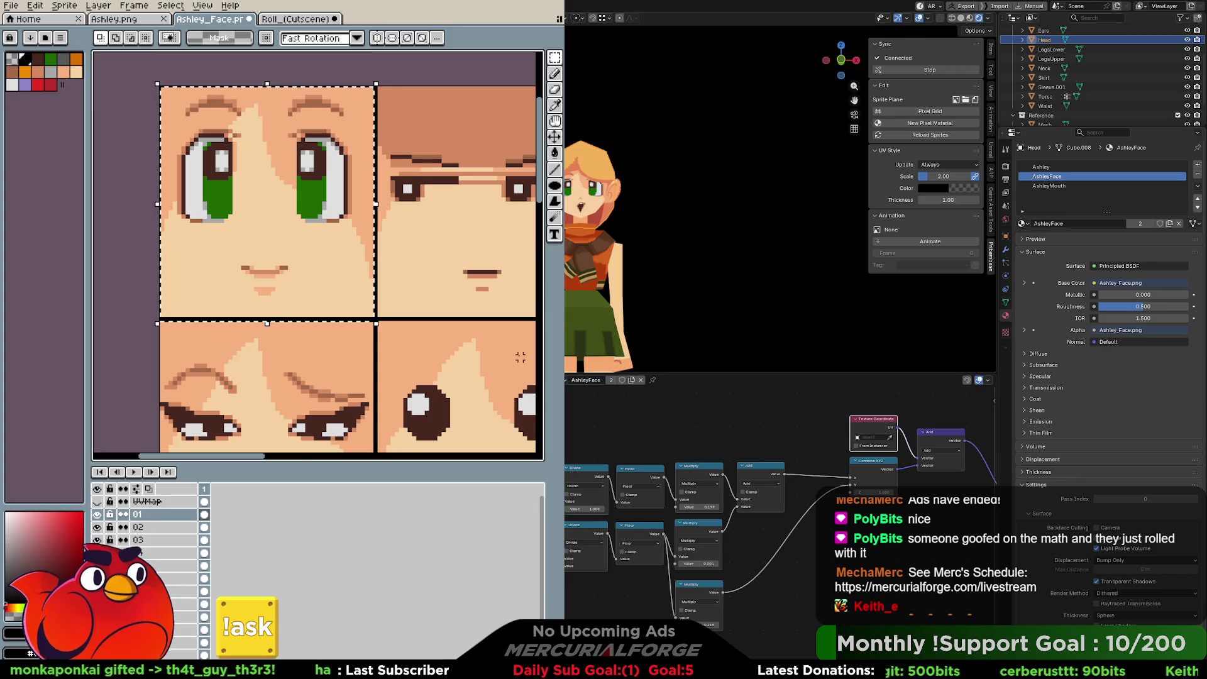
# Step: Marquee-select the loose green-eyed face and drag it into the blank cell beside the heart-eyes face
pyautogui.scroll(-4, 494, 416)
pyautogui.scroll(2, 494, 416)
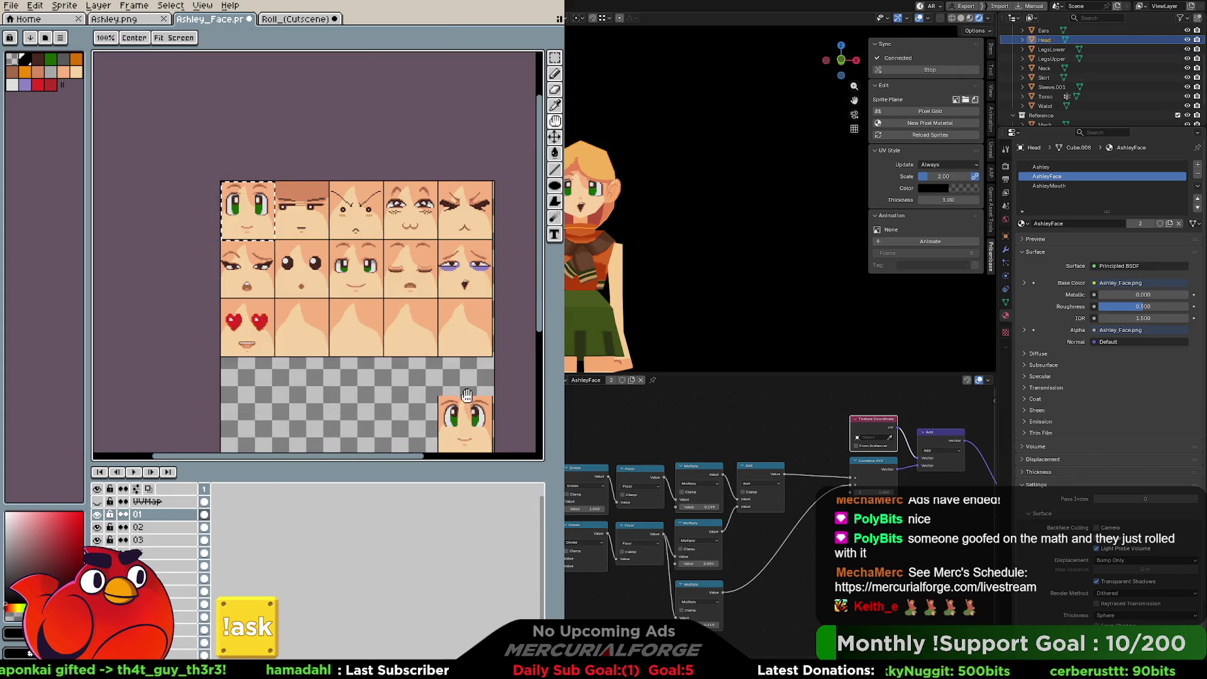
pyautogui.scroll(4, 363, 223)
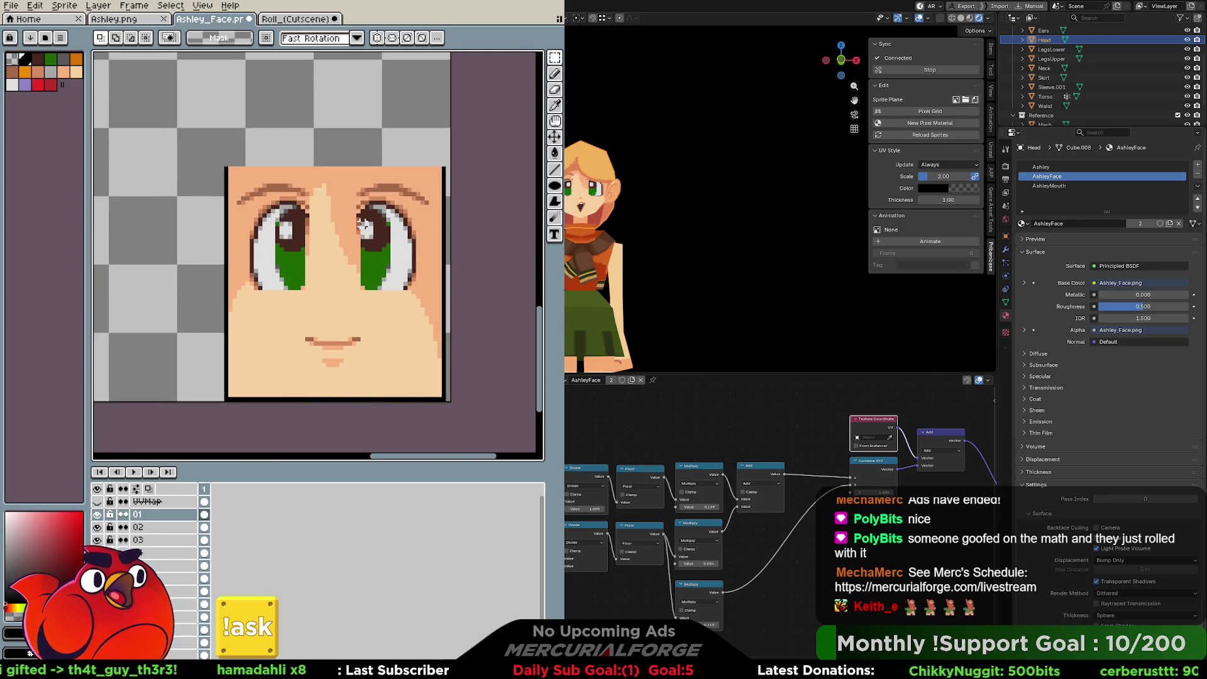
pyautogui.moveTo(443, 398); pyautogui.dragTo(227, 169)
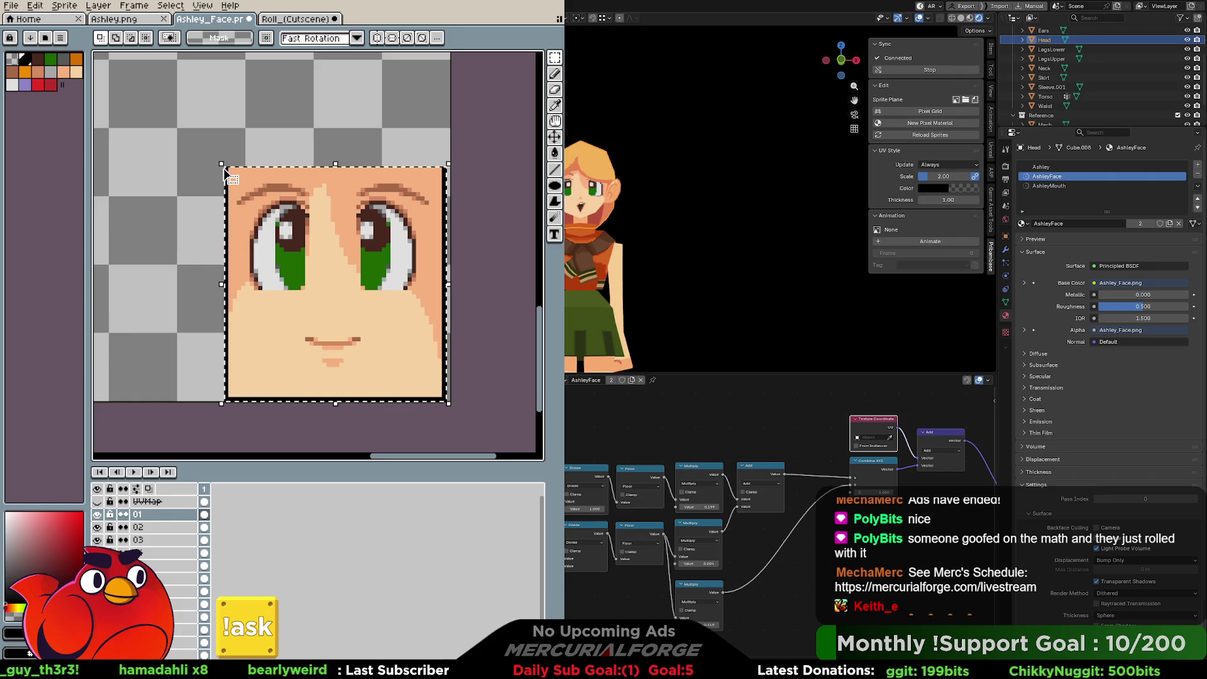
pyautogui.scroll(-5, 308, 319)
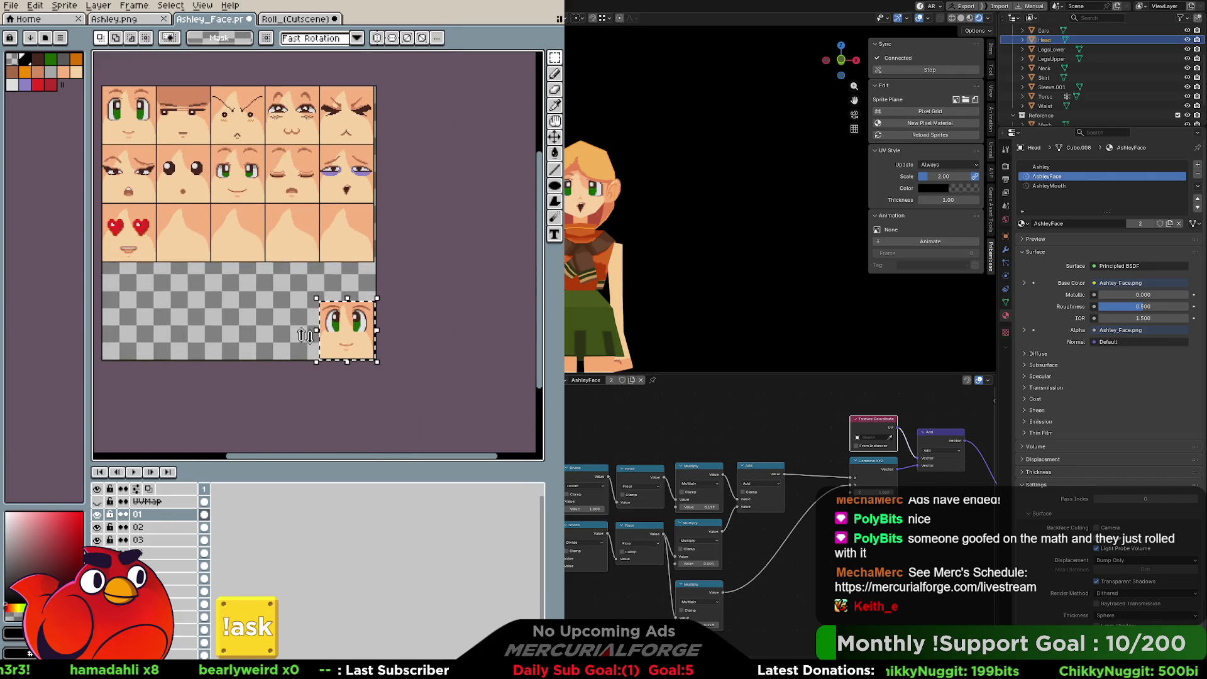
pyautogui.press('Return')
pyautogui.hotkey('ctrl', 'z')
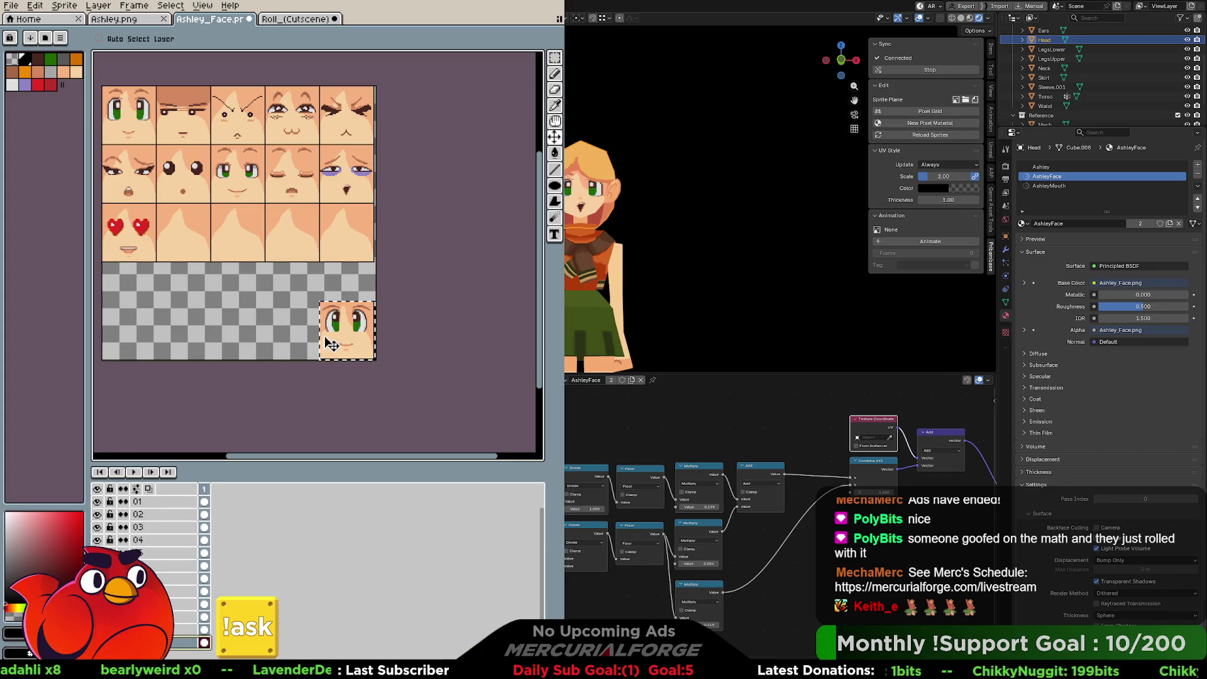
pyautogui.hotkey('ctrl', 'z')
pyautogui.hotkey('ctrl', 'y')
pyautogui.moveTo(358, 352)
pyautogui.mouseDown()
pyautogui.moveTo(270, 317)
pyautogui.moveTo(218, 318)
pyautogui.moveTo(363, 351)
pyautogui.moveTo(416, 421)
pyautogui.moveTo(347, 366)
pyautogui.moveTo(359, 268)
pyautogui.moveTo(345, 241)
pyautogui.mouseUp()
pyautogui.scroll(2, 217, 316)
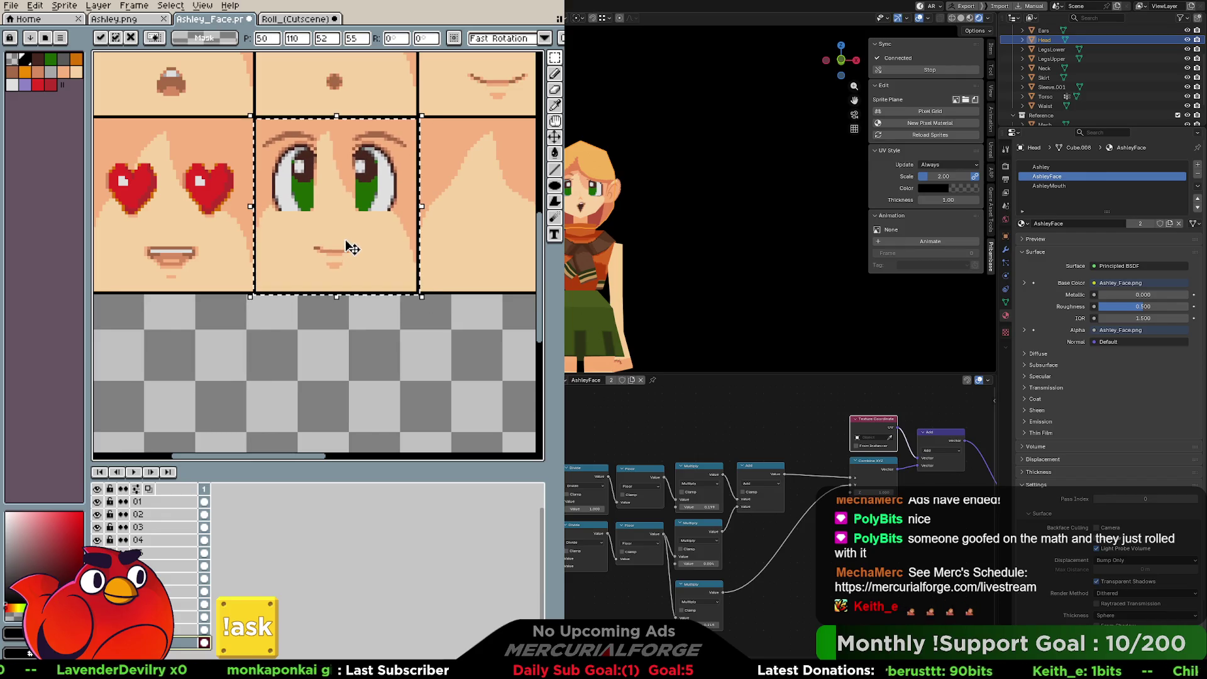
# Step: Commit the moved face in its new cell and display the AshleyMouth material's nodes in Blender
pyautogui.click(617, 510)
pyautogui.scroll(1, 617, 510)
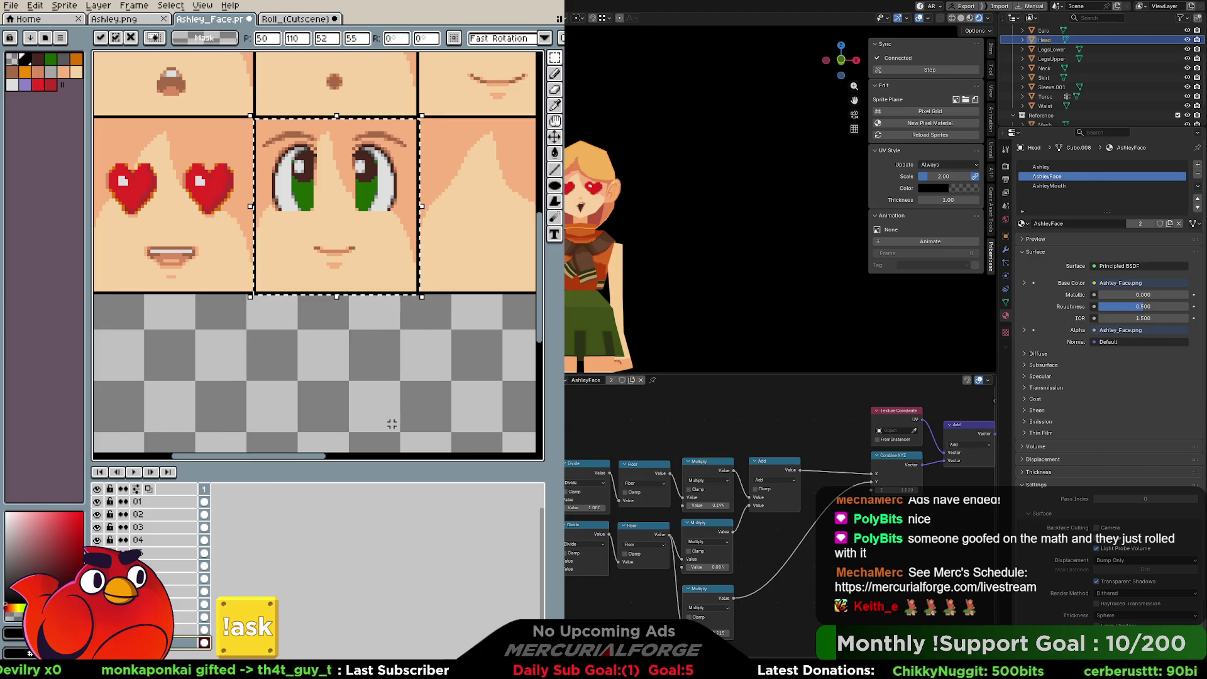
pyautogui.press('b')
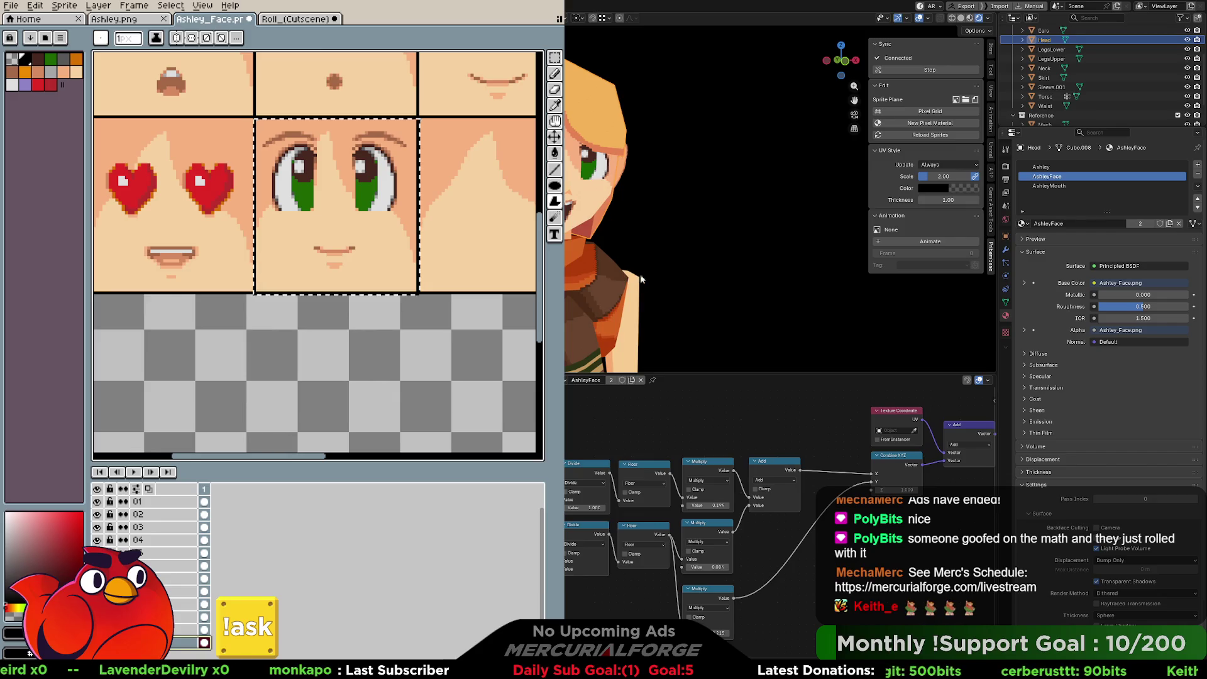
pyautogui.click(1050, 186)
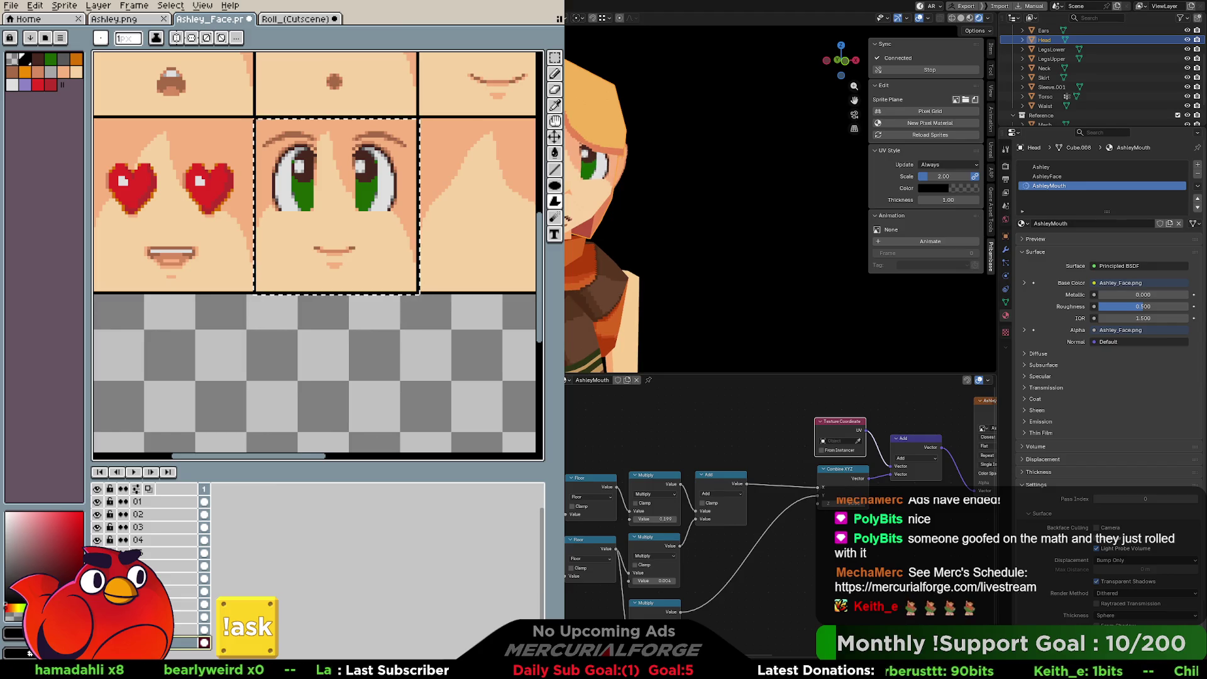
# Step: Reposition the scowling face's small mouth on layer 03, then show AshleyFace's nodes in Blender again
pyautogui.moveTo(463, 52)
pyautogui.mouseDown(button='middle')
pyautogui.moveTo(351, 283)
pyautogui.moveTo(349, 363)
pyautogui.mouseUp(button='middle')
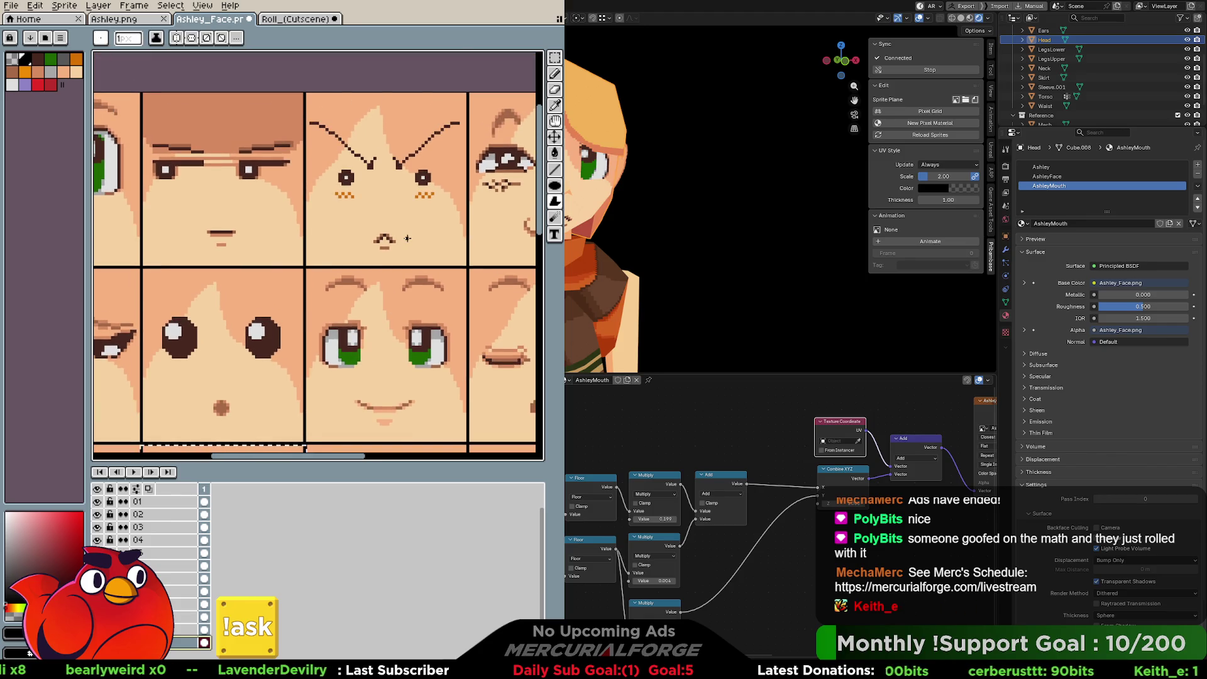
pyautogui.moveTo(361, 221)
pyautogui.mouseDown()
pyautogui.moveTo(408, 259)
pyautogui.moveTo(392, 239)
pyautogui.mouseUp()
pyautogui.click(157, 527)
pyautogui.click(392, 250)
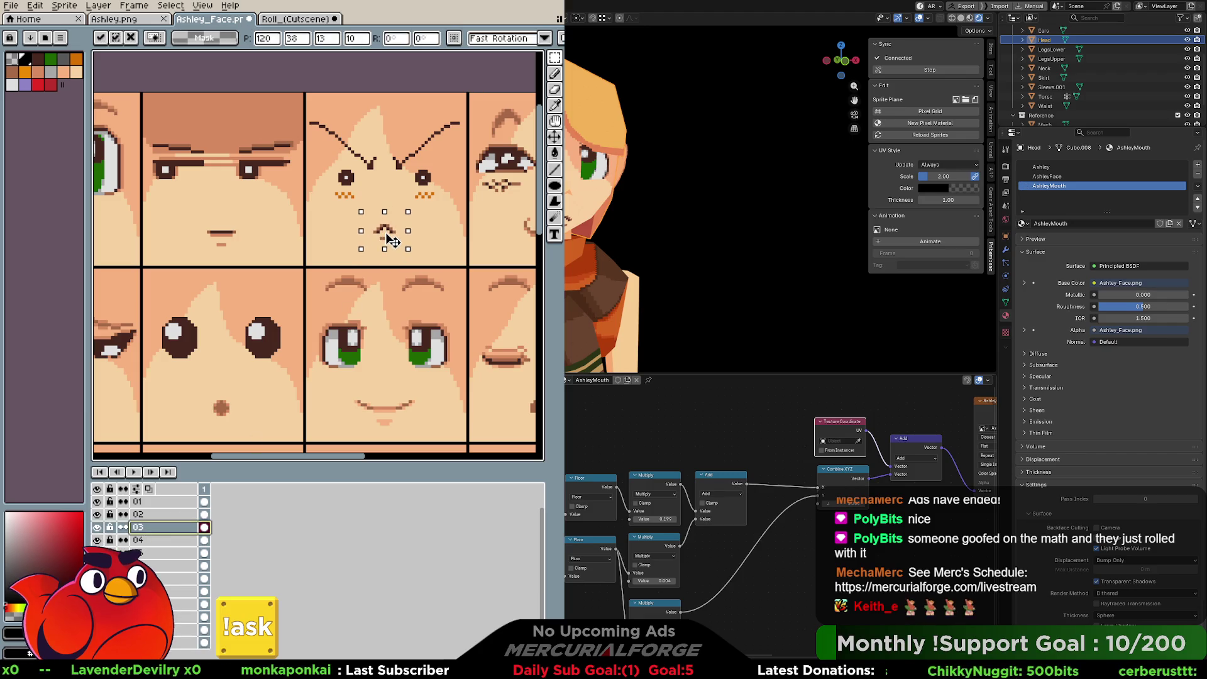
pyautogui.press('Return')
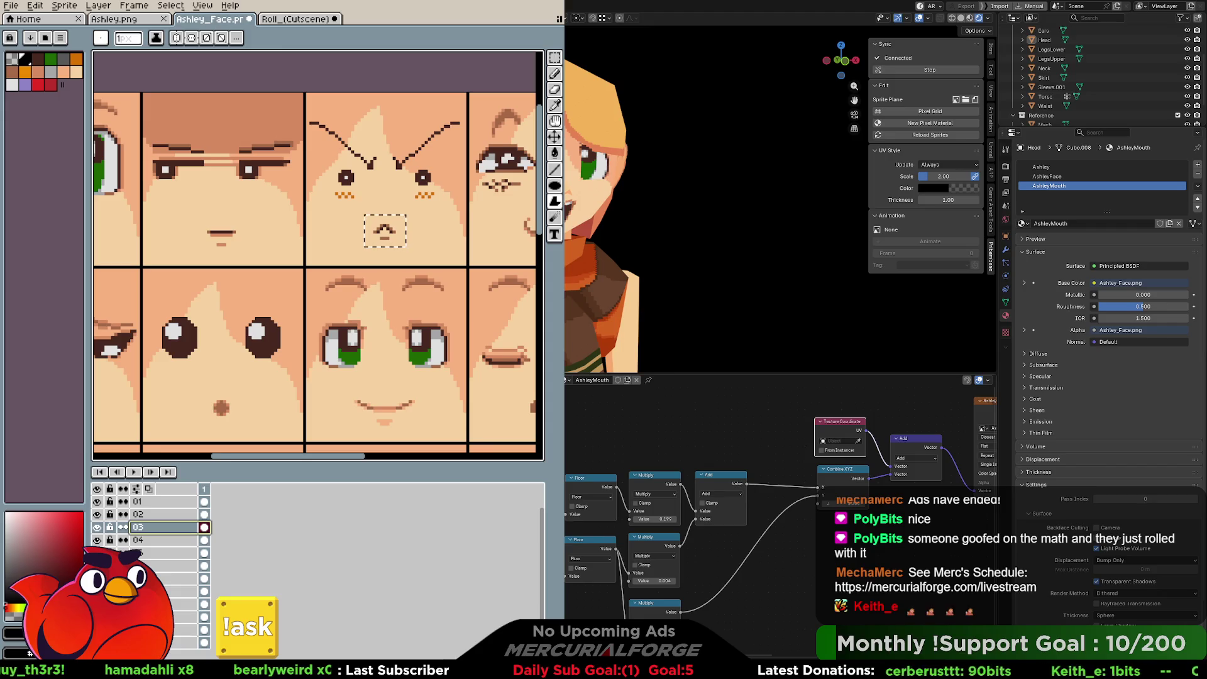
pyautogui.click(1078, 177)
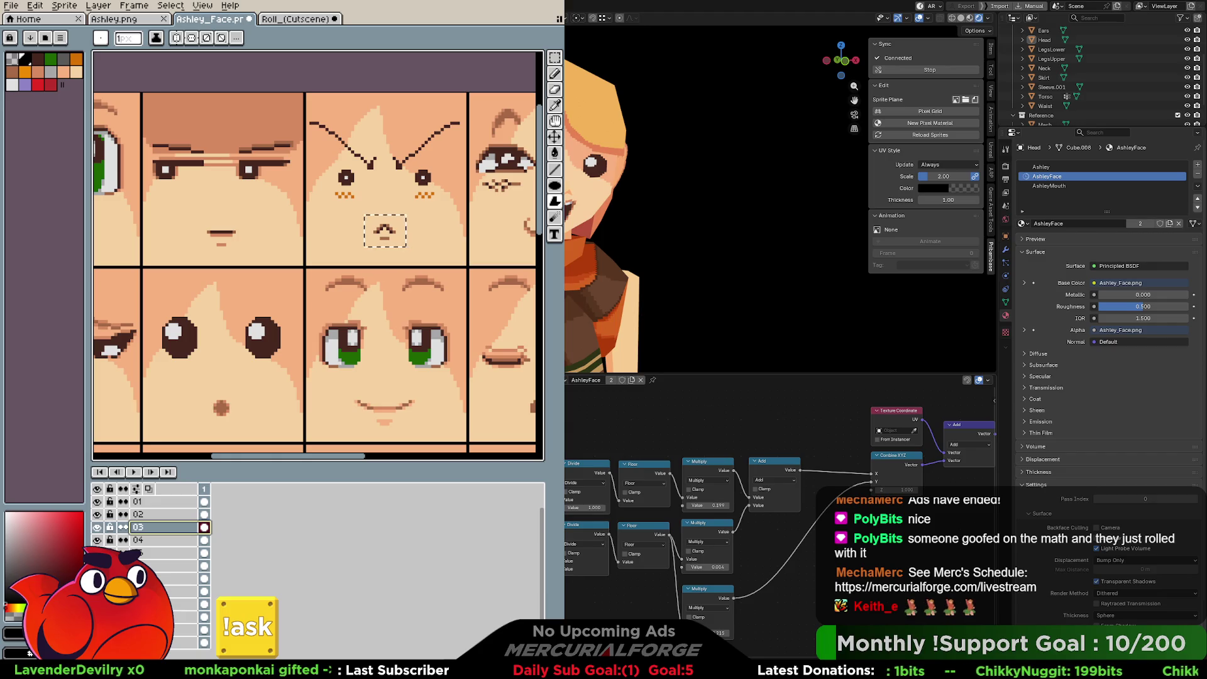
# Step: Zoom out to view the whole character from the side, then switch back to the Layout workspace
pyautogui.scroll(-5, 671, 241)
pyautogui.moveTo(670, 240)
pyautogui.mouseDown(button='middle')
pyautogui.moveTo(598, 239)
pyautogui.moveTo(699, 240)
pyautogui.moveTo(672, 242)
pyautogui.mouseUp(button='middle')
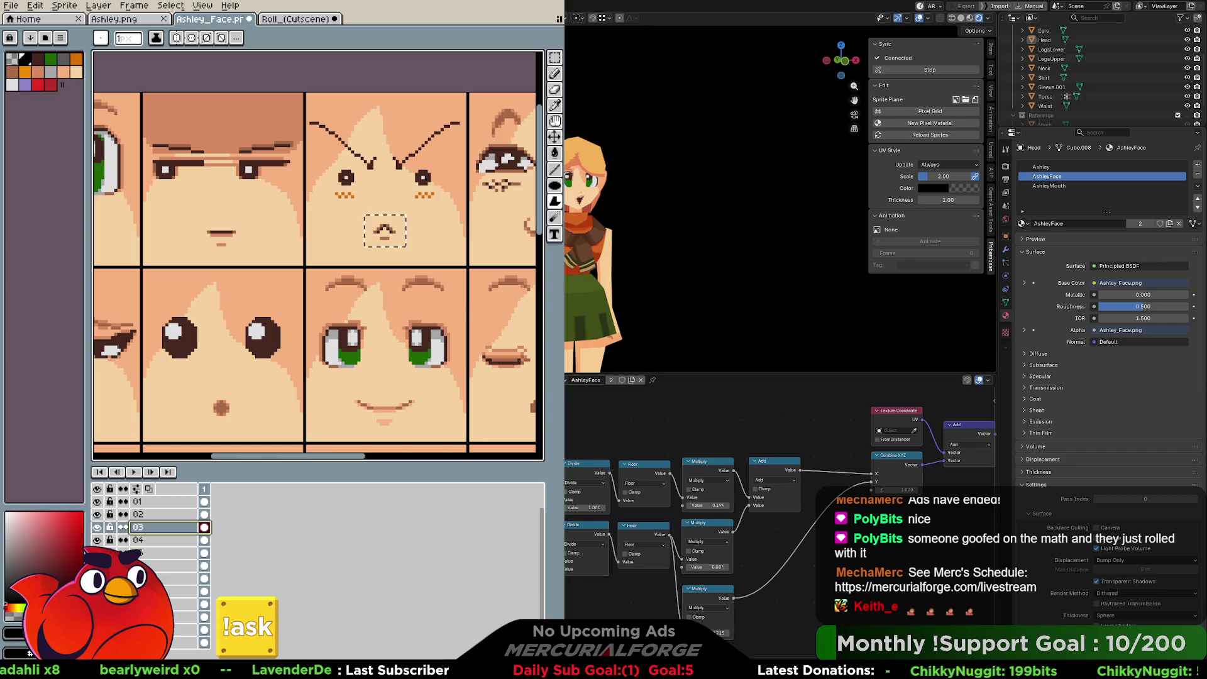
pyautogui.hotkey('ctrl', 'pageup')
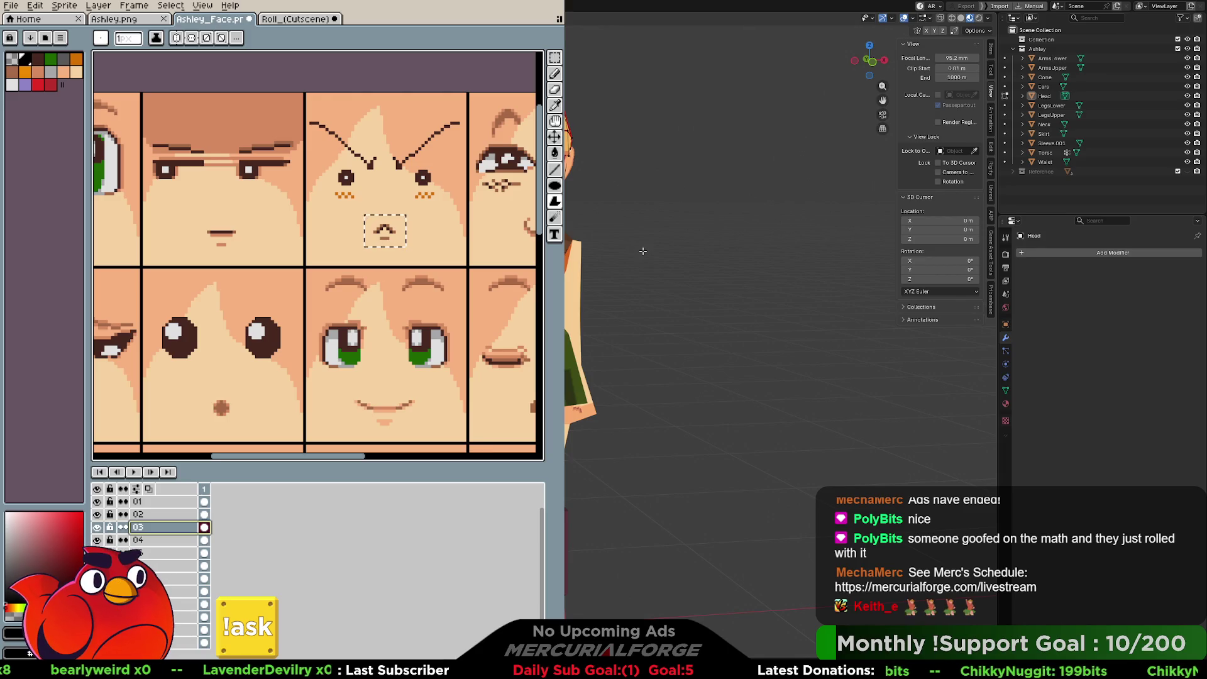
# Step: Orbit around the character and bring the Blender window in front of Aseprite
pyautogui.moveTo(697, 292)
pyautogui.mouseDown(button='middle')
pyautogui.moveTo(661, 290)
pyautogui.moveTo(680, 280)
pyautogui.mouseUp(button='middle')
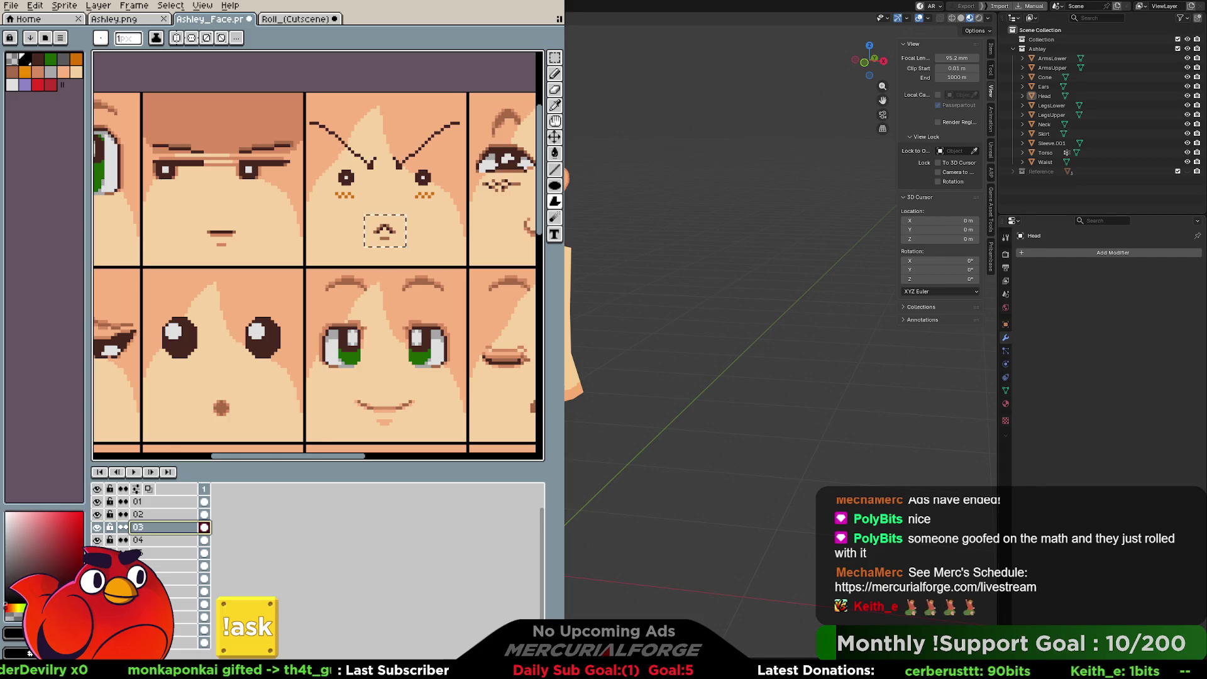
pyautogui.click(758, 318)
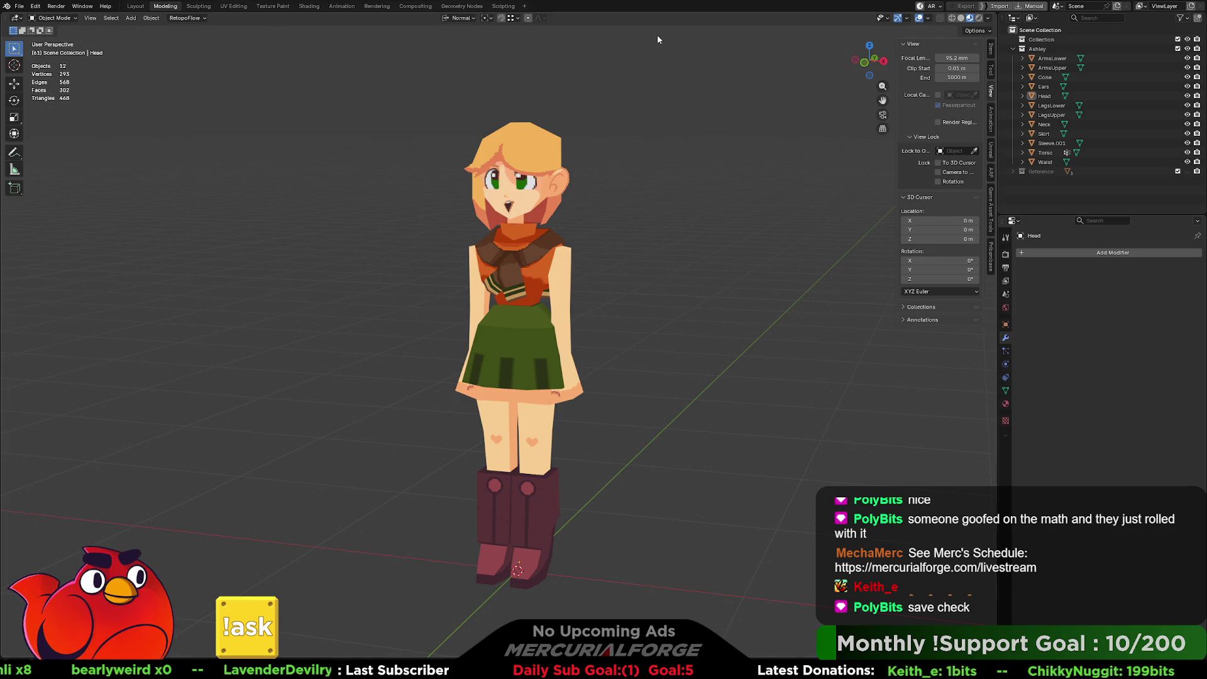
# Step: Add a Rigify Human metarig to the scene from the Armature add menu
pyautogui.hotkey('shift', 'a')
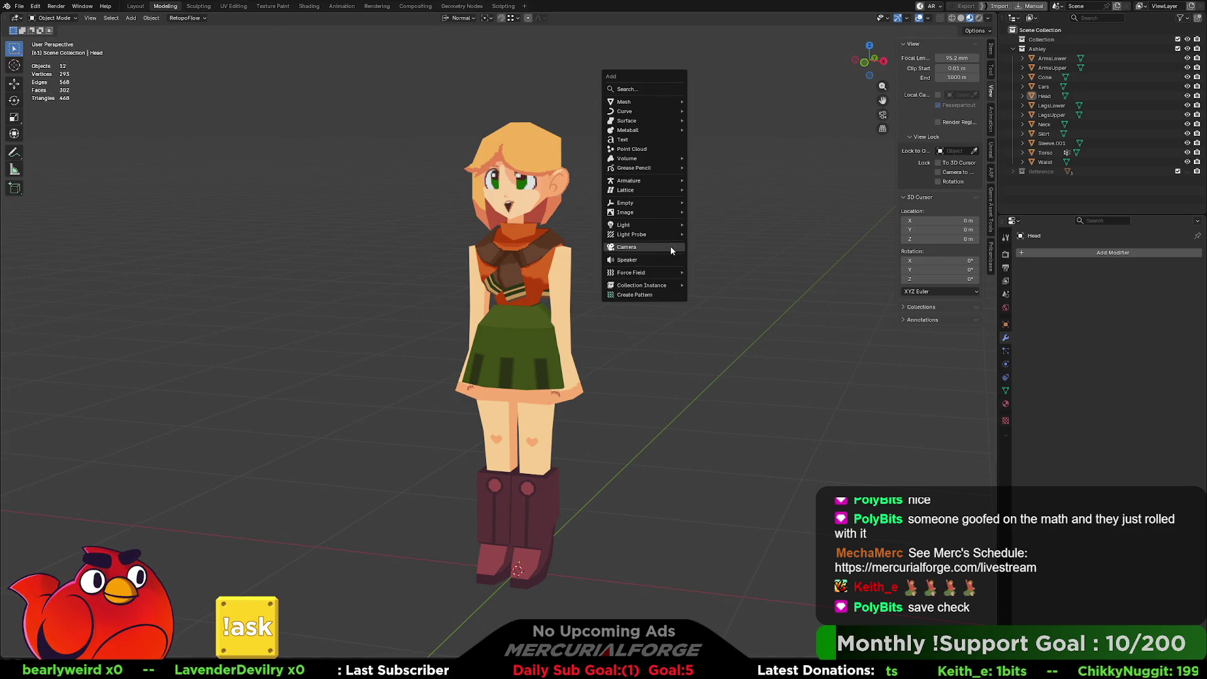
pyautogui.moveTo(660, 183)
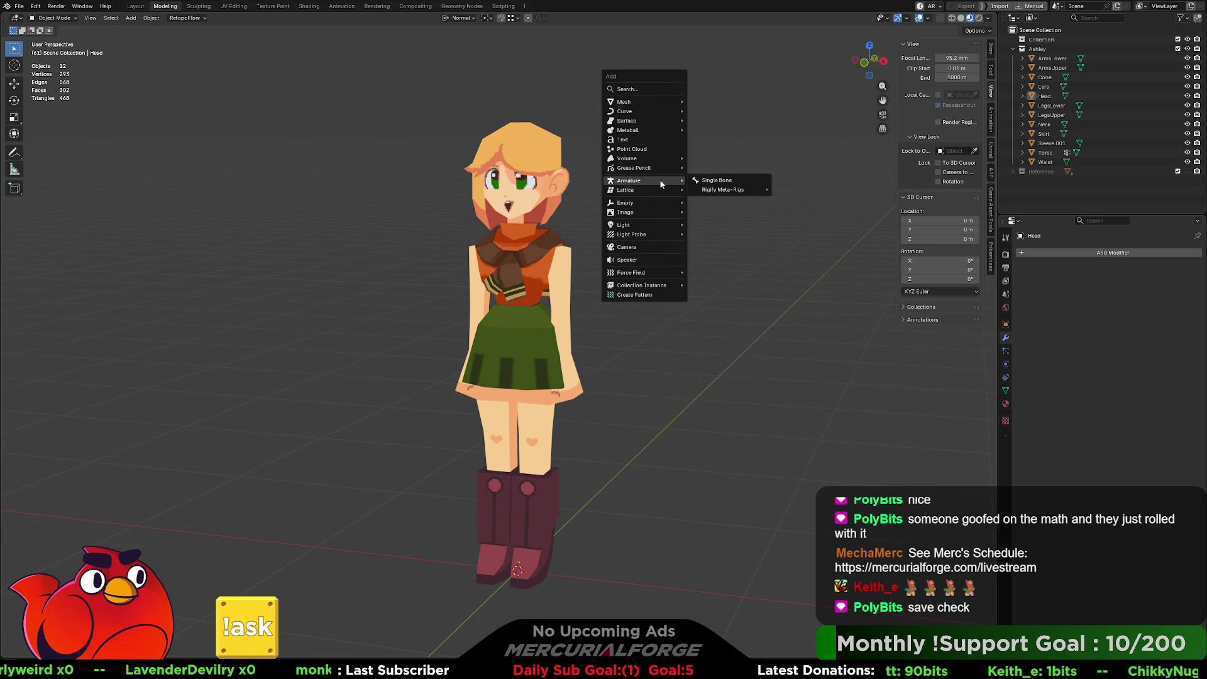
pyautogui.moveTo(744, 190)
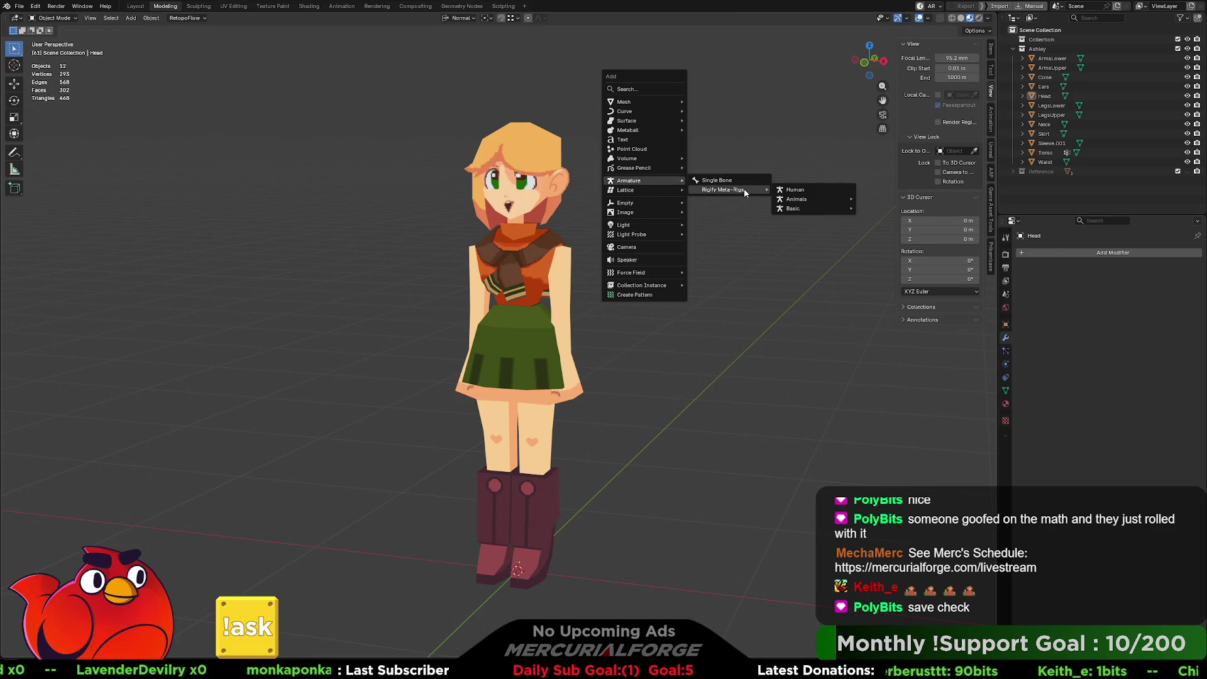
pyautogui.click(804, 190)
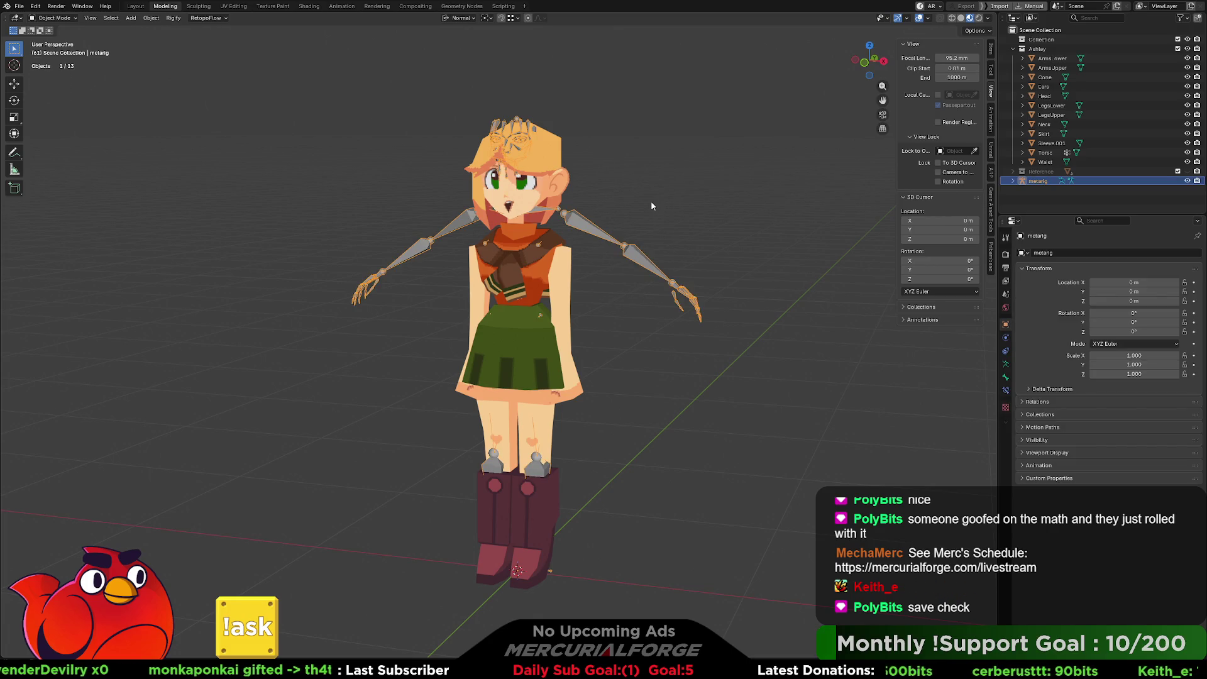
# Step: Isolate the metarig in local view, orbit to a side view, and enter Edit Mode
pyautogui.press('KP_Divide')
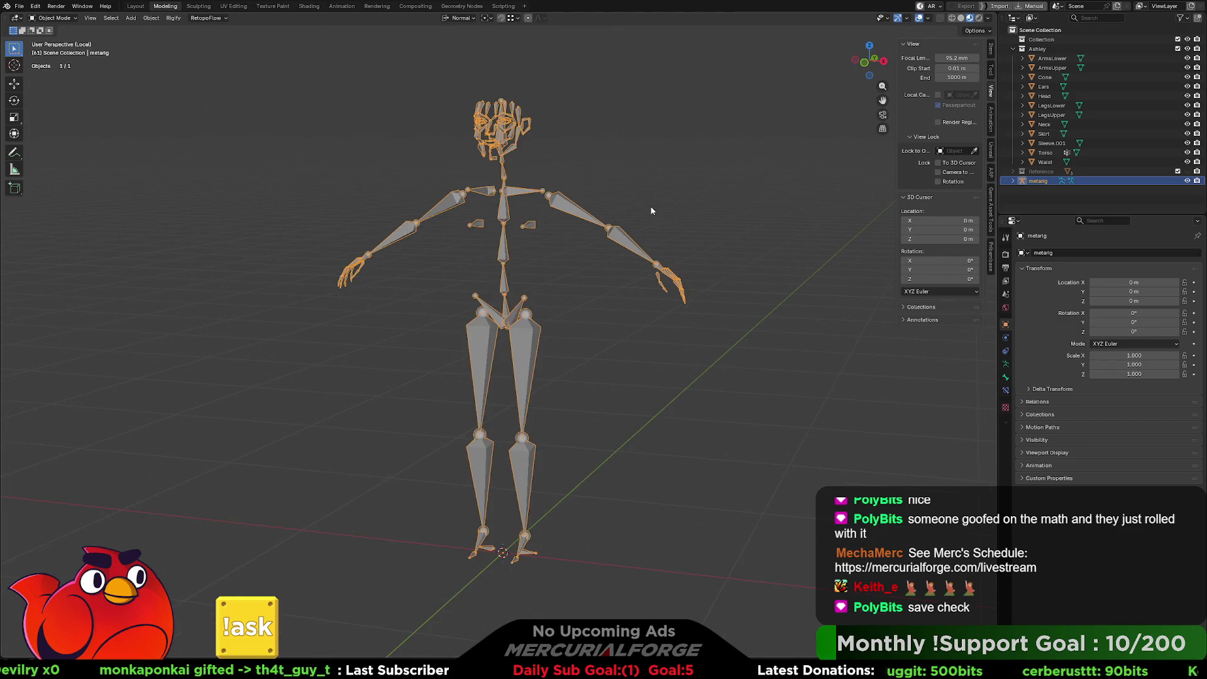
pyautogui.scroll(3, 530, 129)
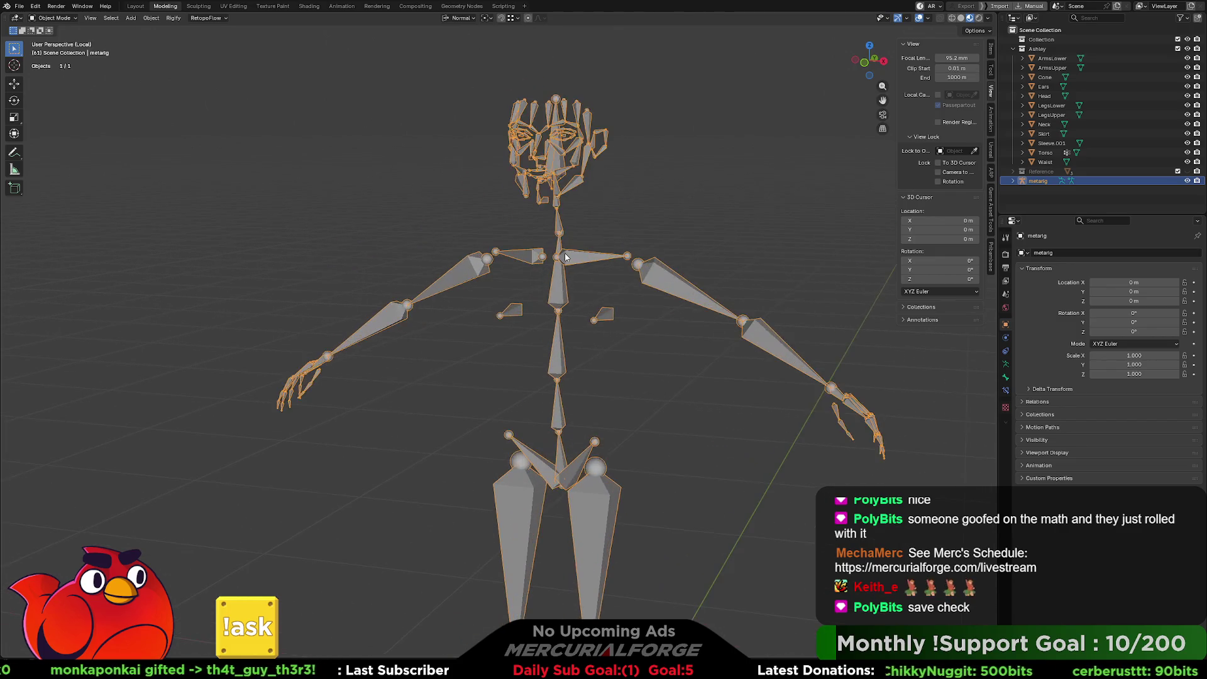
pyautogui.moveTo(604, 233)
pyautogui.mouseDown(button='middle')
pyautogui.moveTo(552, 272)
pyautogui.moveTo(505, 268)
pyautogui.mouseUp(button='middle')
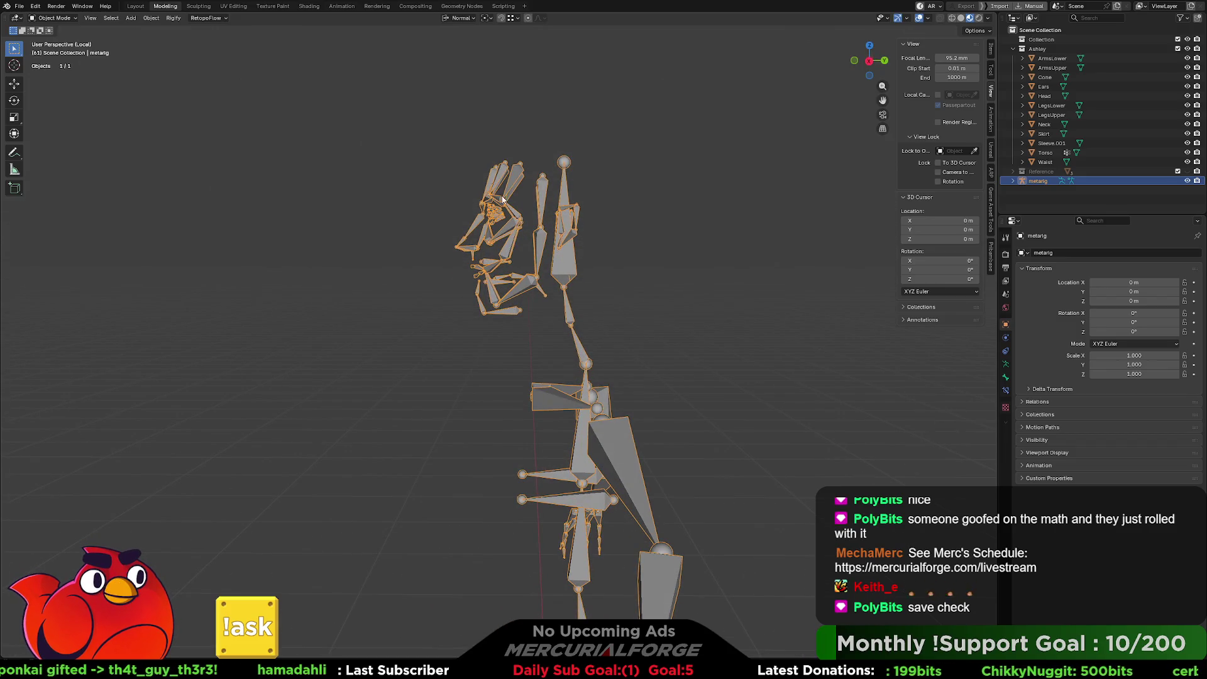
pyautogui.press('Tab')
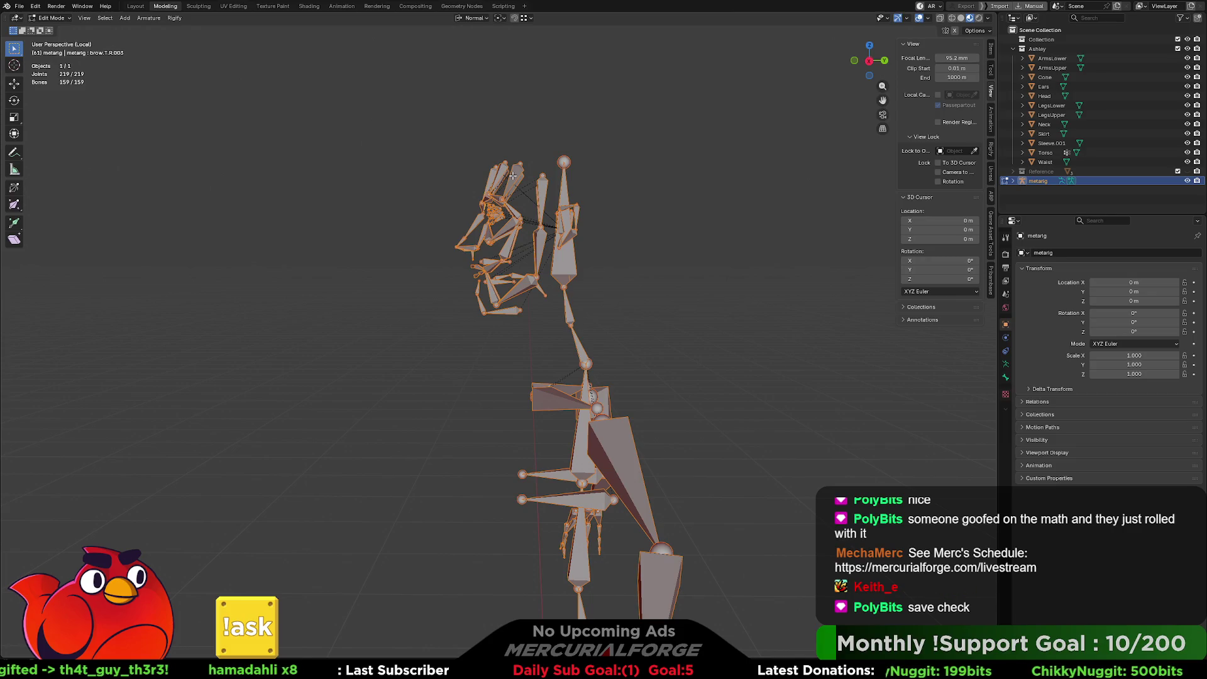
pyautogui.click(513, 176)
pyautogui.moveTo(464, 153)
pyautogui.mouseDown()
pyautogui.moveTo(504, 370)
pyautogui.moveTo(546, 342)
pyautogui.mouseUp()
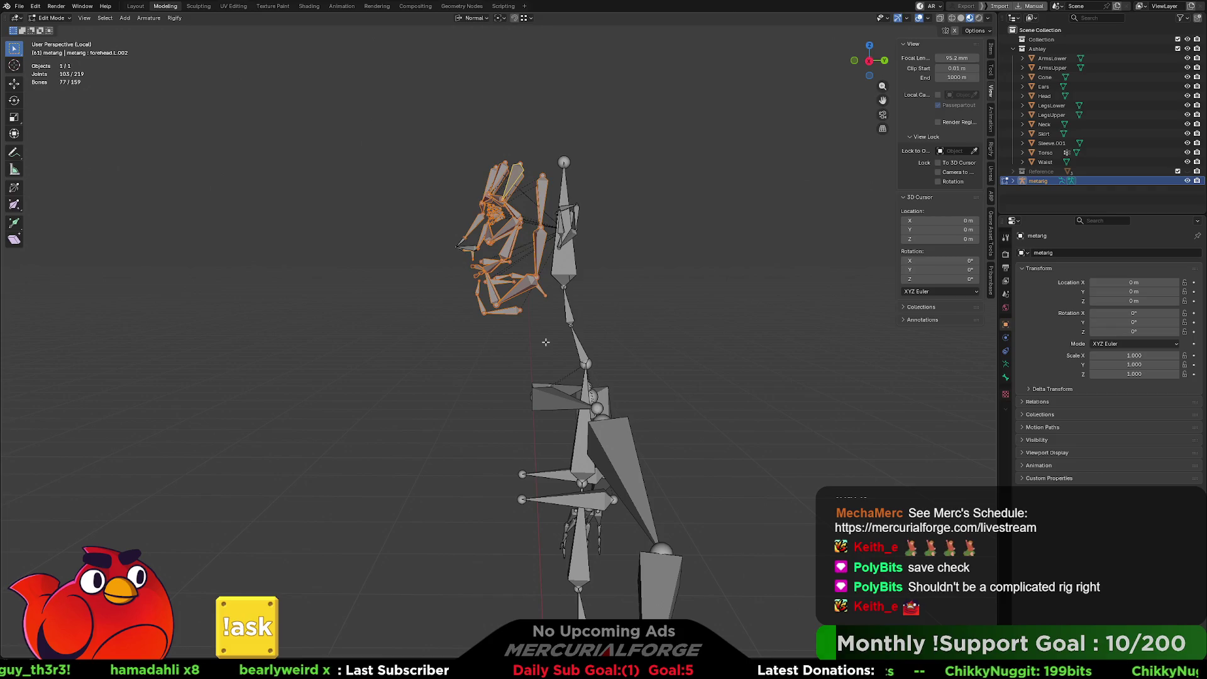
pyautogui.press('x')
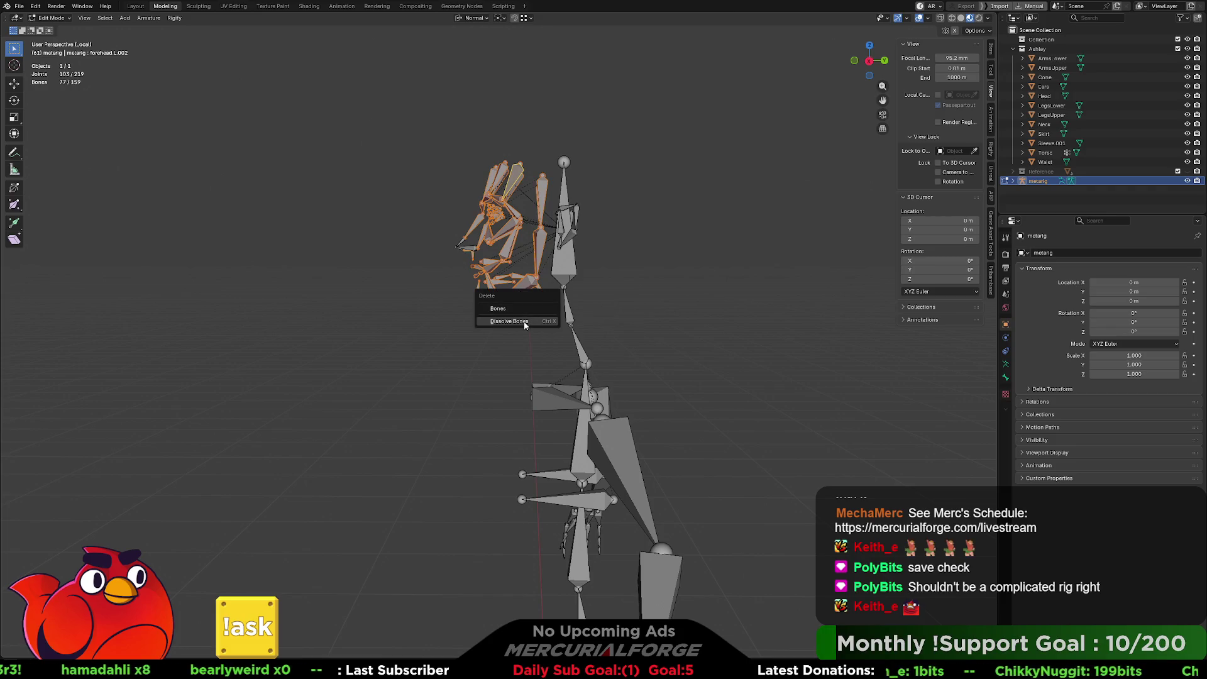
pyautogui.click(524, 325)
pyautogui.moveTo(442, 137)
pyautogui.mouseDown()
pyautogui.moveTo(554, 333)
pyautogui.moveTo(545, 329)
pyautogui.mouseUp()
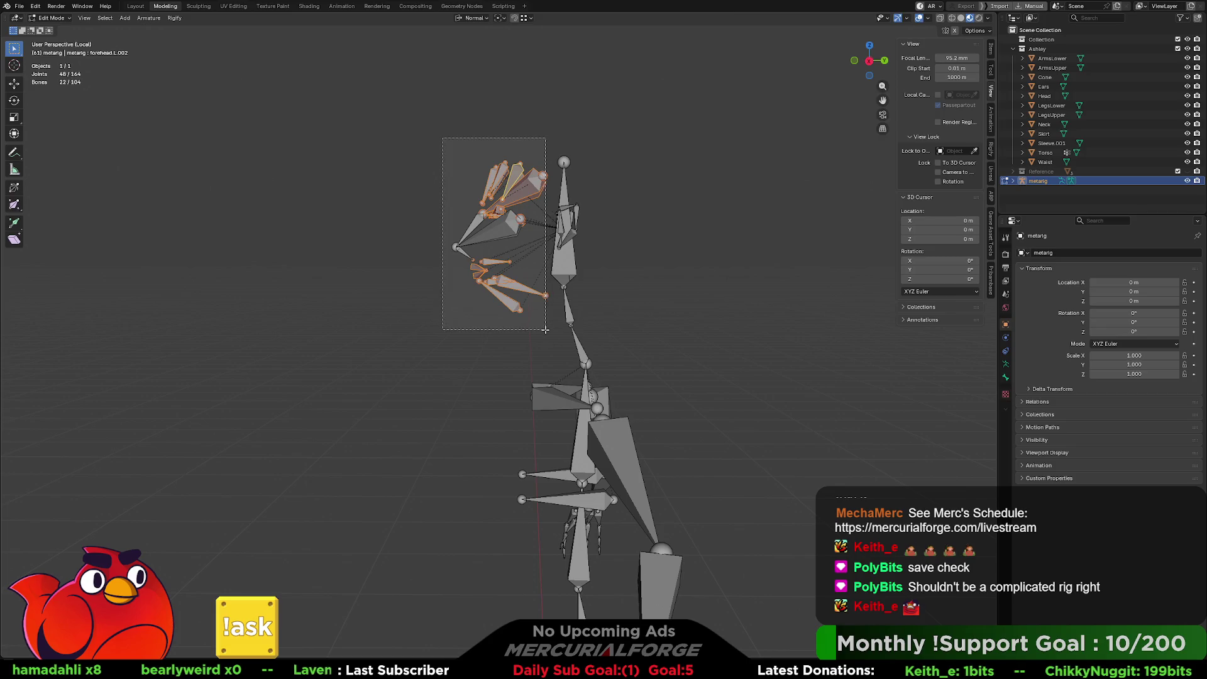
pyautogui.press('x')
pyautogui.click(513, 328)
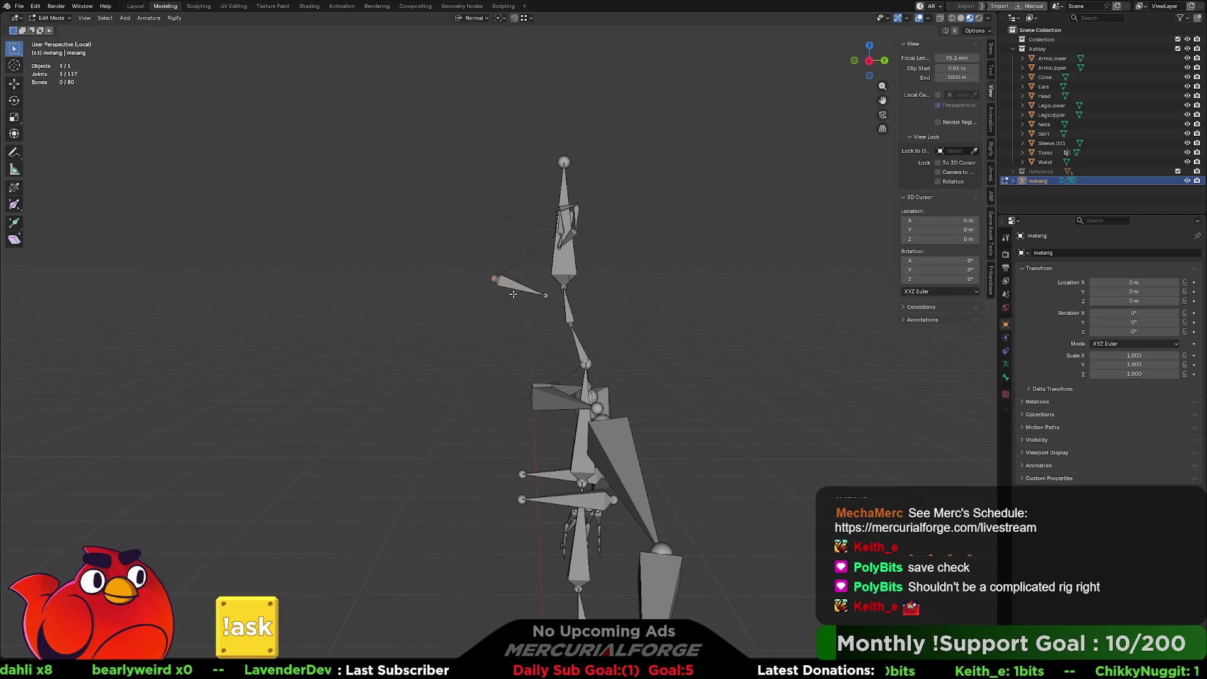
pyautogui.moveTo(513, 293); pyautogui.dragTo(569, 293, button='middle')
pyautogui.click(569, 293)
pyautogui.press('x')
pyautogui.click(568, 299)
pyautogui.moveTo(578, 188); pyautogui.dragTo(534, 296)
pyautogui.press('x')
pyautogui.click(534, 300)
pyautogui.moveTo(673, 208); pyautogui.dragTo(629, 292)
pyautogui.press('x')
pyautogui.click(641, 286)
pyautogui.moveTo(641, 286)
pyautogui.mouseDown(button='middle')
pyautogui.moveTo(597, 251)
pyautogui.moveTo(550, 183)
pyautogui.mouseUp(button='middle')
pyautogui.moveTo(550, 183); pyautogui.dragTo(419, 291)
pyautogui.press('x')
pyautogui.click(417, 290)
pyautogui.moveTo(628, 283); pyautogui.dragTo(695, 323, button='middle')
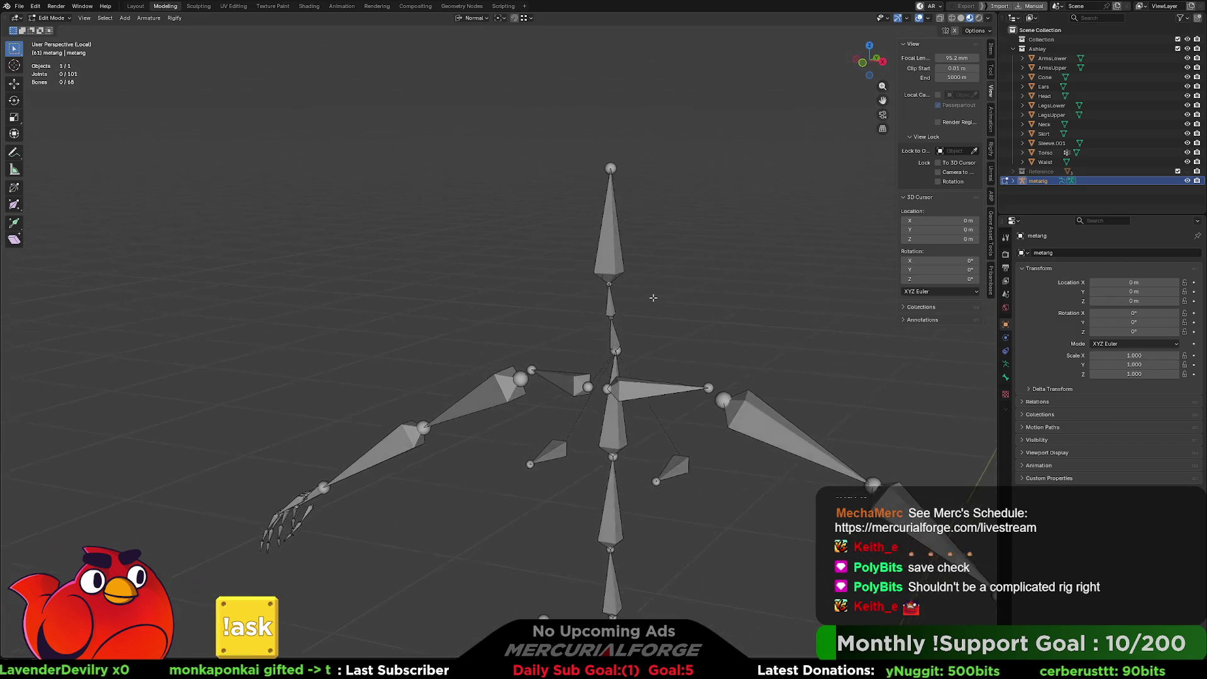
pyautogui.moveTo(694, 324); pyautogui.dragTo(654, 386)
pyautogui.press('x')
pyautogui.click(653, 386)
pyautogui.click(541, 351)
pyautogui.press('x')
pyautogui.click(512, 379)
pyautogui.scroll(-4, 679, 409)
pyautogui.moveTo(682, 459); pyautogui.dragTo(664, 254, button='middle')
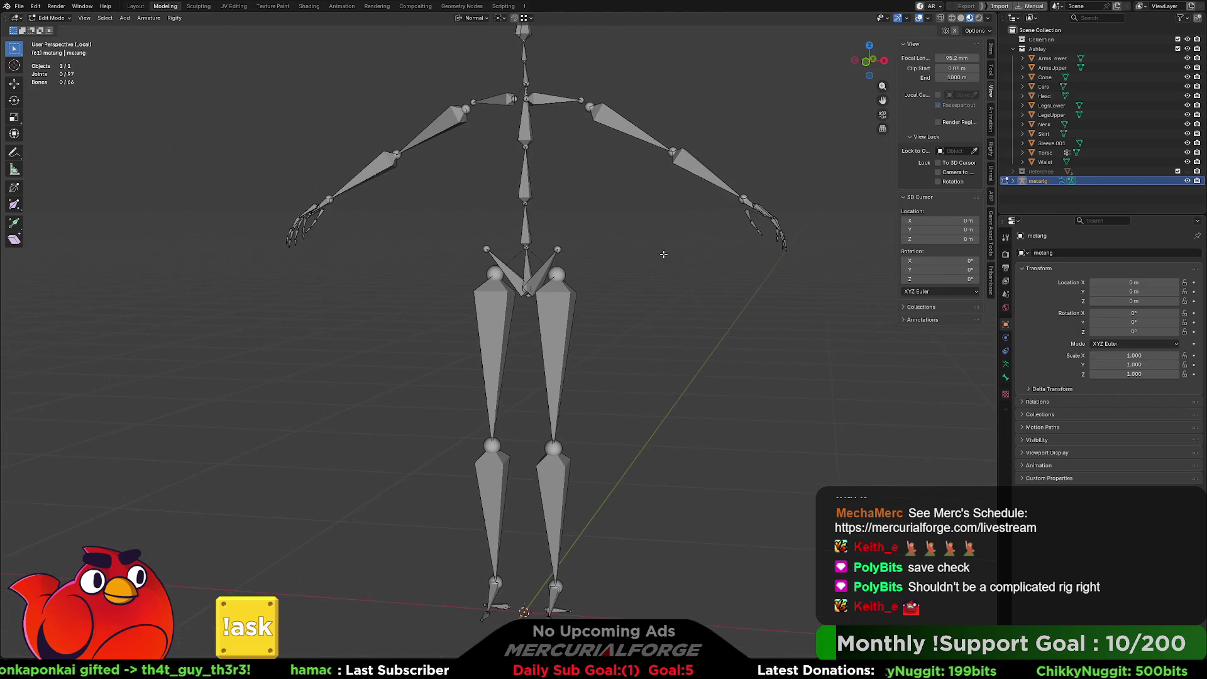
pyautogui.click(991, 149)
pyautogui.moveTo(855, 214)
pyautogui.mouseDown(button='middle')
pyautogui.moveTo(797, 219)
pyautogui.moveTo(698, 263)
pyautogui.mouseUp(button='middle')
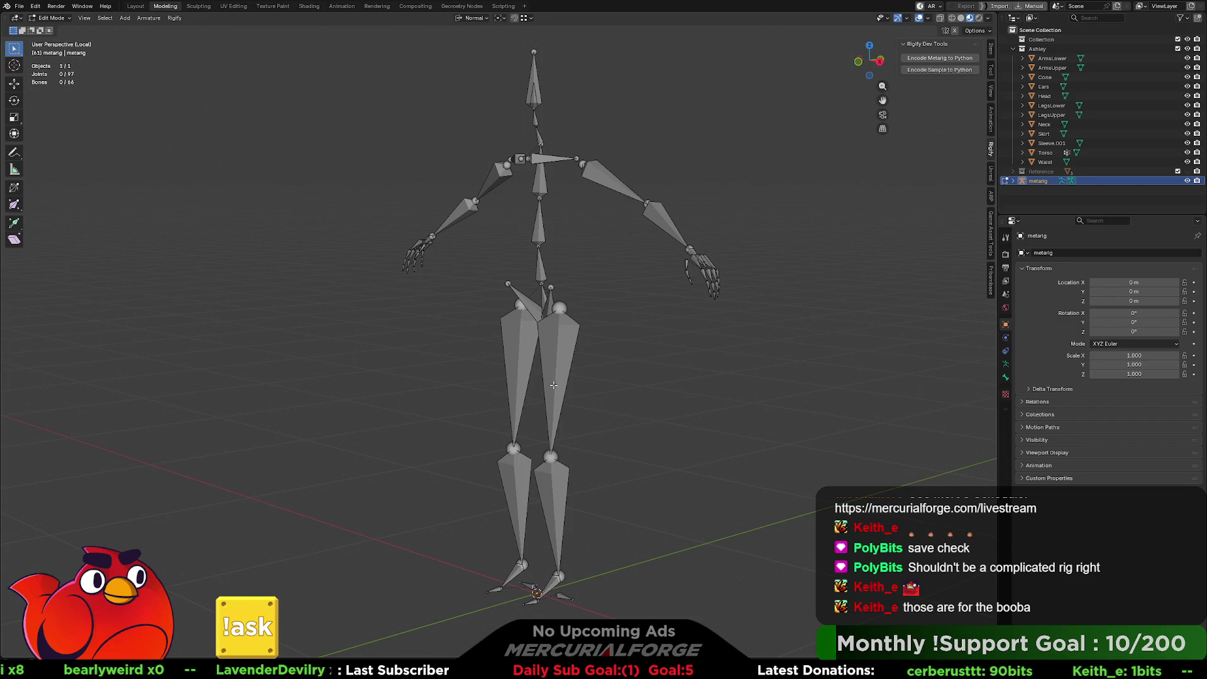
pyautogui.moveTo(555, 374)
pyautogui.mouseDown(button='middle')
pyautogui.moveTo(531, 377)
pyautogui.moveTo(567, 378)
pyautogui.moveTo(549, 331)
pyautogui.moveTo(633, 367)
pyautogui.moveTo(614, 367)
pyautogui.moveTo(695, 365)
pyautogui.moveTo(385, 342)
pyautogui.moveTo(484, 355)
pyautogui.moveTo(590, 399)
pyautogui.mouseUp(button='middle')
pyautogui.scroll(4, 573, 397)
pyautogui.scroll(-3, 589, 400)
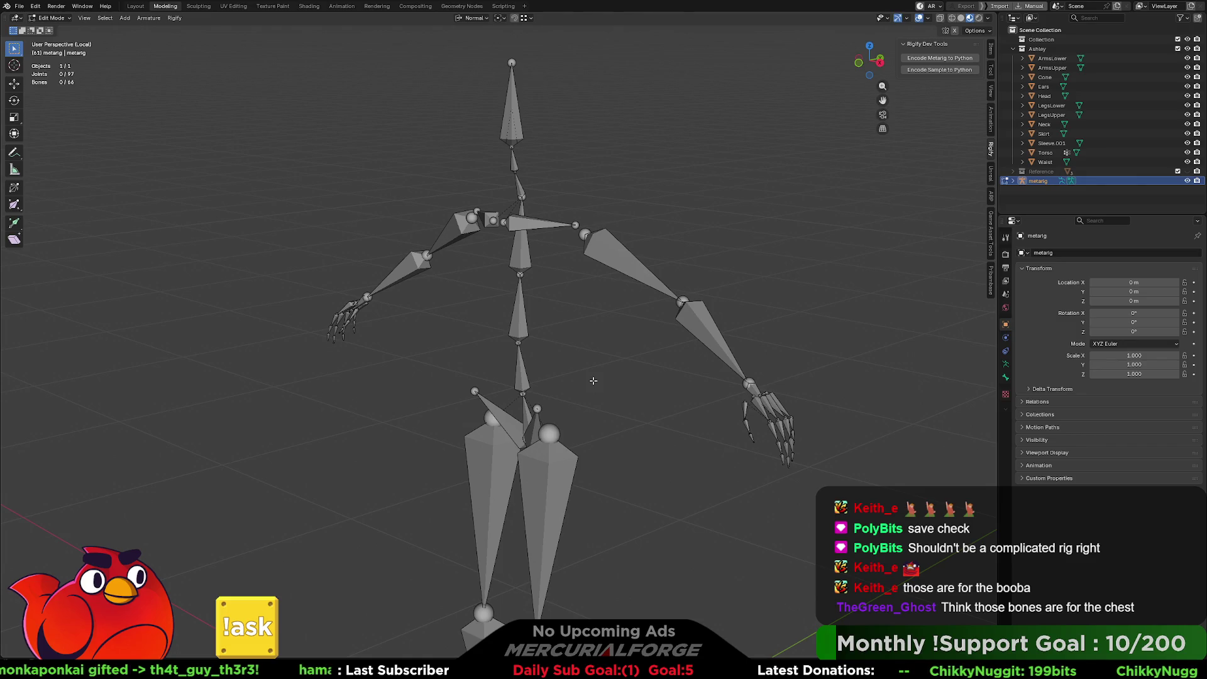
pyautogui.press('KP_Divide')
pyautogui.moveTo(596, 363)
pyautogui.mouseDown(button='middle')
pyautogui.moveTo(666, 360)
pyautogui.moveTo(588, 354)
pyautogui.moveTo(809, 353)
pyautogui.moveTo(599, 363)
pyautogui.moveTo(613, 339)
pyautogui.moveTo(530, 380)
pyautogui.moveTo(613, 379)
pyautogui.mouseUp(button='middle')
pyautogui.scroll(4, 596, 357)
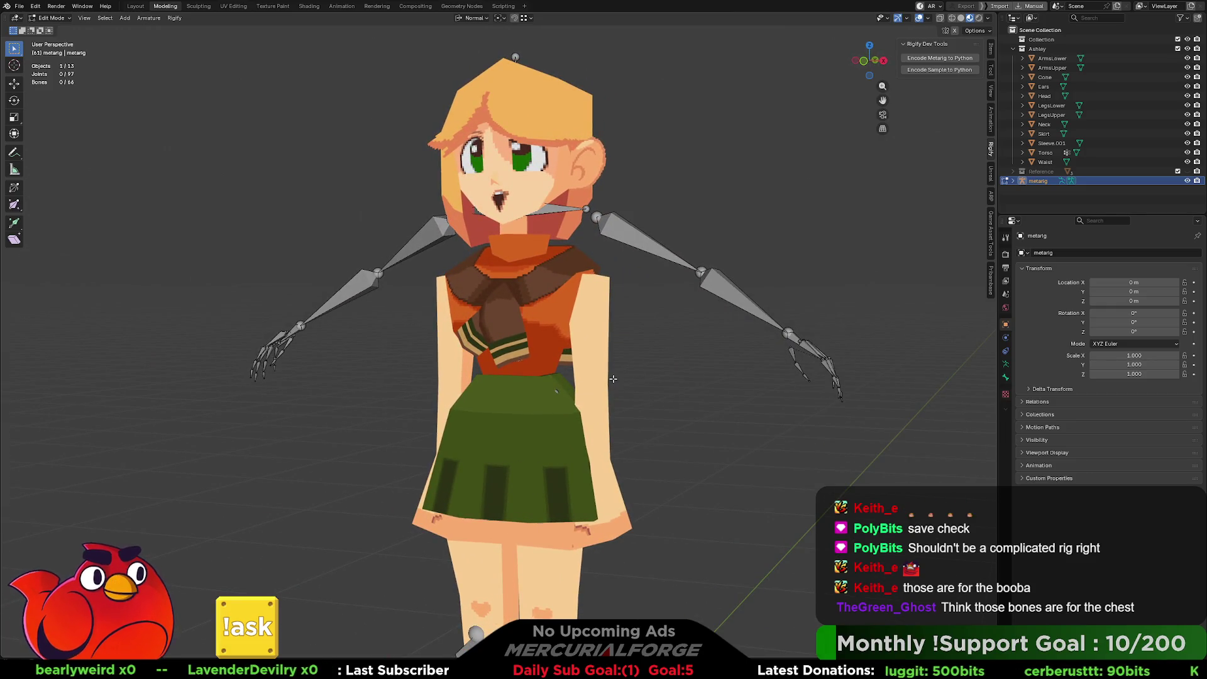
pyautogui.press('KP_Divide')
pyautogui.moveTo(613, 378)
pyautogui.mouseDown(button='middle')
pyautogui.moveTo(569, 349)
pyautogui.moveTo(613, 326)
pyautogui.mouseUp(button='middle')
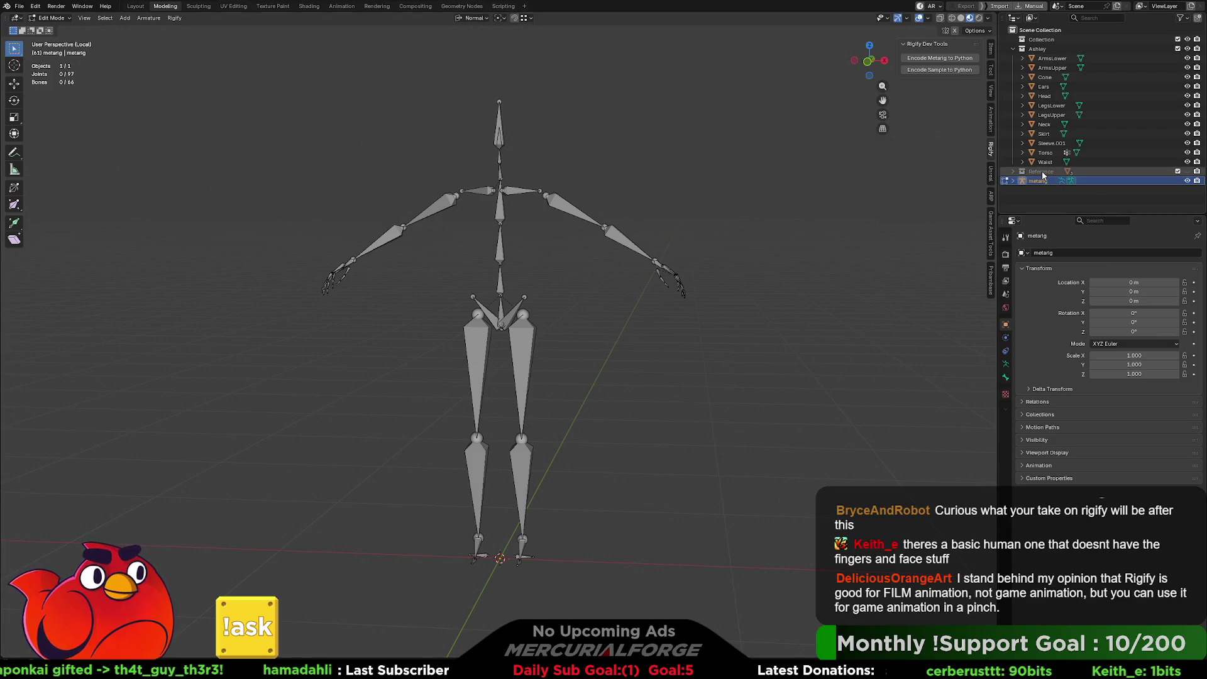
pyautogui.press('x')
# Step: Look through the File and Edit menus, then bring up the Add menu
pyautogui.scroll(-3, 758, 226)
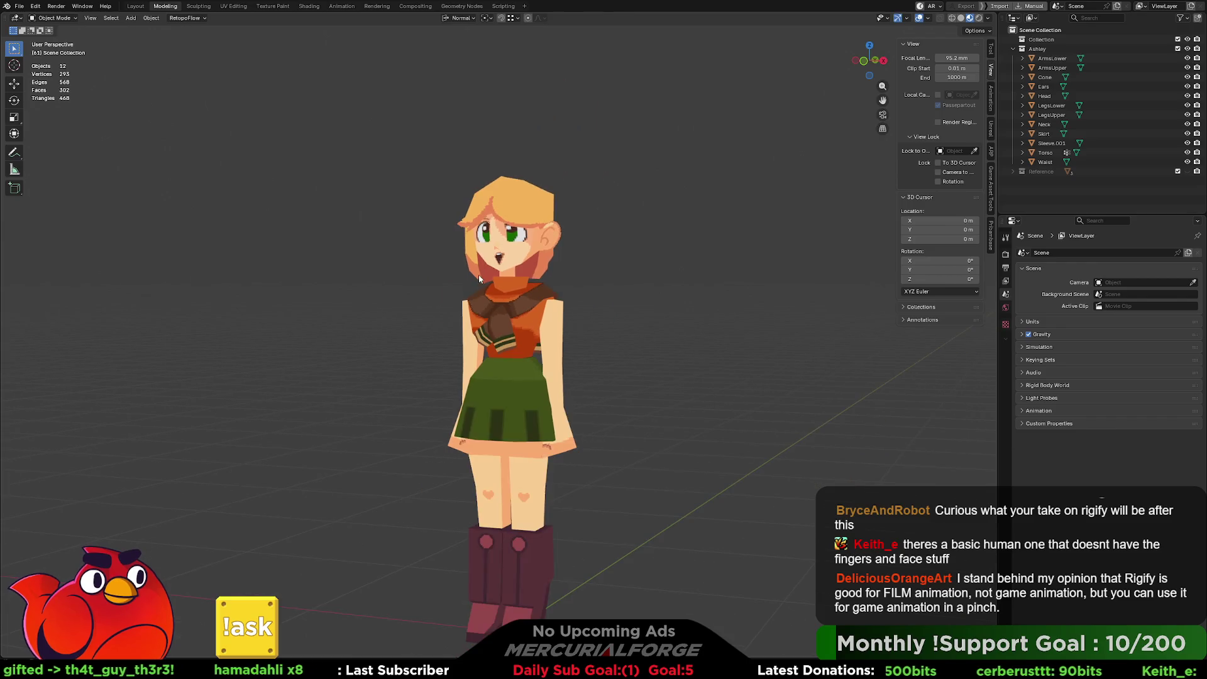
pyautogui.click(19, 6)
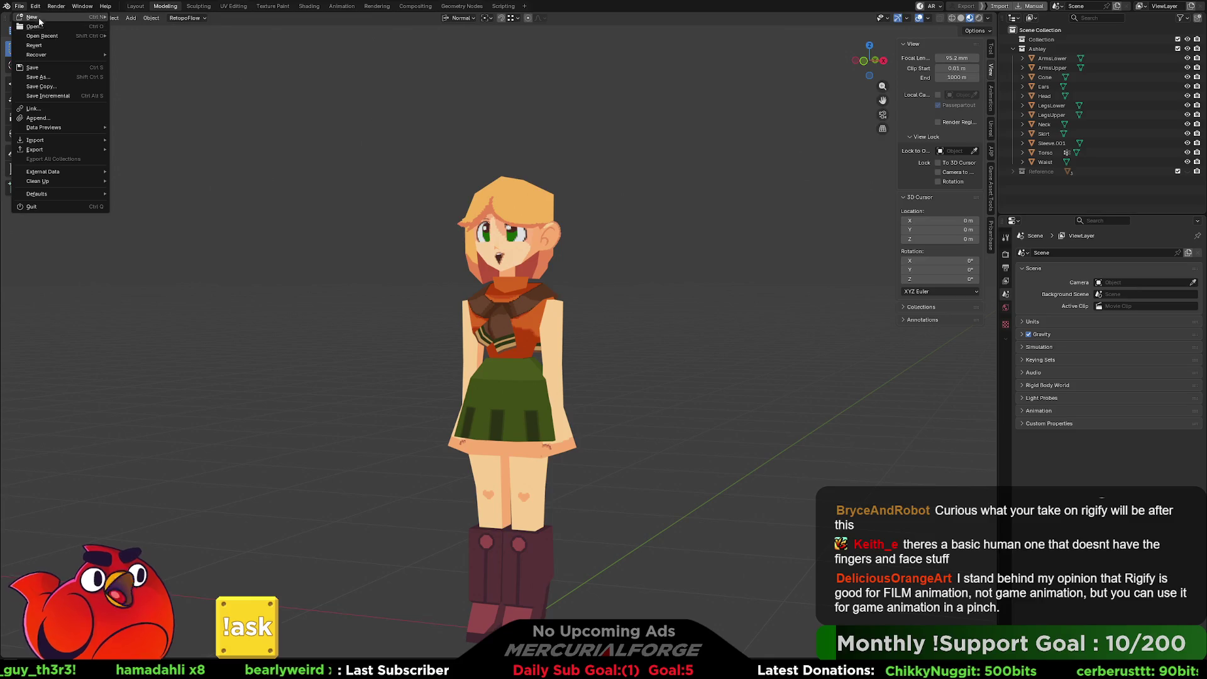
pyautogui.click(35, 6)
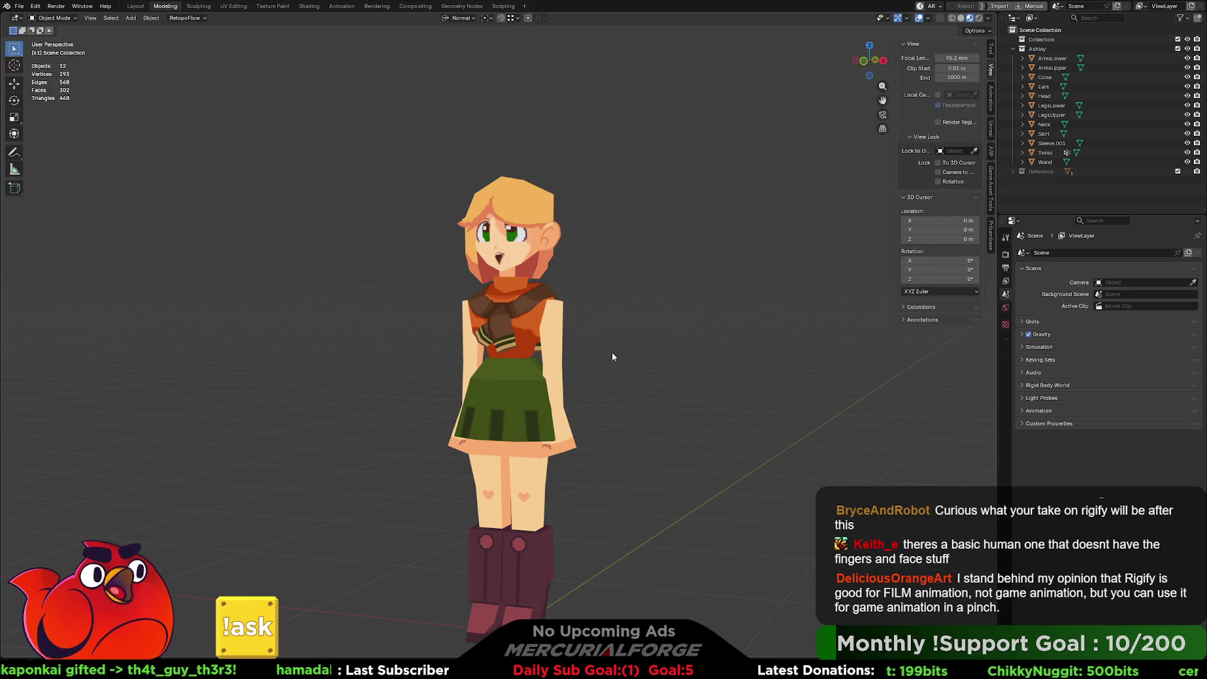
pyautogui.hotkey('shift', 'a')
# Step: Add a Basic Human metarig from Armature > Rigify Meta-Rigs > Basic
pyautogui.moveTo(654, 340)
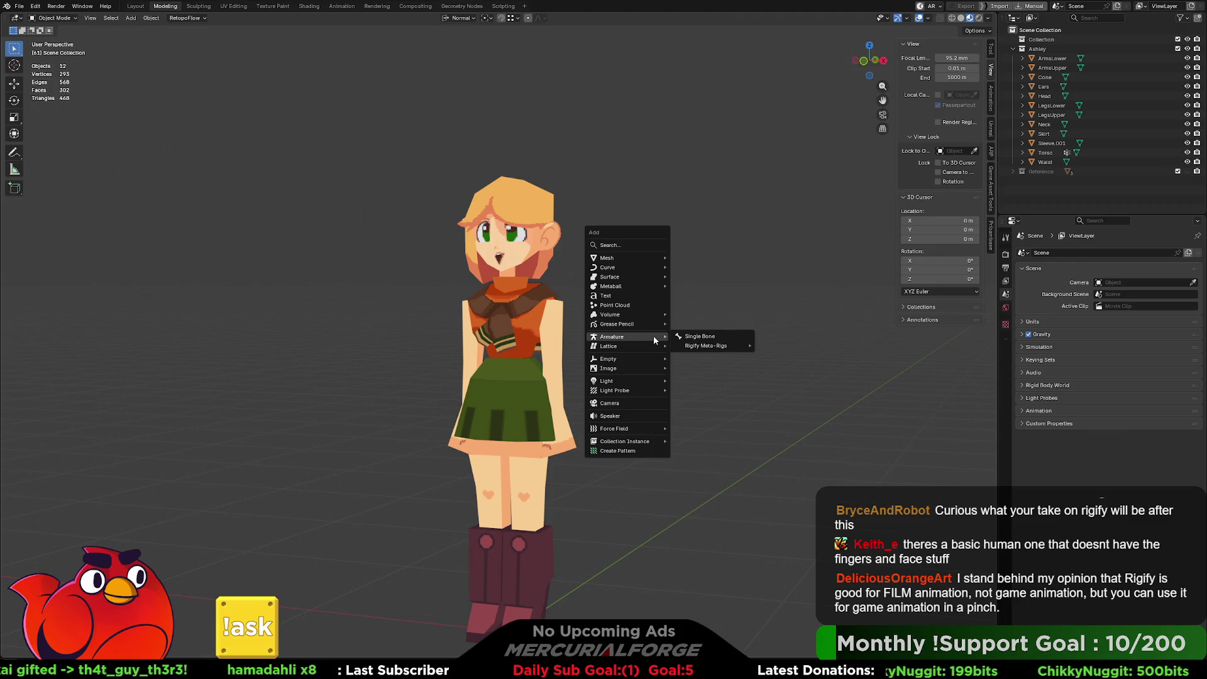
pyautogui.moveTo(723, 346)
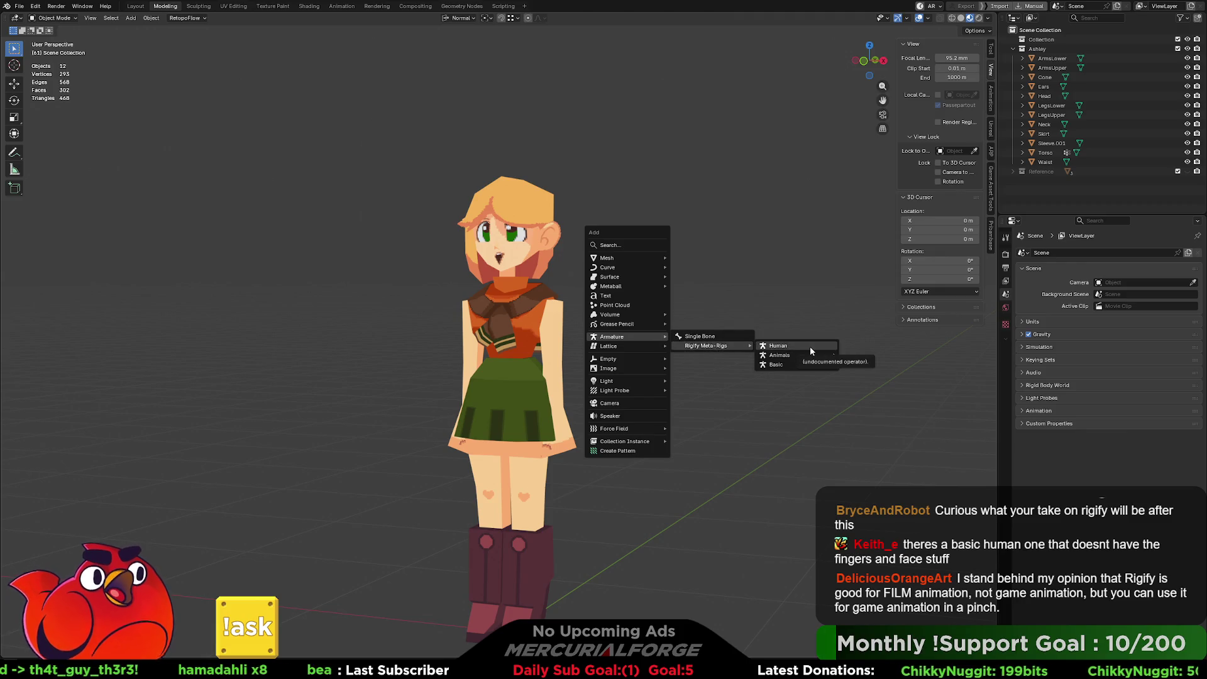
pyautogui.moveTo(793, 363)
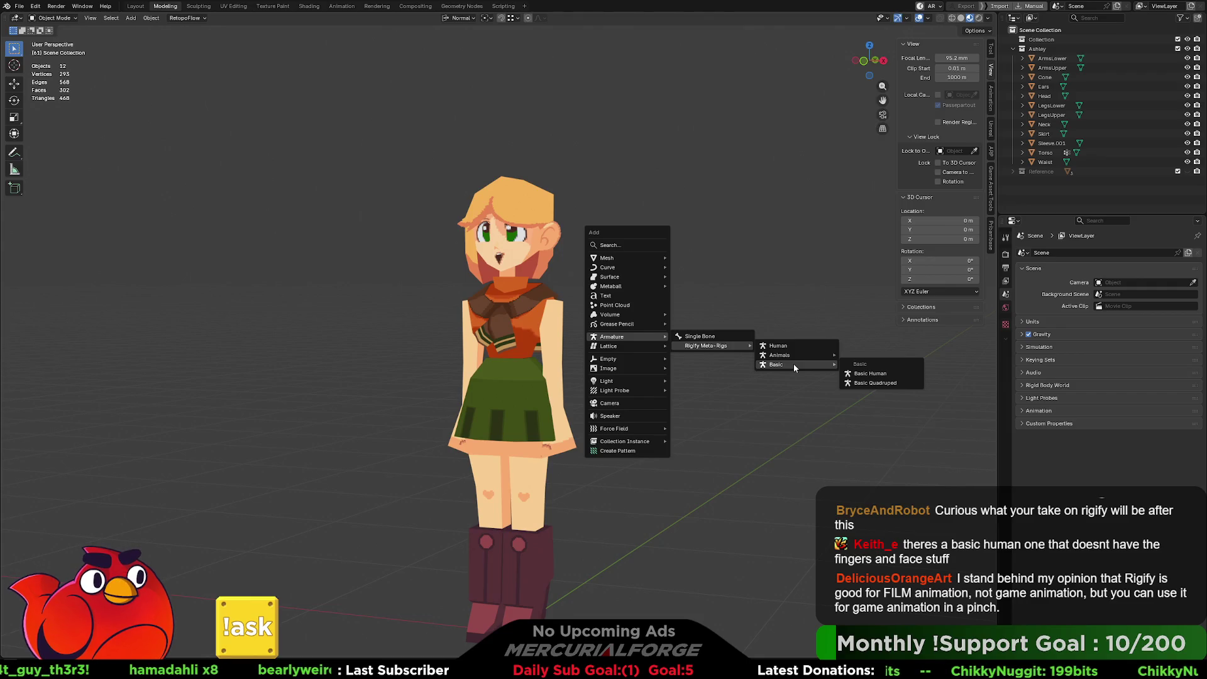
pyautogui.click(873, 374)
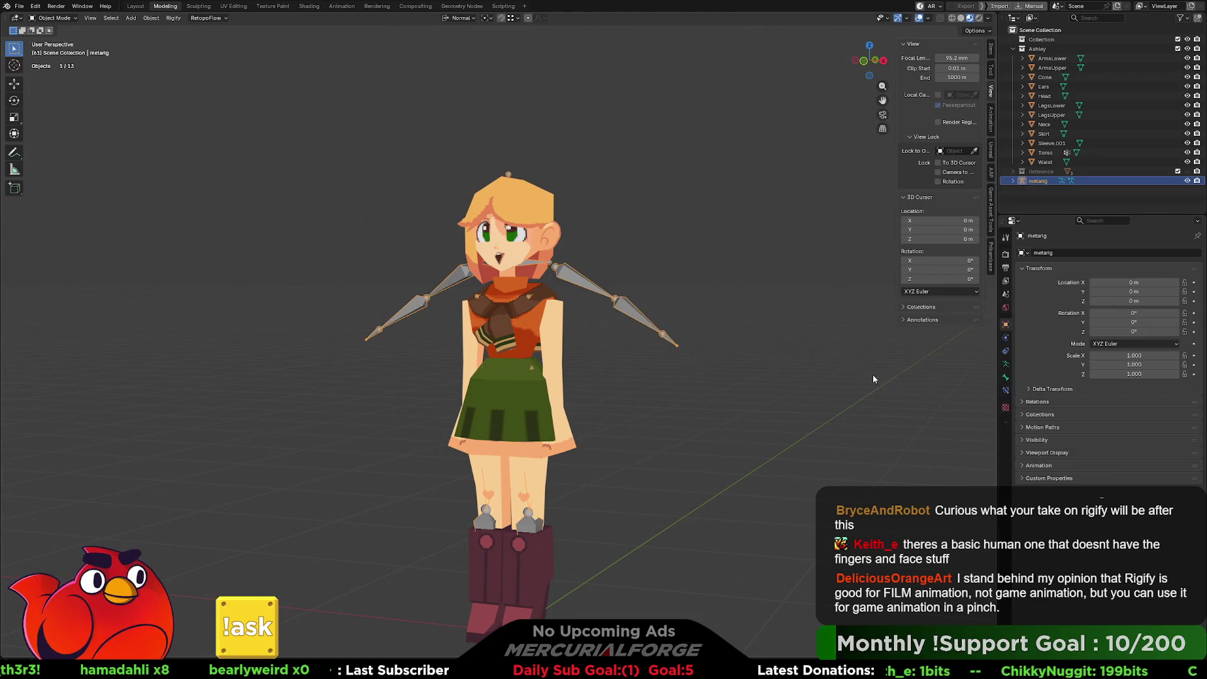
# Step: Orbit around the new rig and isolate it in local view
pyautogui.moveTo(736, 383)
pyautogui.mouseDown(button='middle')
pyautogui.moveTo(488, 388)
pyautogui.moveTo(685, 383)
pyautogui.moveTo(641, 391)
pyautogui.mouseUp(button='middle')
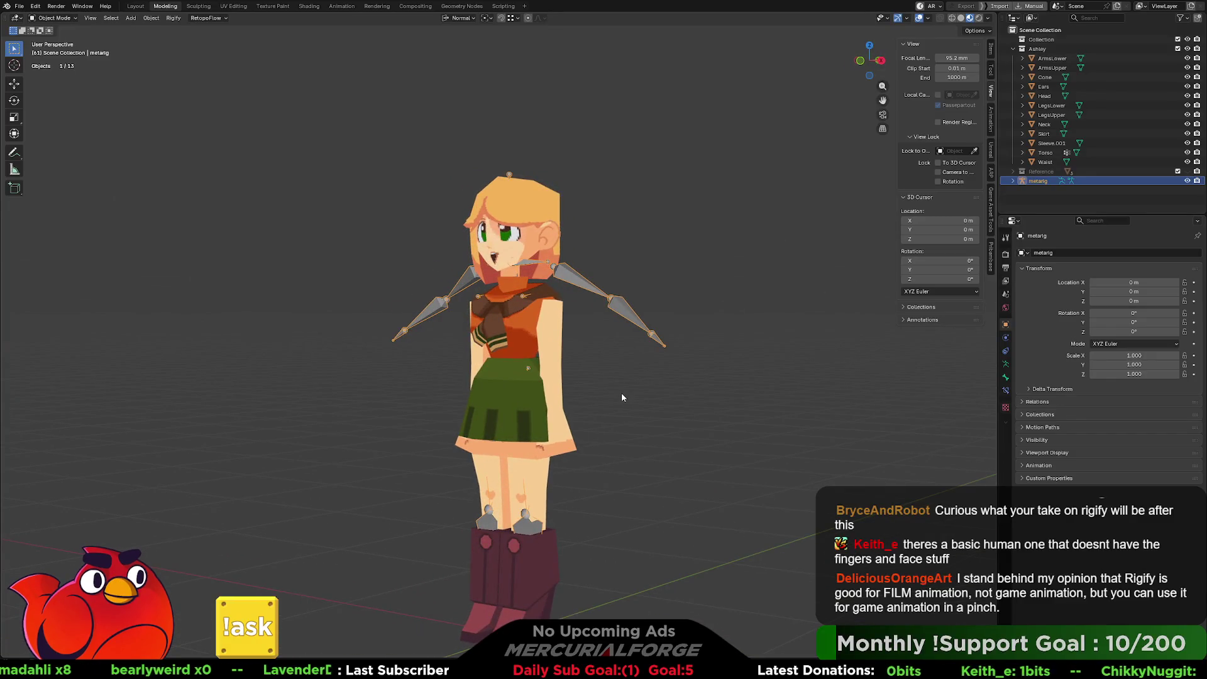
pyautogui.press('KP_Divide')
pyautogui.moveTo(573, 296)
pyautogui.mouseDown(button='middle')
pyautogui.moveTo(605, 295)
pyautogui.moveTo(546, 254)
pyautogui.mouseUp(button='middle')
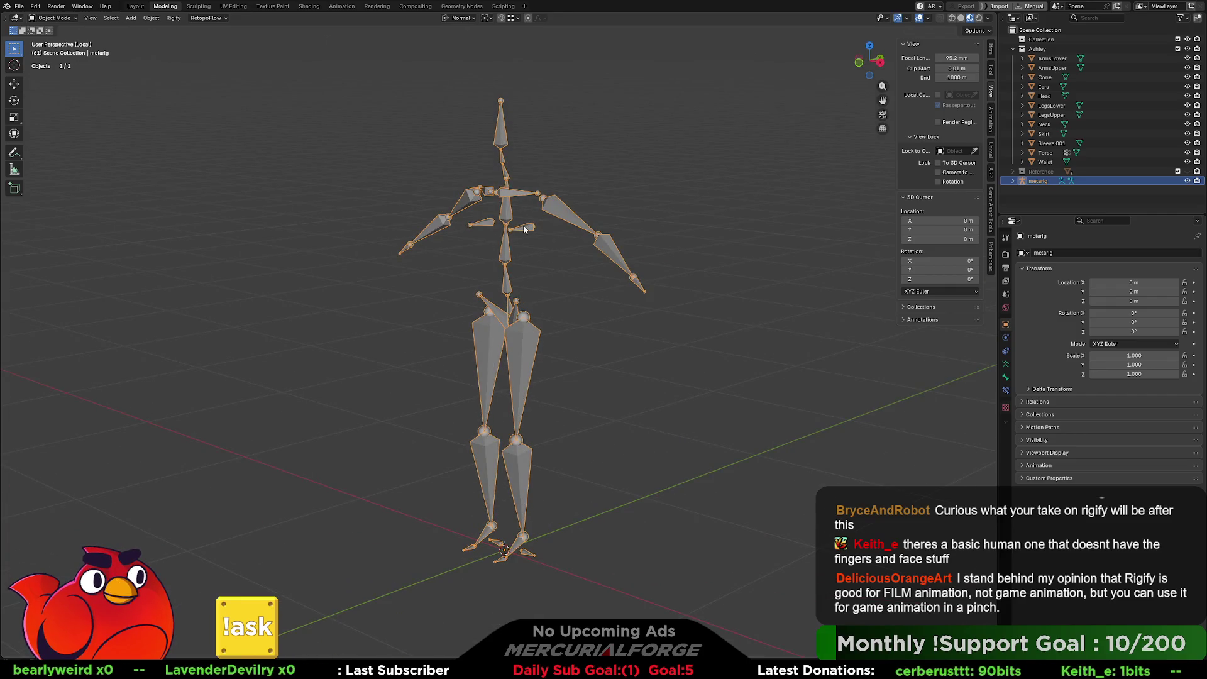
# Step: In the metarig's Edit Mode, delete the left breast bone
pyautogui.press('Tab')
pyautogui.click(531, 230)
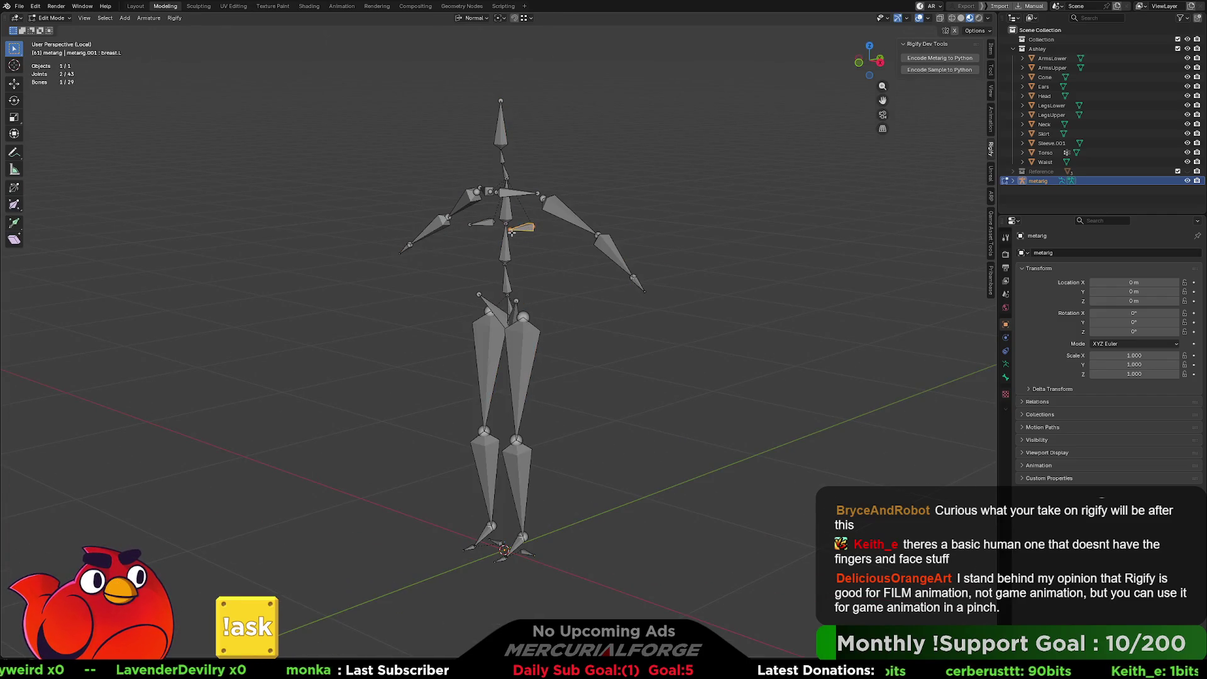
pyautogui.press('x')
pyautogui.click(508, 221)
pyautogui.click(489, 222)
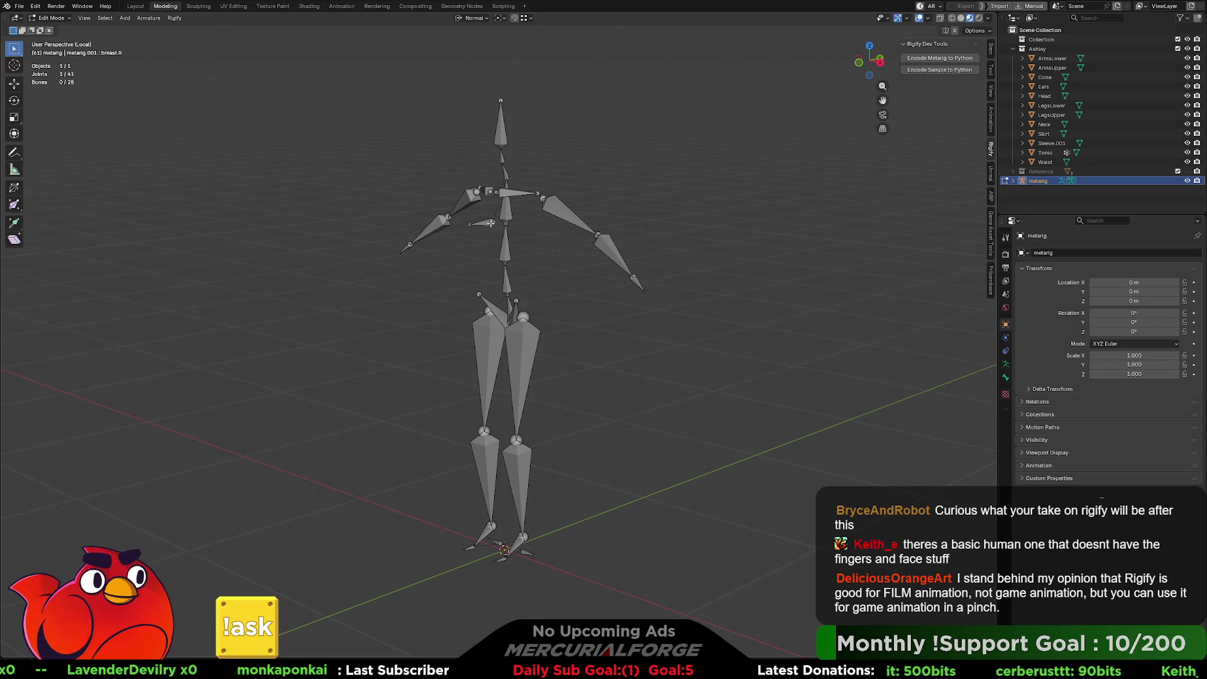
pyautogui.moveTo(487, 232); pyautogui.dragTo(527, 311, button='middle')
pyautogui.scroll(4, 527, 312)
# Step: Delete the left and right pelvis bones
pyautogui.click(543, 255)
pyautogui.moveTo(544, 255)
pyautogui.mouseDown(button='middle')
pyautogui.moveTo(693, 283)
pyautogui.moveTo(301, 277)
pyautogui.moveTo(531, 283)
pyautogui.mouseUp(button='middle')
pyautogui.press('x')
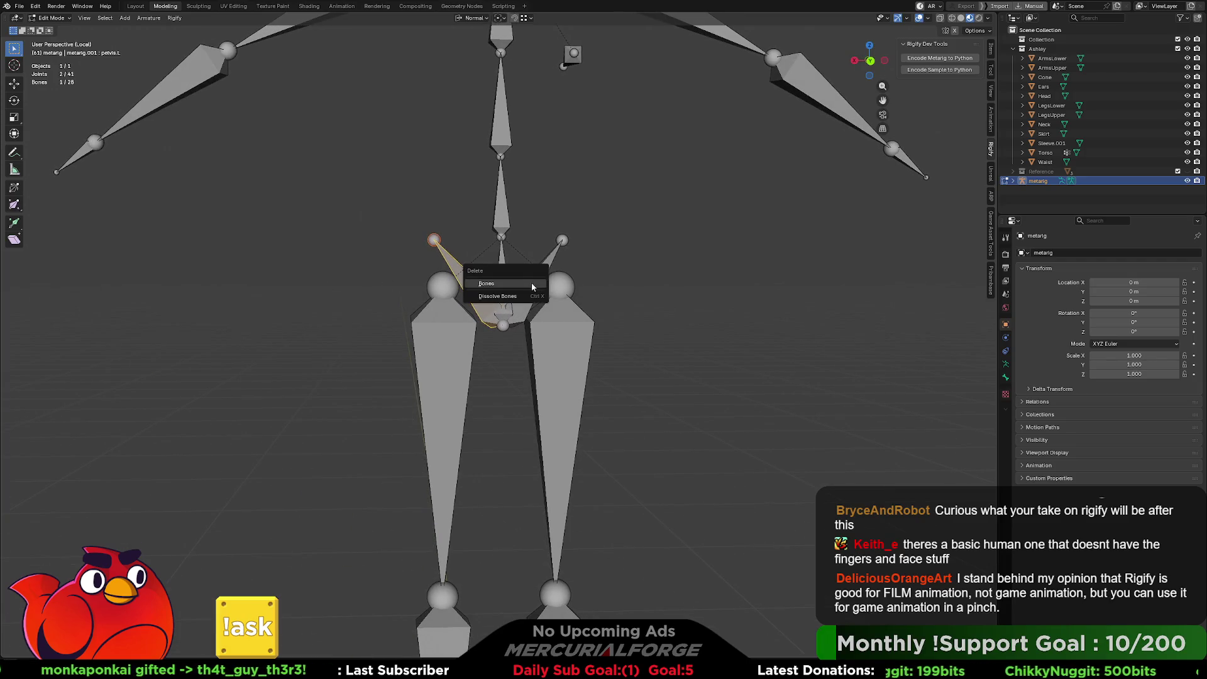
pyautogui.click(531, 286)
pyautogui.click(531, 283)
pyautogui.press('x')
pyautogui.click(531, 289)
# Step: Delete the remaining breast bone and exit local view to show the character again
pyautogui.moveTo(531, 289); pyautogui.dragTo(655, 281, button='middle')
pyautogui.moveTo(604, 293)
pyautogui.mouseDown(button='middle')
pyautogui.moveTo(561, 317)
pyautogui.moveTo(603, 308)
pyautogui.moveTo(566, 304)
pyautogui.moveTo(591, 300)
pyautogui.mouseUp(button='middle')
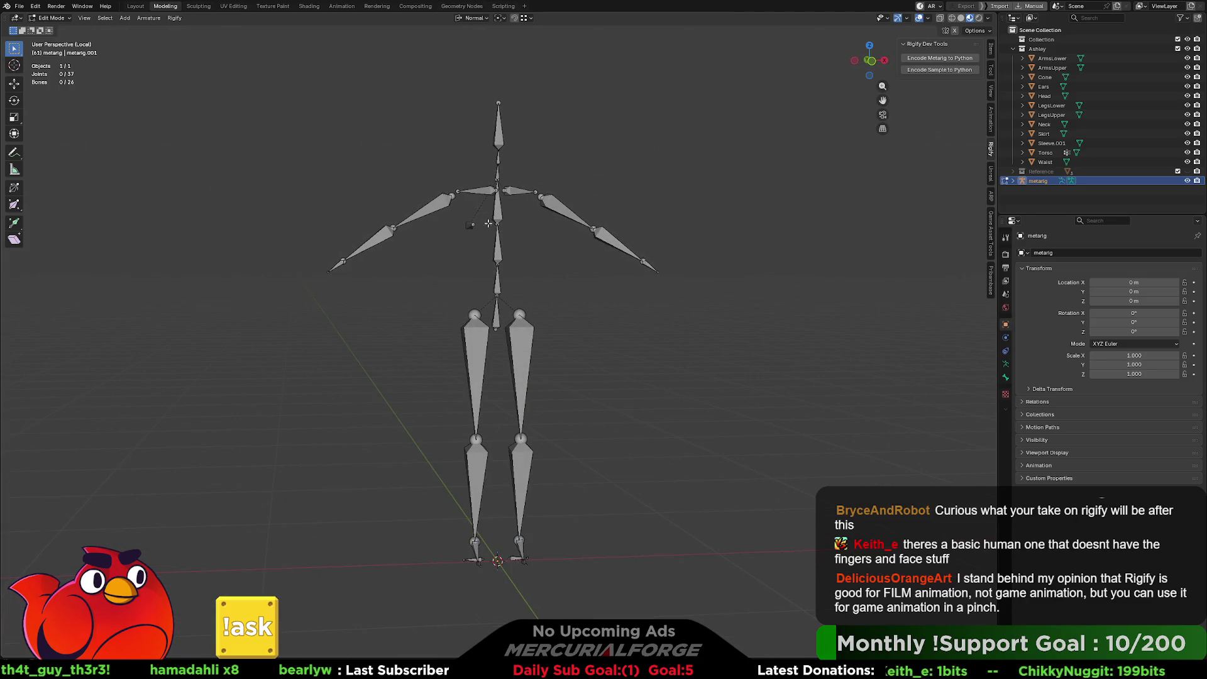
pyautogui.press('x')
pyautogui.click(459, 239)
pyautogui.moveTo(465, 245)
pyautogui.mouseDown(button='middle')
pyautogui.moveTo(543, 357)
pyautogui.moveTo(576, 308)
pyautogui.moveTo(554, 329)
pyautogui.mouseUp(button='middle')
pyautogui.press('KP_Divide')
pyautogui.click(1081, 192)
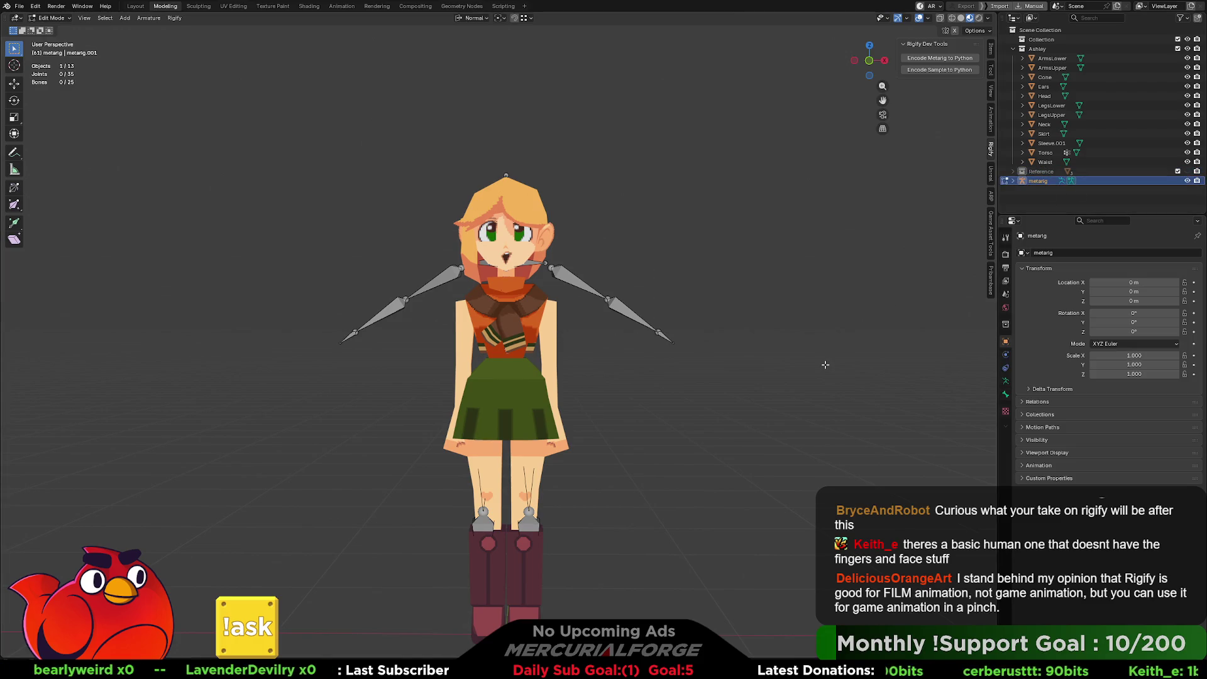
# Step: Scale the whole metarig down to about 0.887 to fit the character
pyautogui.press('Tab')
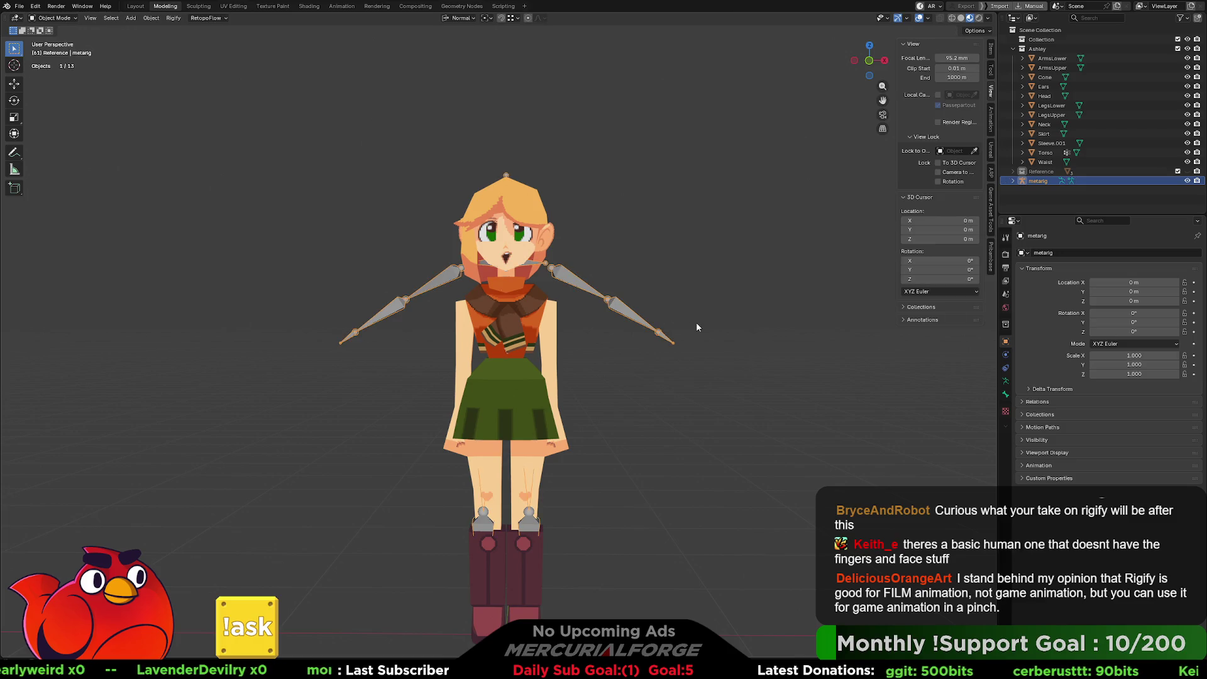
pyautogui.press('s')
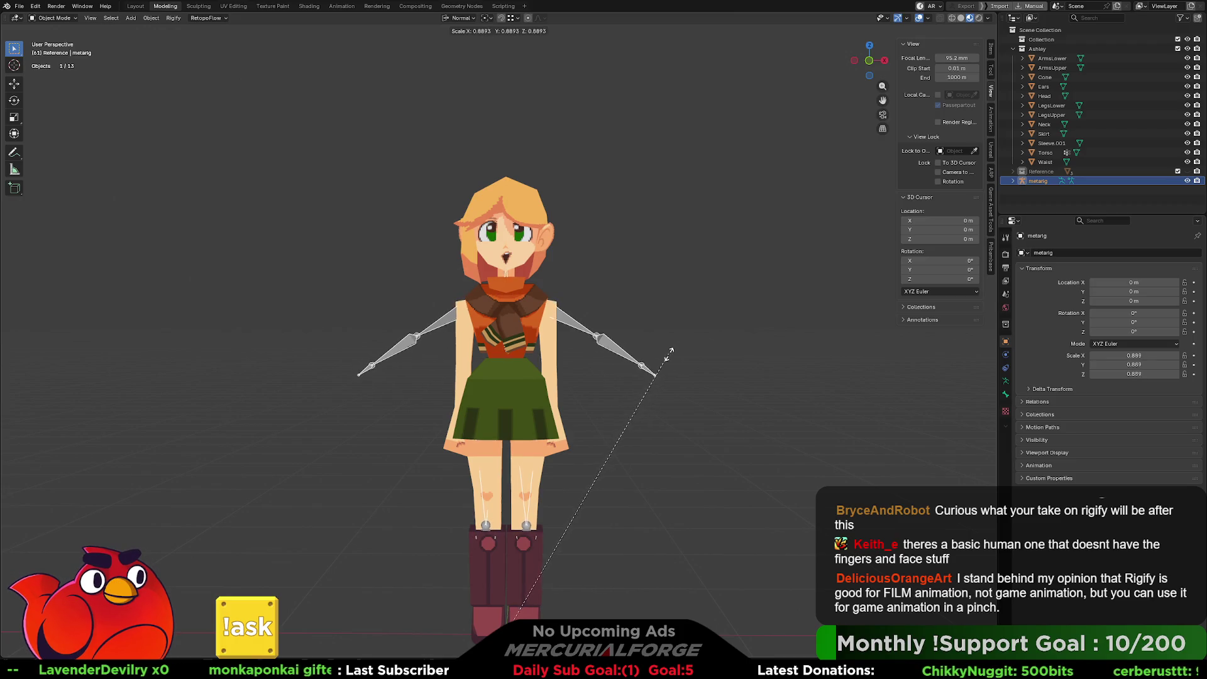
pyautogui.click(670, 352)
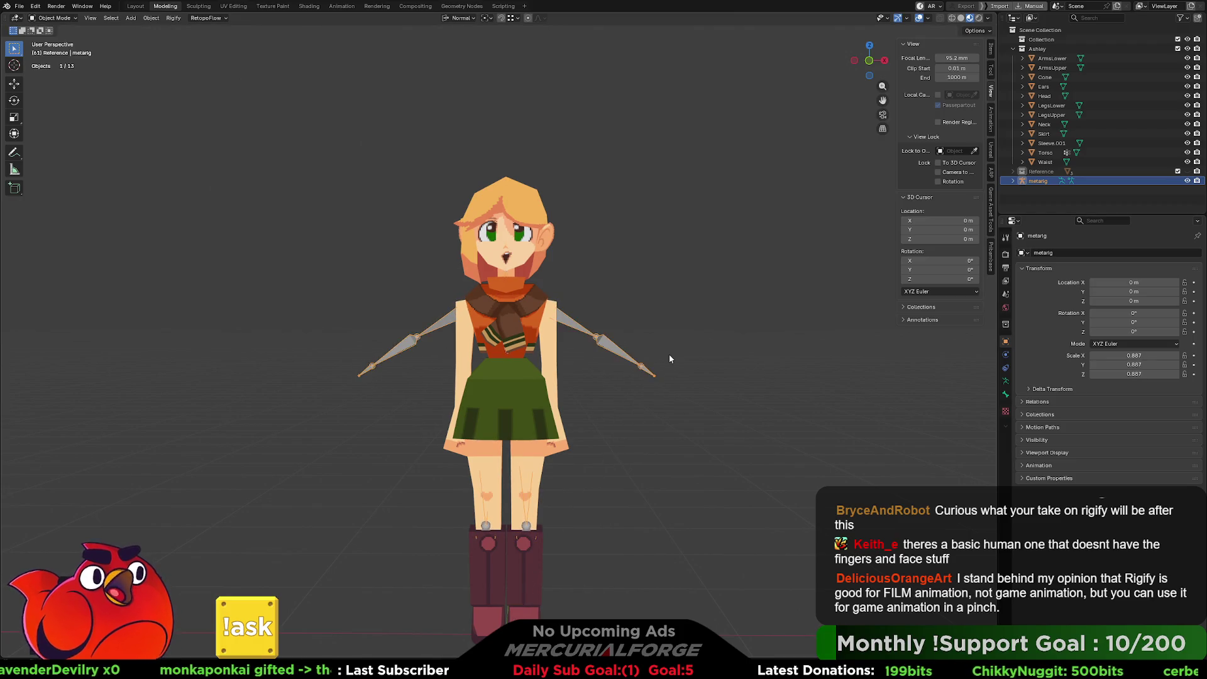
# Step: Enable In Front in the armature's Viewport Display so the bones show over the mesh, back in Edit Mode
pyautogui.click(1007, 381)
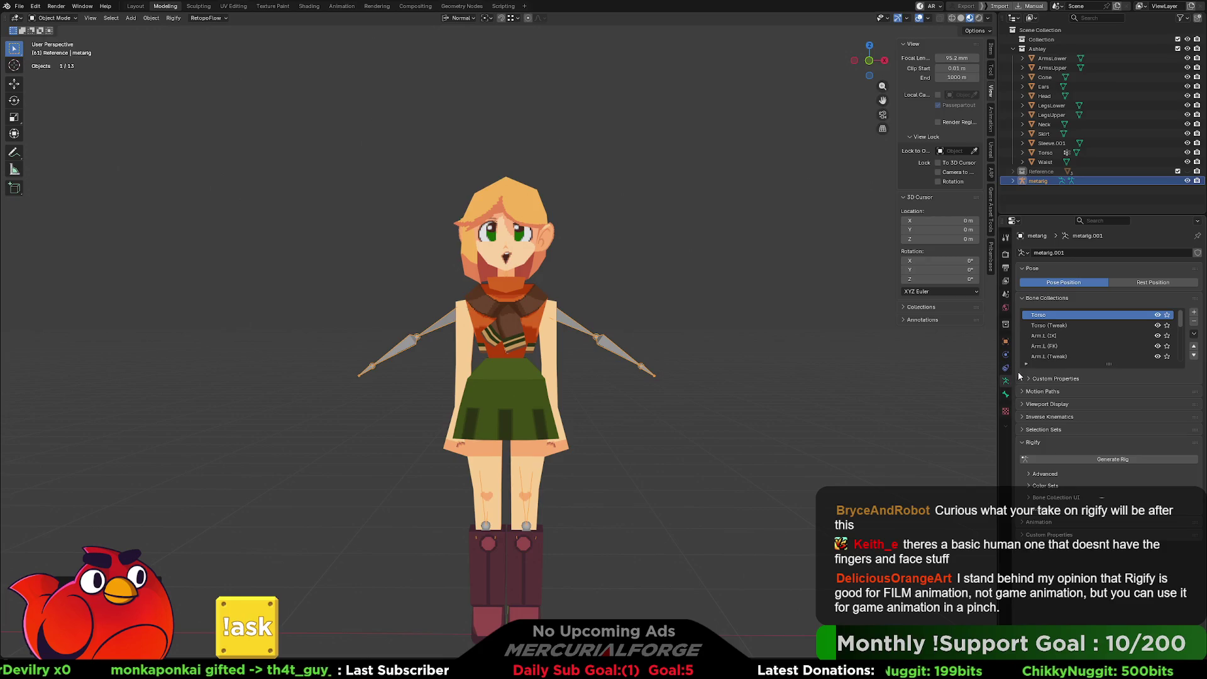
pyautogui.click(1024, 403)
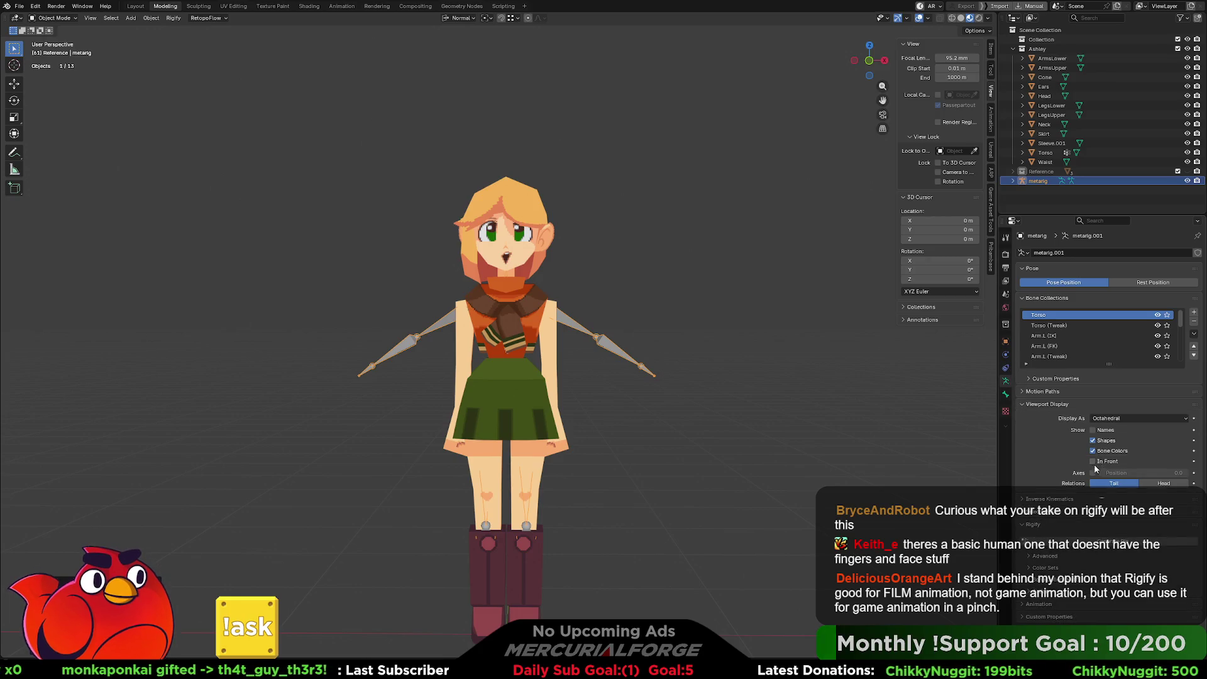
pyautogui.click(1094, 462)
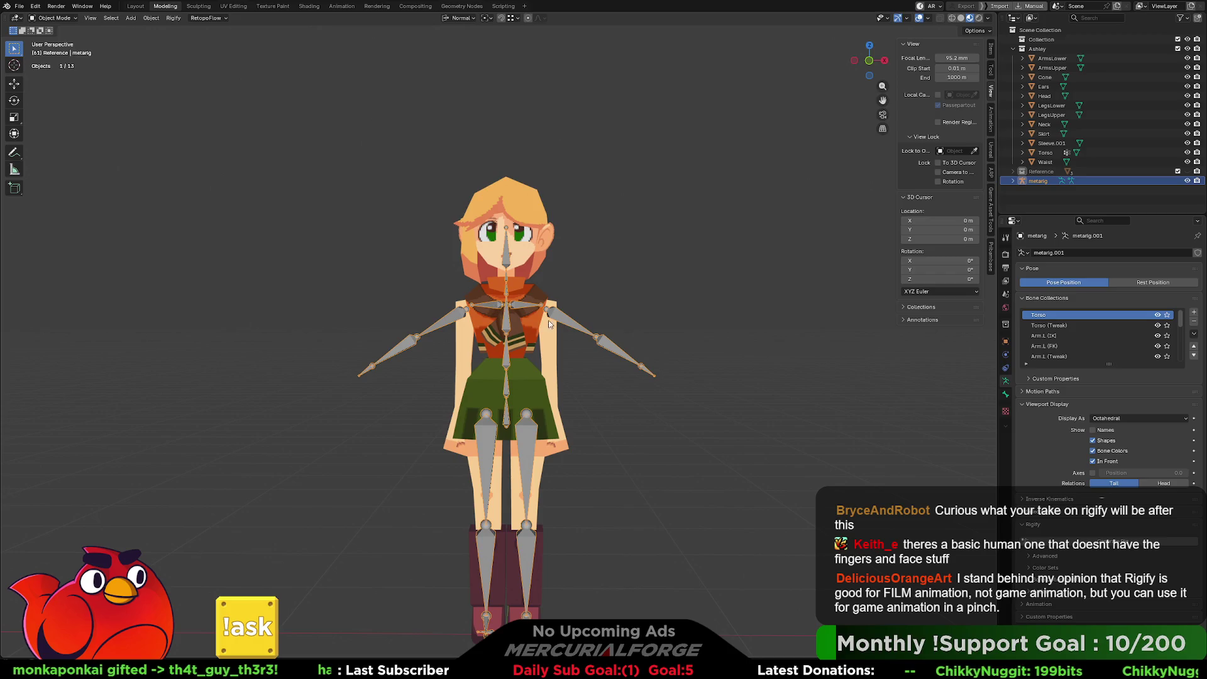
pyautogui.scroll(5, 548, 319)
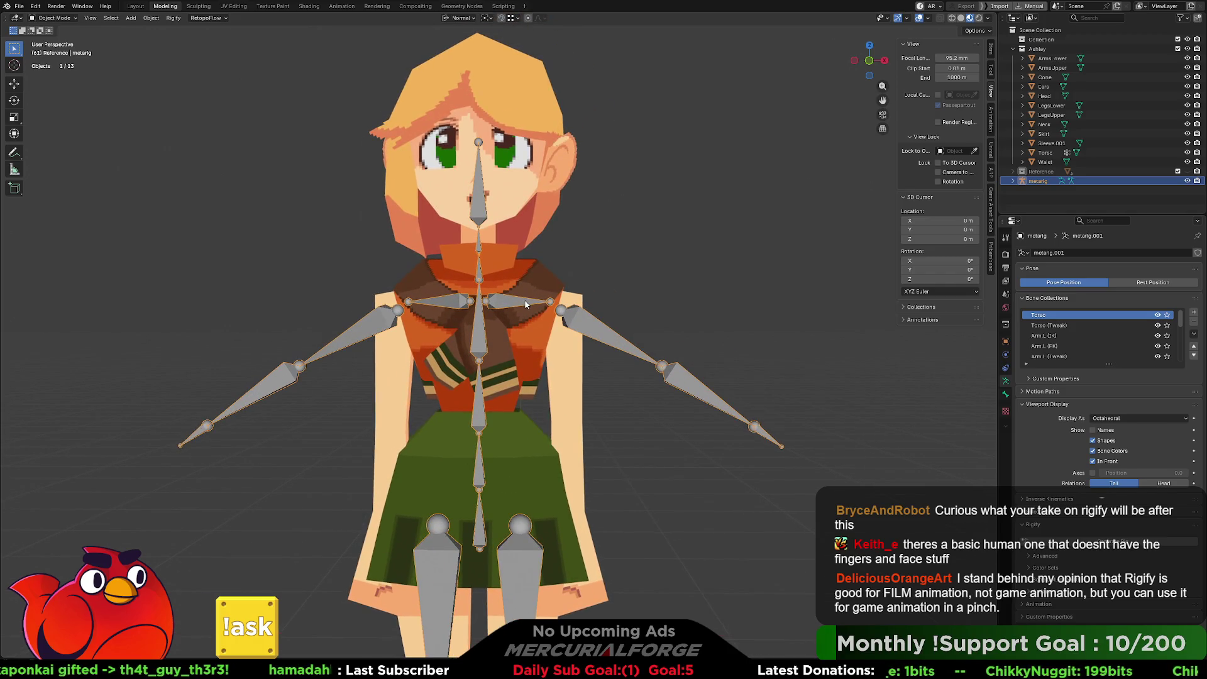
pyautogui.keyDown('shift'); pyautogui.moveTo(591, 331); pyautogui.dragTo(597, 321, button='middle'); pyautogui.keyUp('shift')
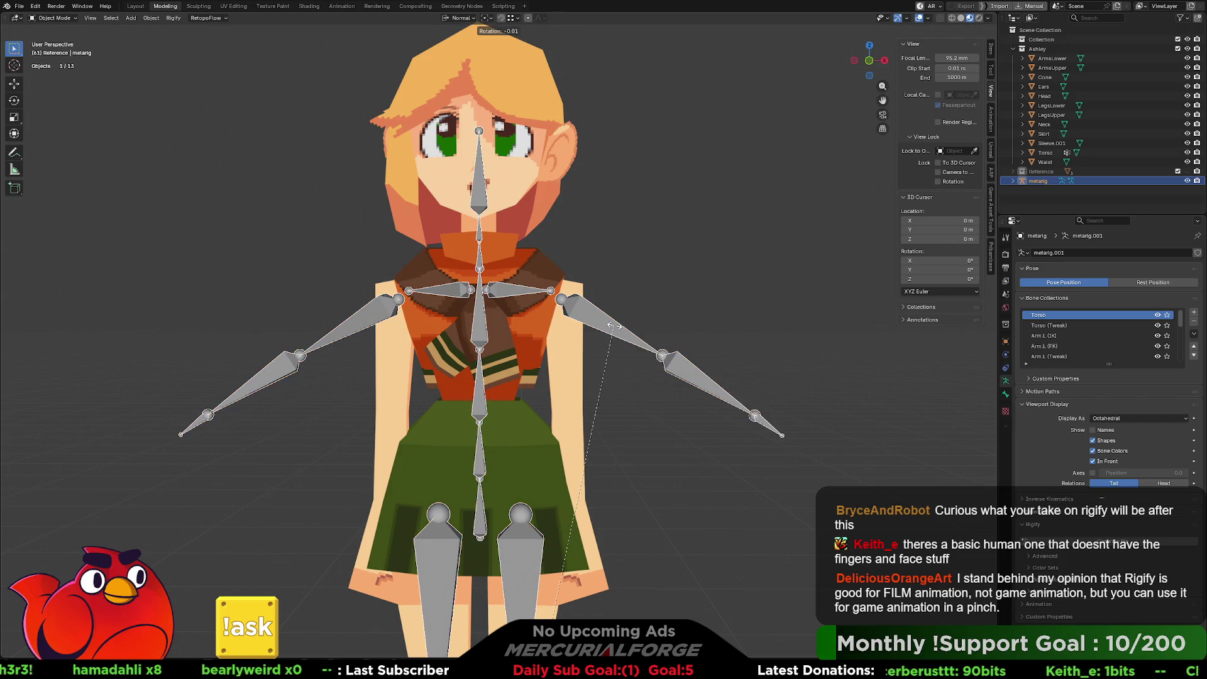
pyautogui.press('Tab')
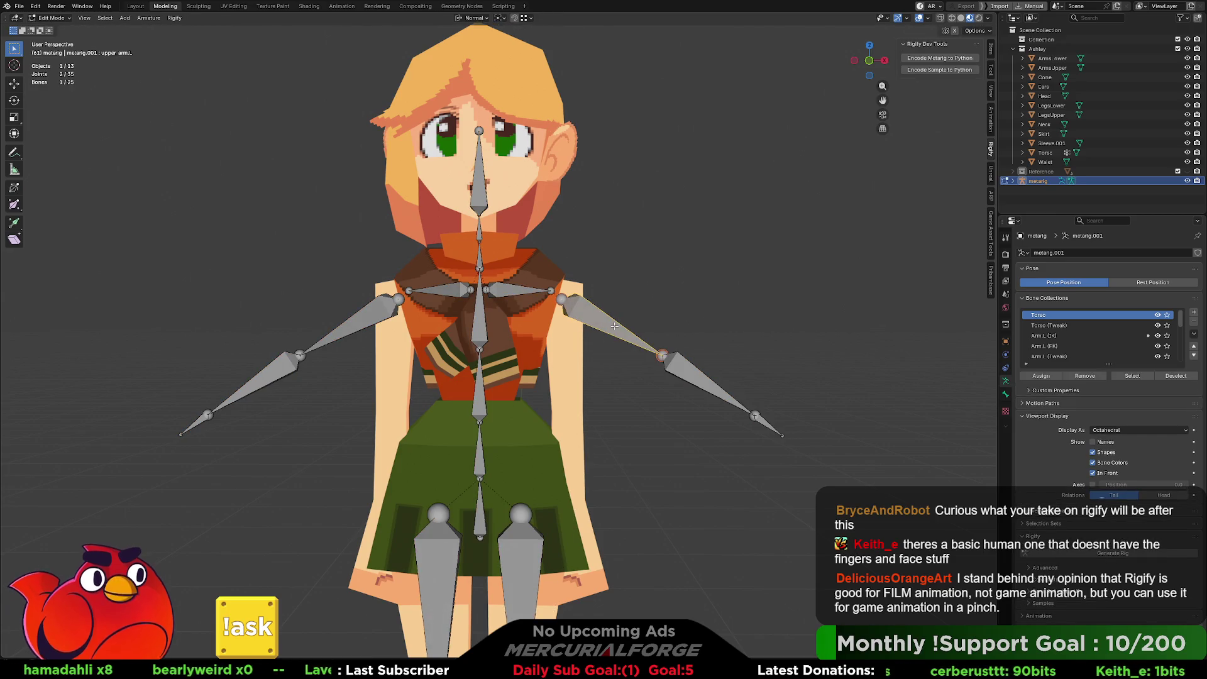
# Step: Select the metarig's left upper arm bone, trying out forearm and hand selections
pyautogui.click(613, 326)
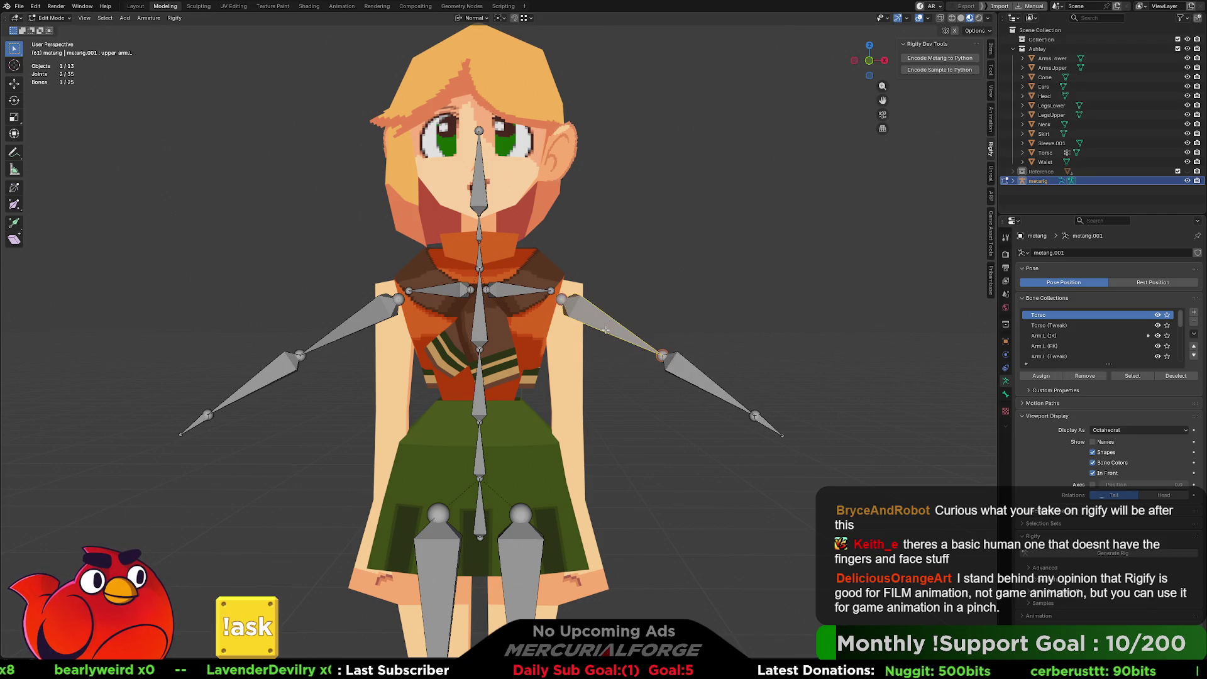
pyautogui.keyDown('shift'); pyautogui.click(690, 371); pyautogui.keyUp('shift')
pyautogui.moveTo(807, 321); pyautogui.dragTo(645, 472)
pyautogui.keyDown('shift'); pyautogui.click(613, 328); pyautogui.keyUp('shift')
pyautogui.press('r')
pyautogui.press('Escape')
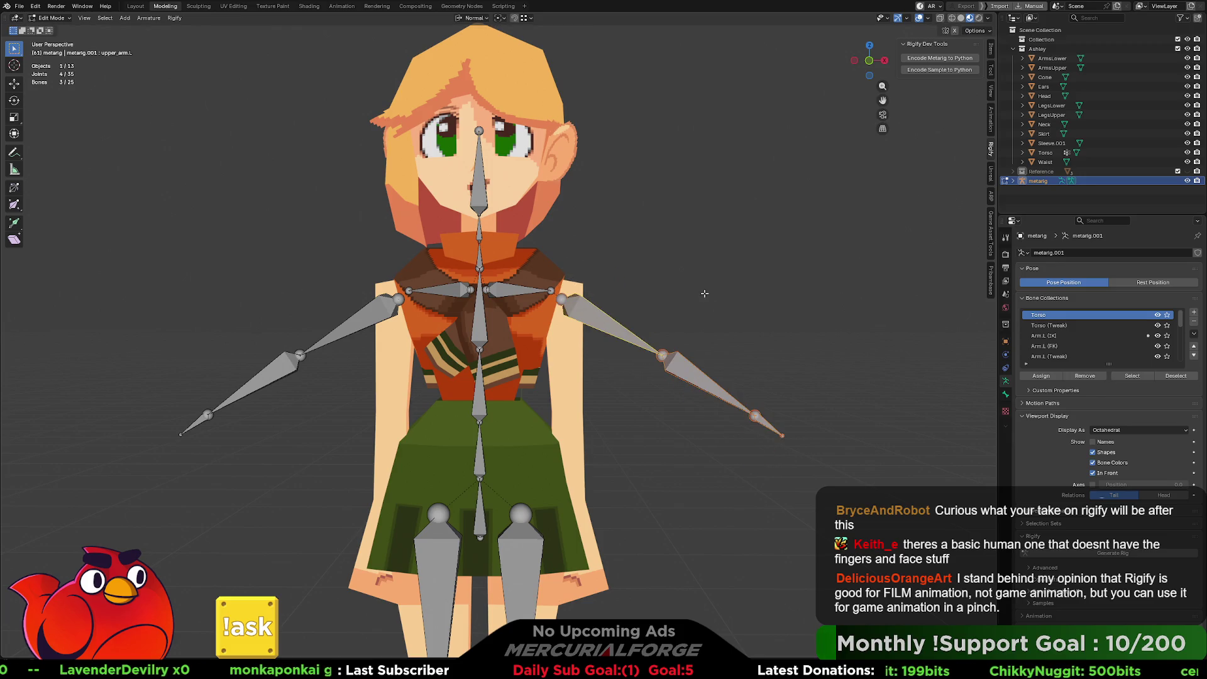
pyautogui.click(655, 284)
pyautogui.click(591, 315)
pyautogui.press('g')
pyautogui.press('Escape')
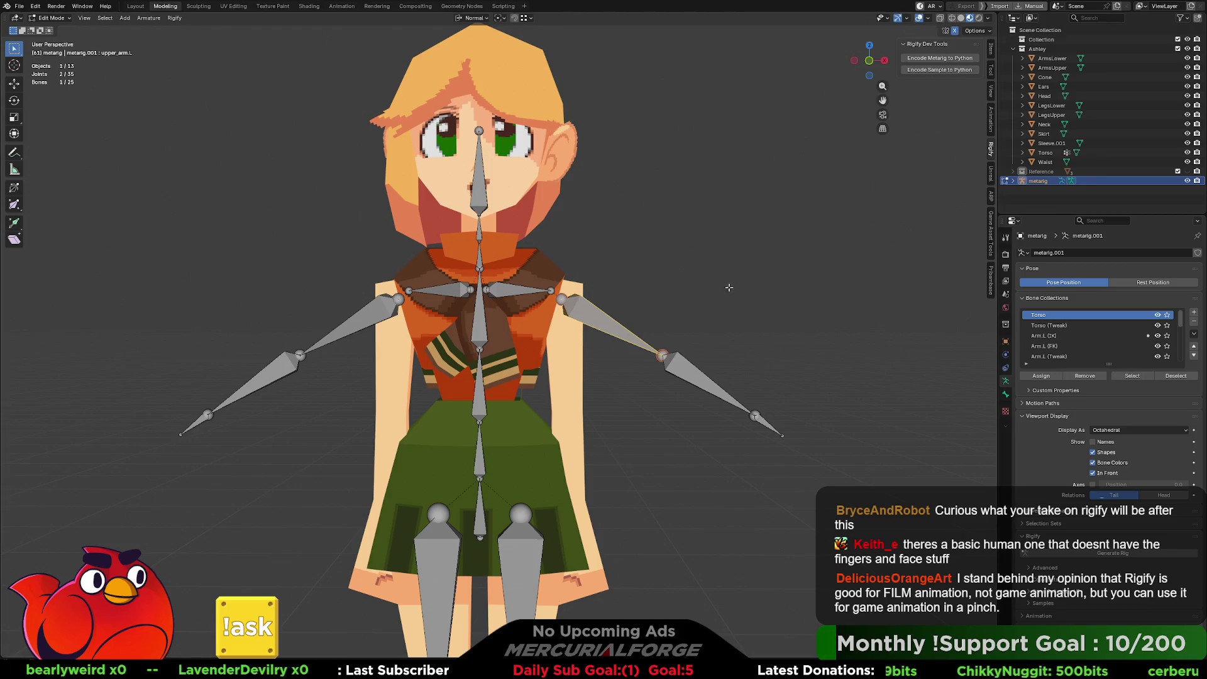
# Step: Rotate the left upper arm and forearm down toward the body, mirrored to the right arm
pyautogui.keyDown('shift'); pyautogui.click(720, 400); pyautogui.keyUp('shift')
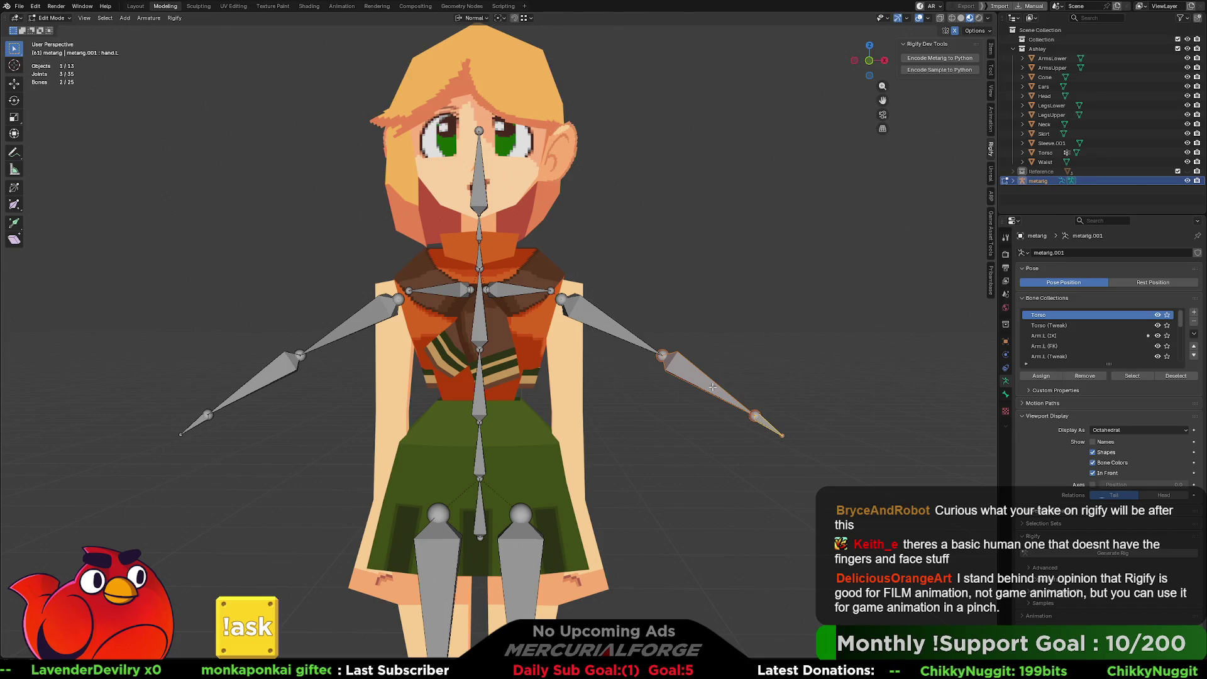
pyautogui.press('r')
pyautogui.click(668, 383)
pyautogui.click(928, 18)
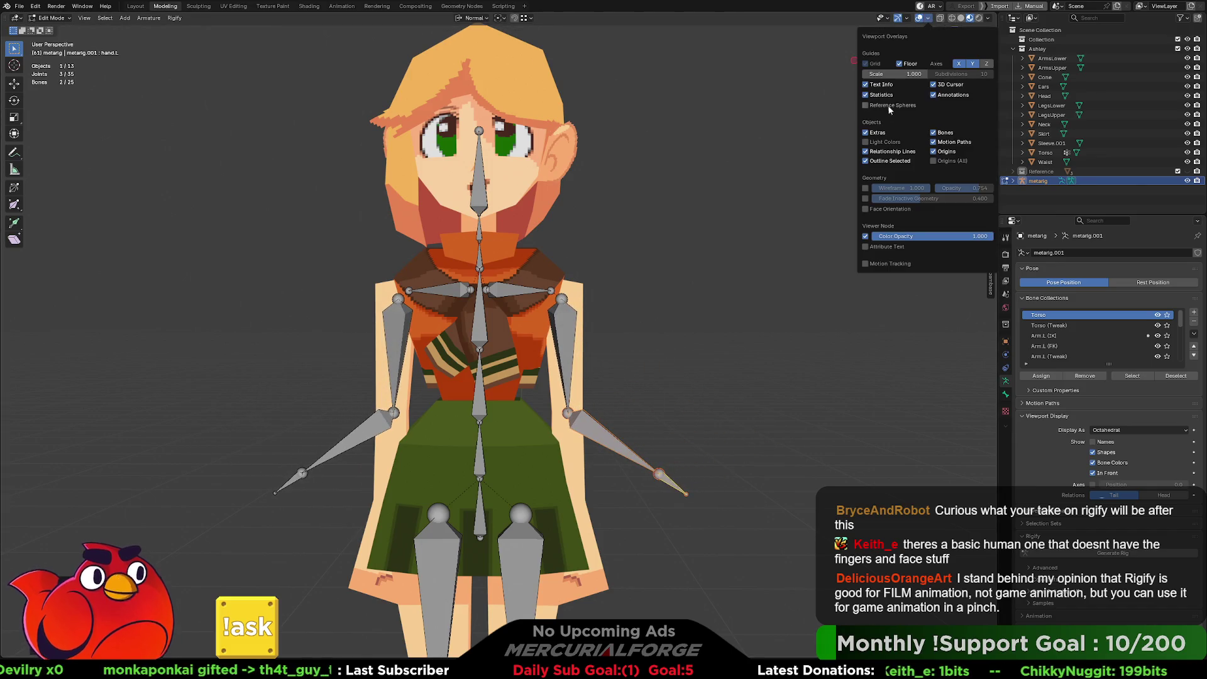
# Step: Turn on the Wireframe overlay and move the first hand bone into the arm
pyautogui.click(865, 188)
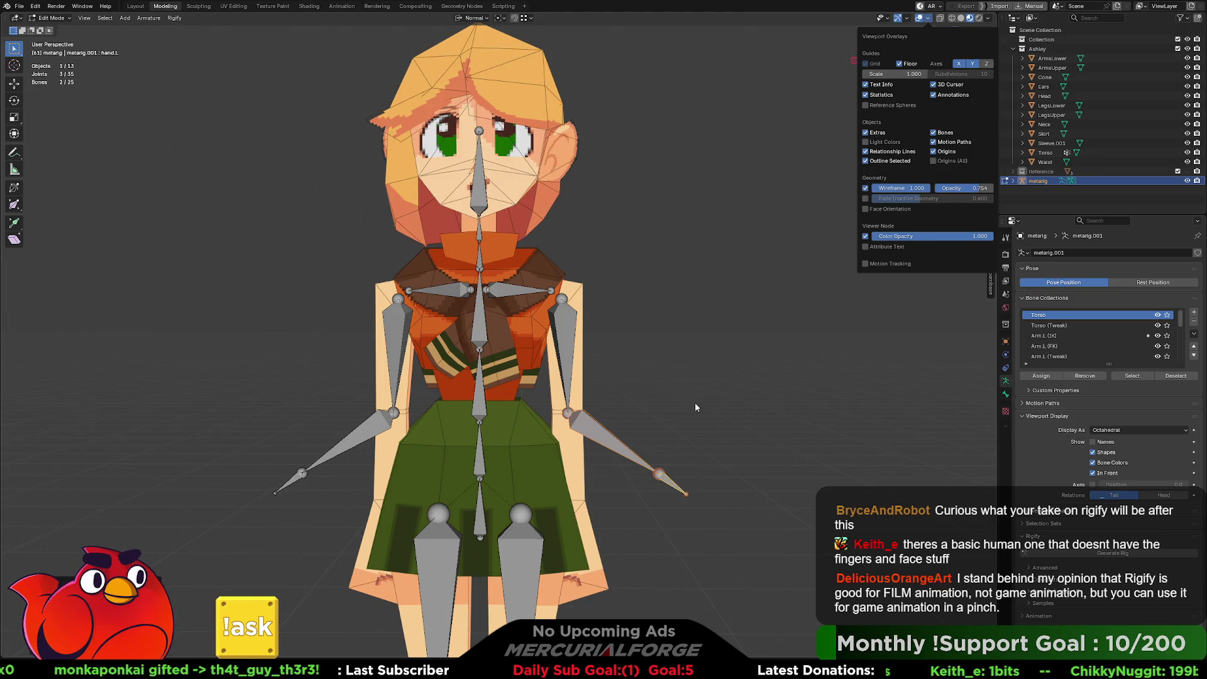
pyautogui.moveTo(695, 405); pyautogui.dragTo(646, 399, button='middle')
pyautogui.press('g')
pyautogui.click(628, 395)
pyautogui.moveTo(628, 396)
pyautogui.mouseDown(button='middle')
pyautogui.moveTo(742, 388)
pyautogui.moveTo(692, 425)
pyautogui.mouseUp(button='middle')
pyautogui.moveTo(643, 457); pyautogui.dragTo(673, 436, button='middle')
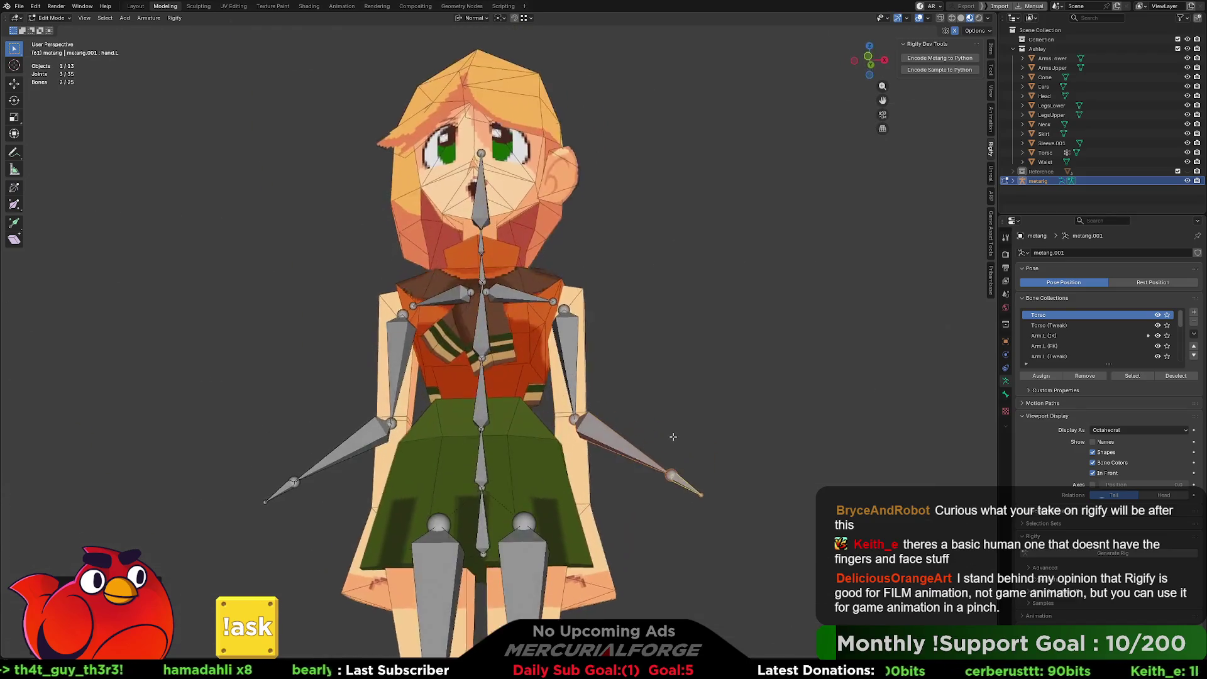
# Step: Move the wrist joints and hand bones down and inward beside the body
pyautogui.click(670, 476)
pyautogui.press('g')
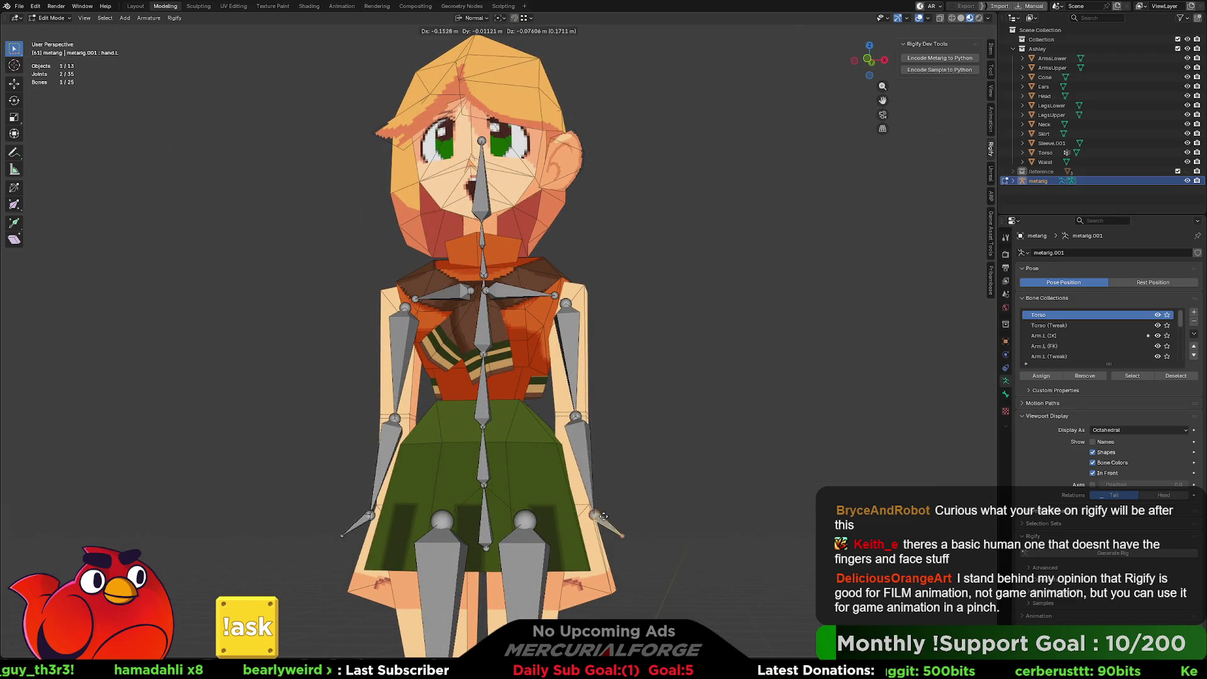
pyautogui.moveTo(606, 515)
pyautogui.mouseDown(button='middle')
pyautogui.moveTo(748, 503)
pyautogui.moveTo(703, 525)
pyautogui.mouseUp(button='middle')
pyautogui.click(670, 506)
pyautogui.press('g')
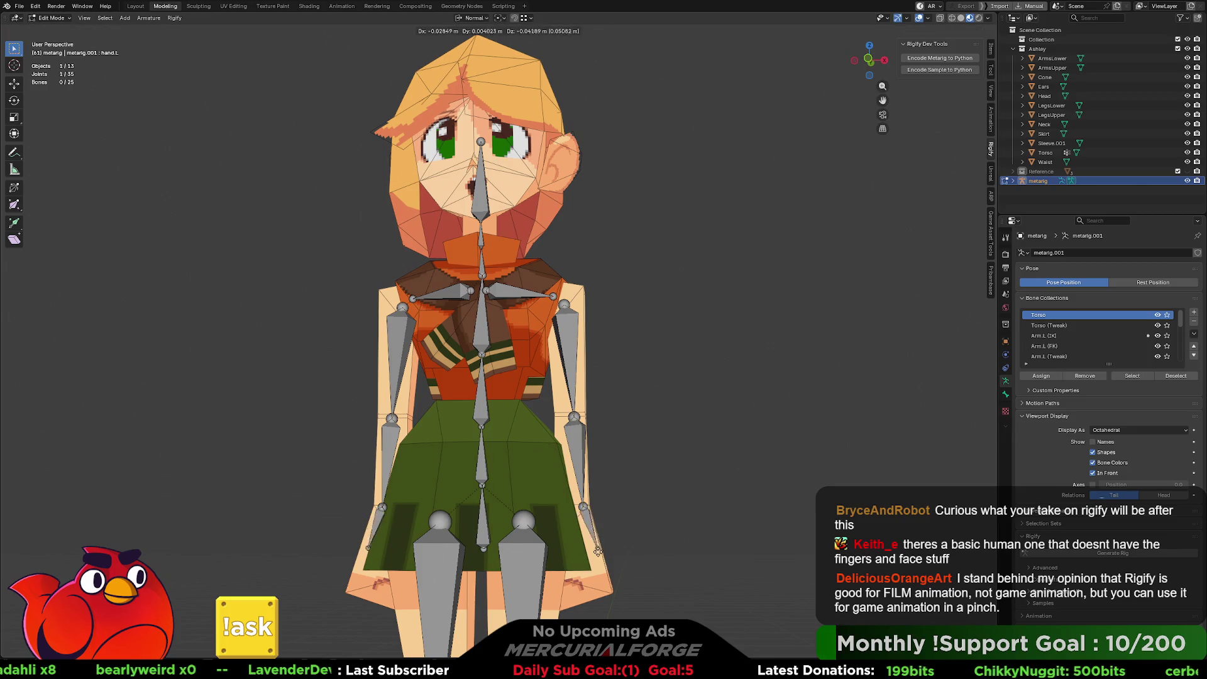
pyautogui.click(586, 579)
pyautogui.moveTo(587, 579)
pyautogui.mouseDown(button='middle')
pyautogui.moveTo(613, 569)
pyautogui.moveTo(613, 492)
pyautogui.mouseUp(button='middle')
pyautogui.press('g')
pyautogui.click(608, 569)
# Step: Refine the hand bones inside both arms, then start moving the left thigh bone
pyautogui.click(580, 512)
pyautogui.press('g')
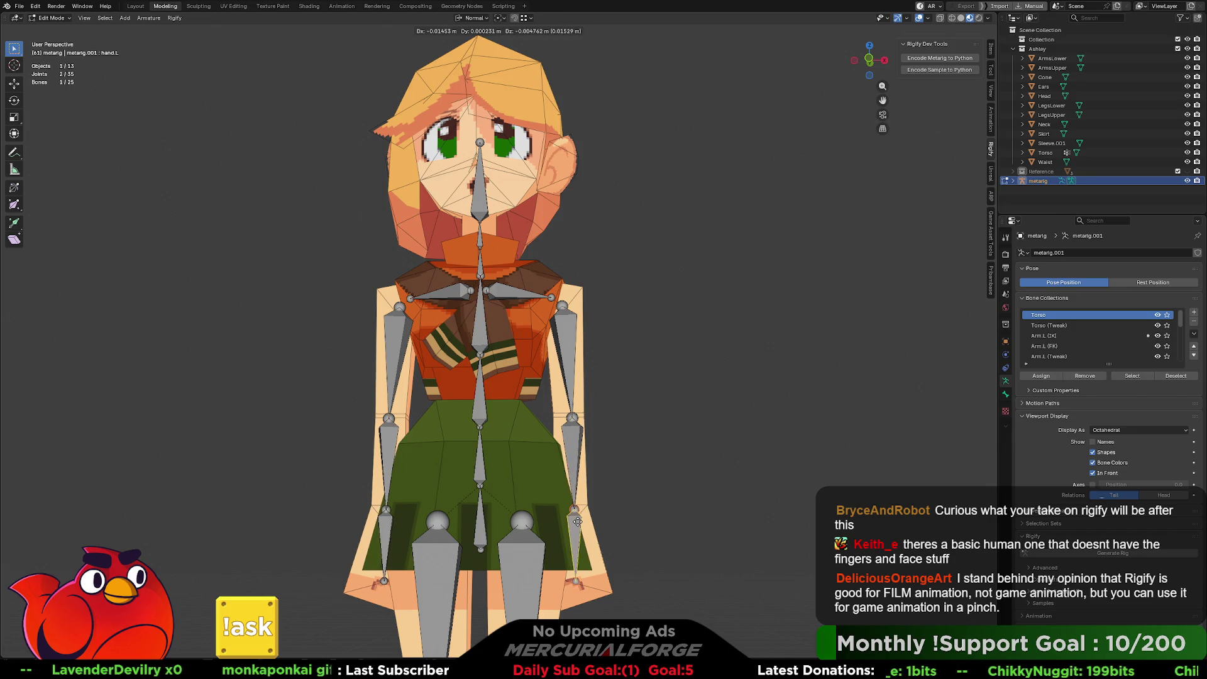
pyautogui.click(579, 520)
pyautogui.moveTo(644, 489)
pyautogui.mouseDown(button='middle')
pyautogui.moveTo(659, 462)
pyautogui.moveTo(595, 465)
pyautogui.mouseUp(button='middle')
pyautogui.press('g')
pyautogui.click(596, 462)
pyautogui.moveTo(540, 433)
pyautogui.mouseDown(button='middle')
pyautogui.moveTo(816, 452)
pyautogui.moveTo(626, 441)
pyautogui.mouseUp(button='middle')
pyautogui.moveTo(660, 483)
pyautogui.keyDown('shift'); pyautogui.mouseDown(button='middle')
pyautogui.moveTo(689, 287)
pyautogui.moveTo(615, 289)
pyautogui.moveTo(660, 289)
pyautogui.moveTo(606, 371)
pyautogui.moveTo(571, 368)
pyautogui.mouseUp(button='middle'); pyautogui.keyUp('shift')
pyautogui.press('g')
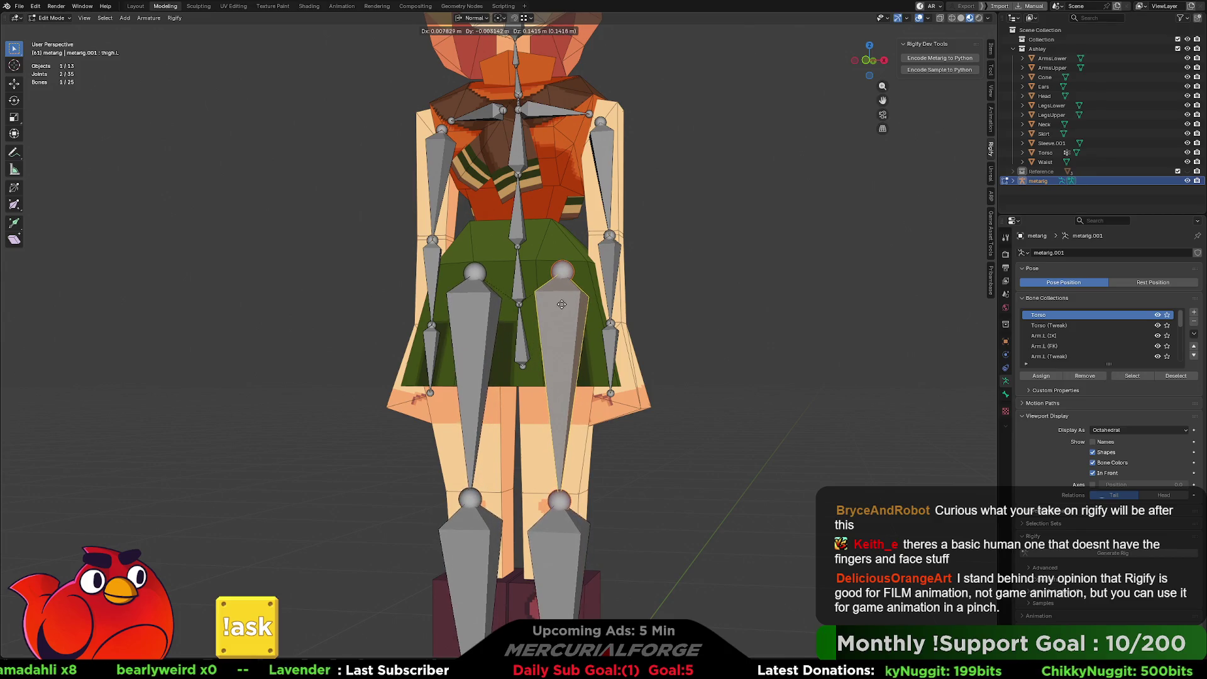
# Step: Place the left thigh bone and fit the shin bone along the leg
pyautogui.click(559, 304)
pyautogui.moveTo(559, 304); pyautogui.dragTo(555, 331, button='middle')
pyautogui.click(563, 572)
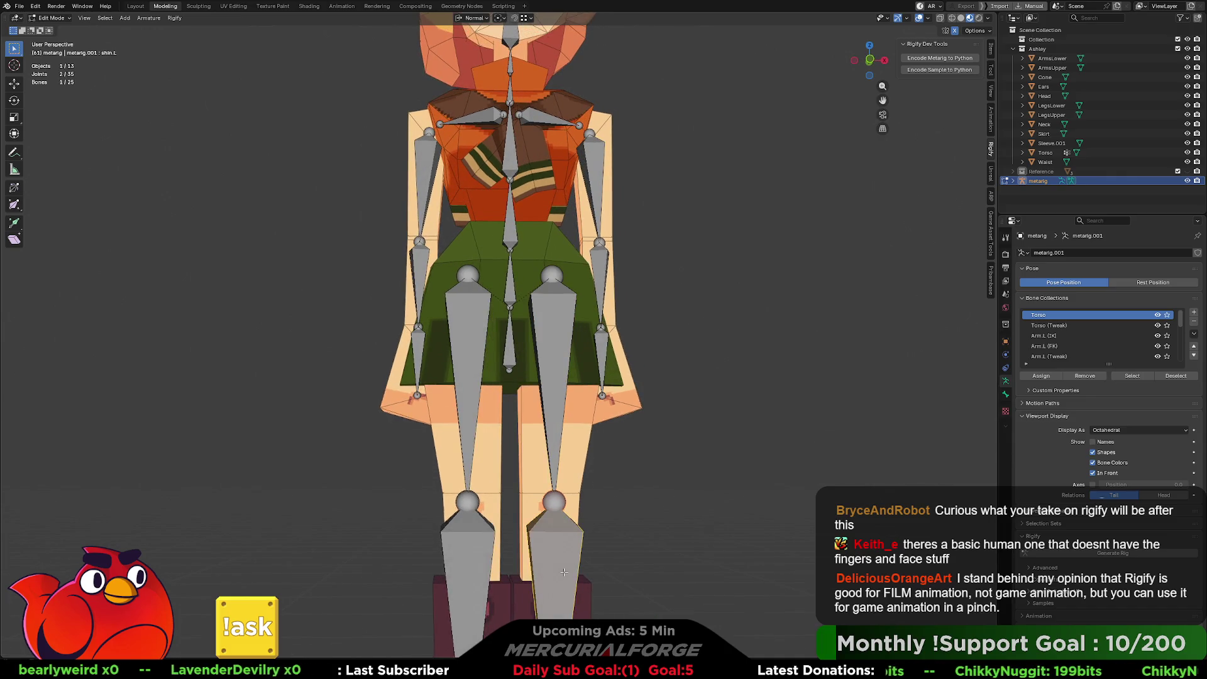
pyautogui.press('g')
pyautogui.click(562, 566)
pyautogui.moveTo(562, 566); pyautogui.dragTo(656, 455, button='middle')
pyautogui.press('g')
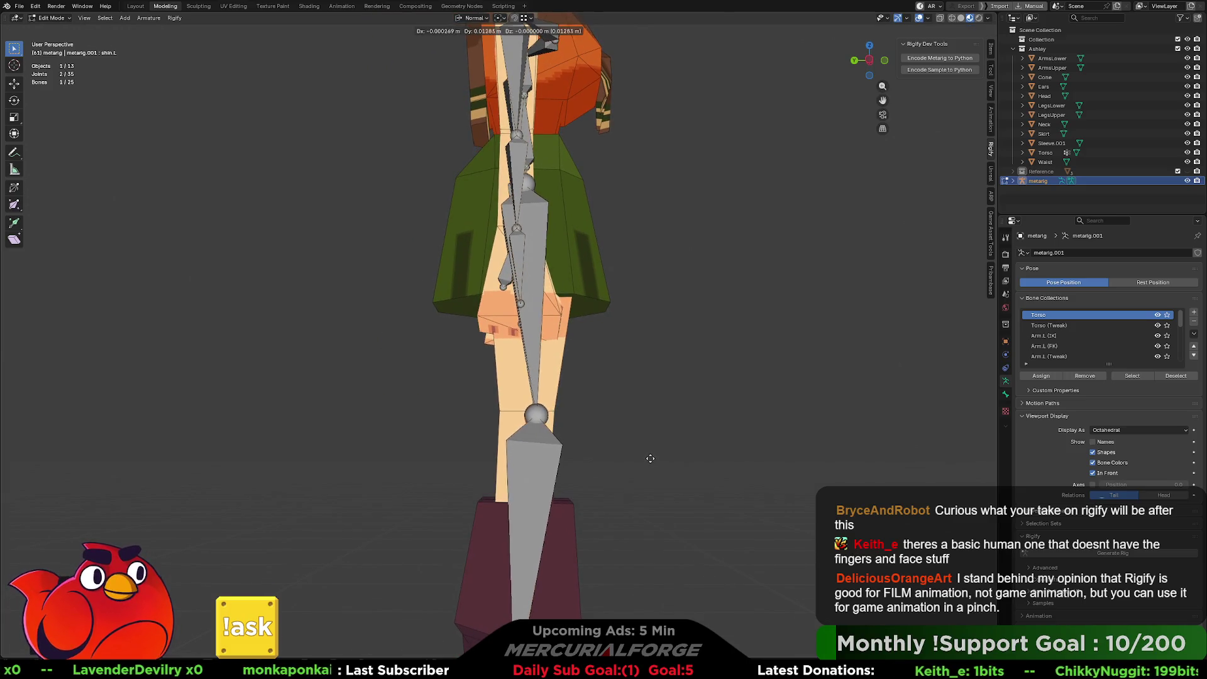
pyautogui.click(645, 454)
# Step: Raise the knee joint to match the character's knee
pyautogui.keyDown('shift'); pyautogui.moveTo(645, 454); pyautogui.dragTo(669, 293, button='middle'); pyautogui.keyUp('shift')
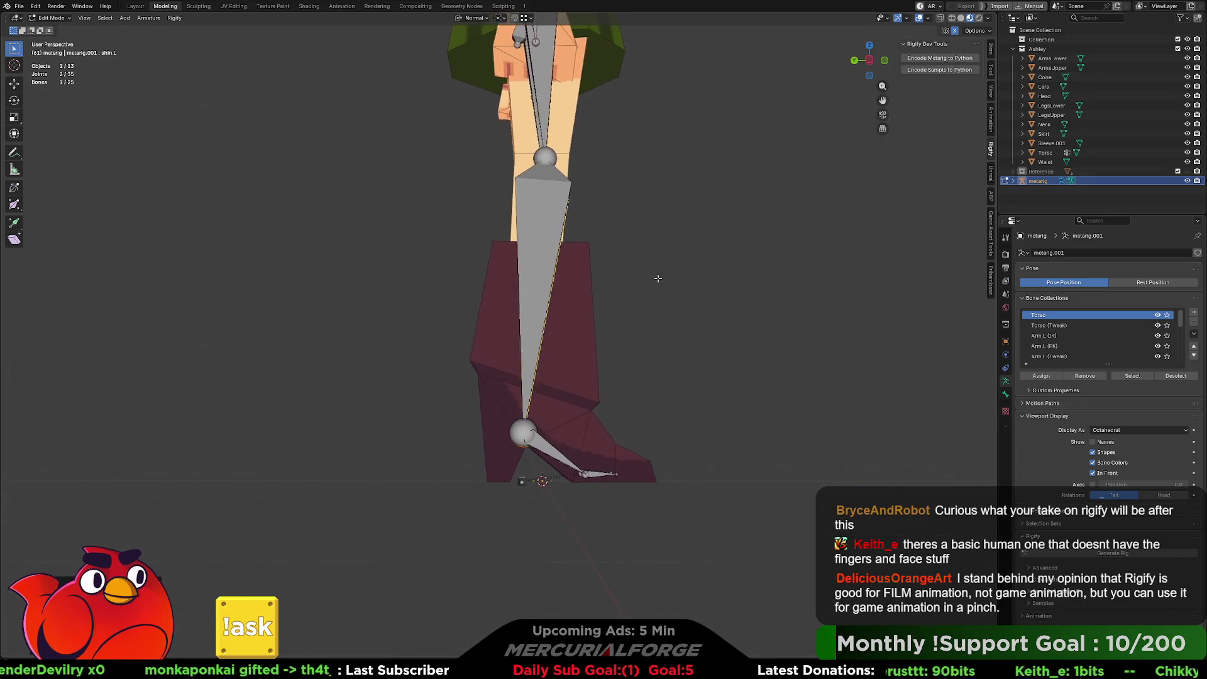
pyautogui.moveTo(660, 337); pyautogui.dragTo(563, 351, button='middle')
pyautogui.scroll(5, 563, 351)
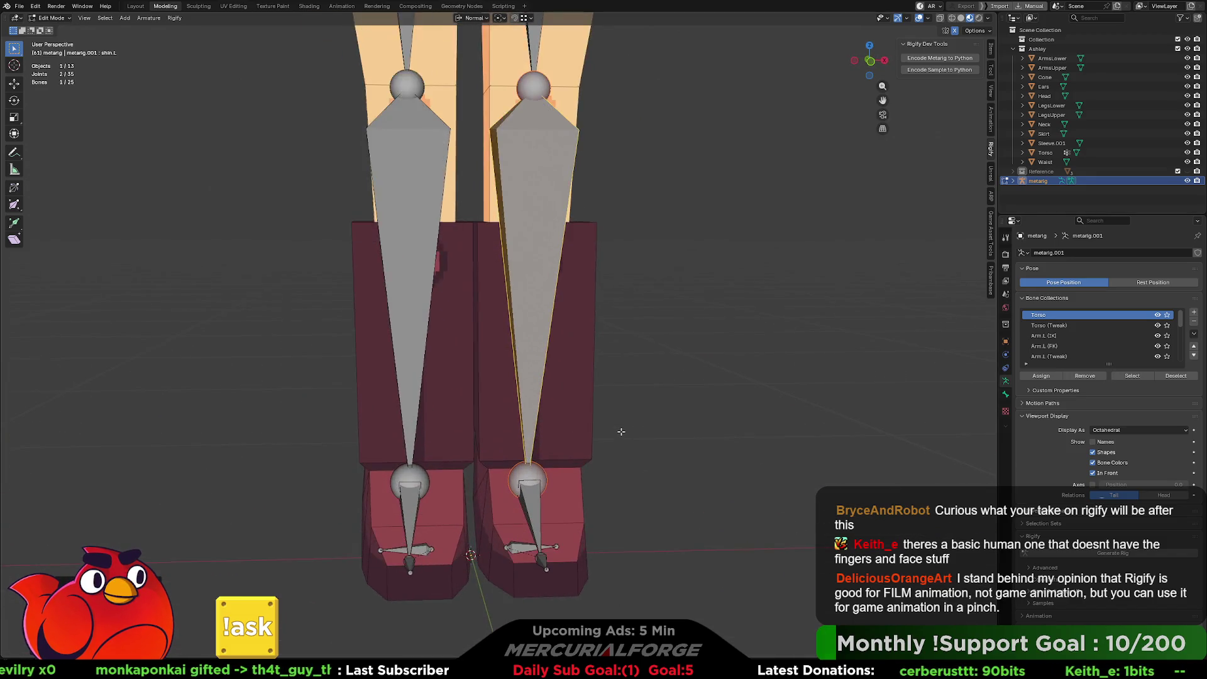
pyautogui.moveTo(649, 272)
pyautogui.mouseDown(button='middle')
pyautogui.moveTo(555, 285)
pyautogui.moveTo(610, 339)
pyautogui.moveTo(586, 356)
pyautogui.mouseUp(button='middle')
pyautogui.scroll(3, 596, 328)
pyautogui.click(586, 355)
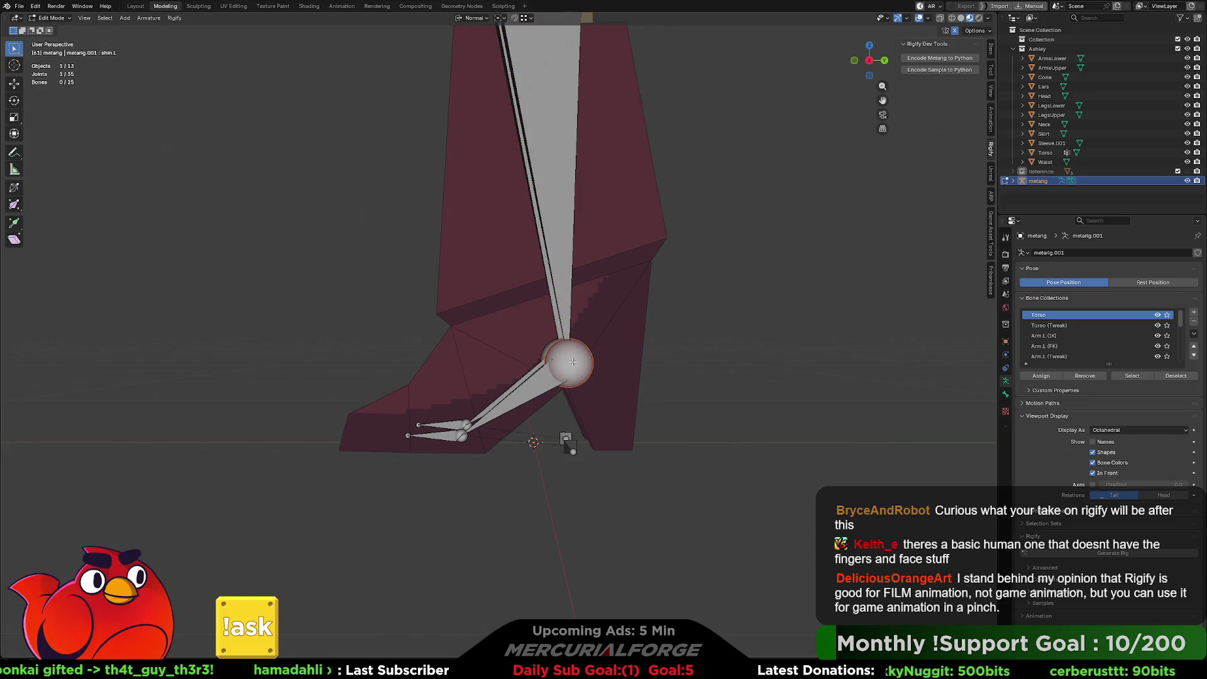
pyautogui.press('g')
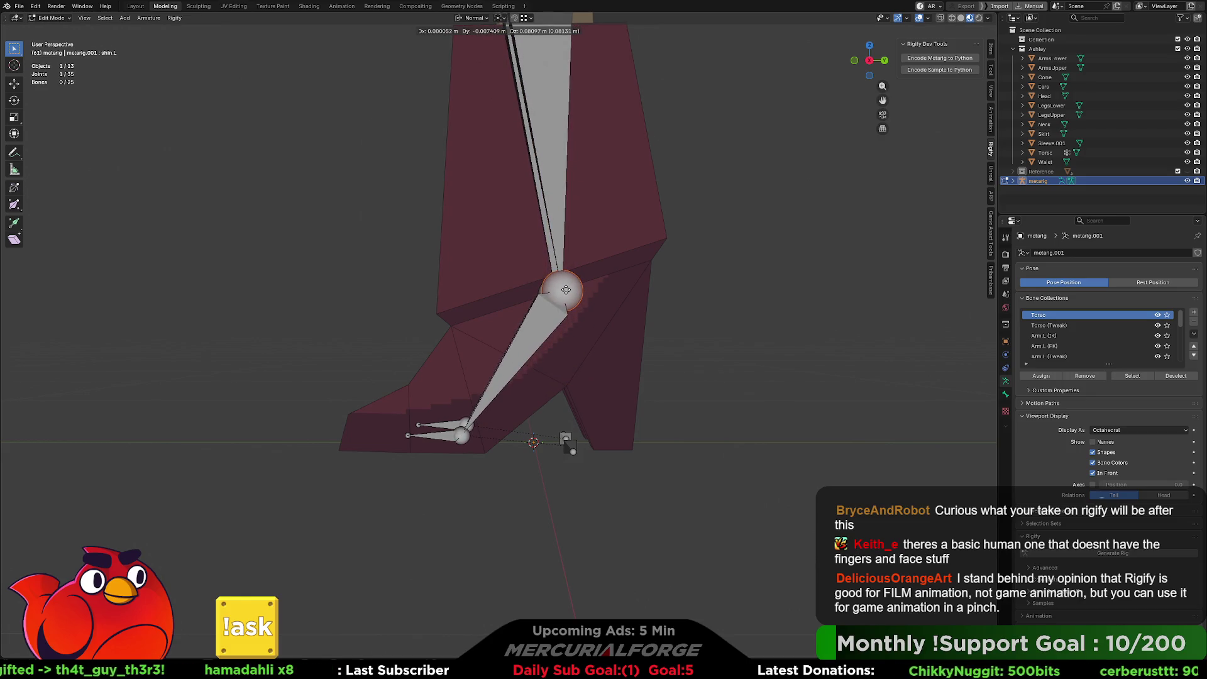
pyautogui.click(566, 287)
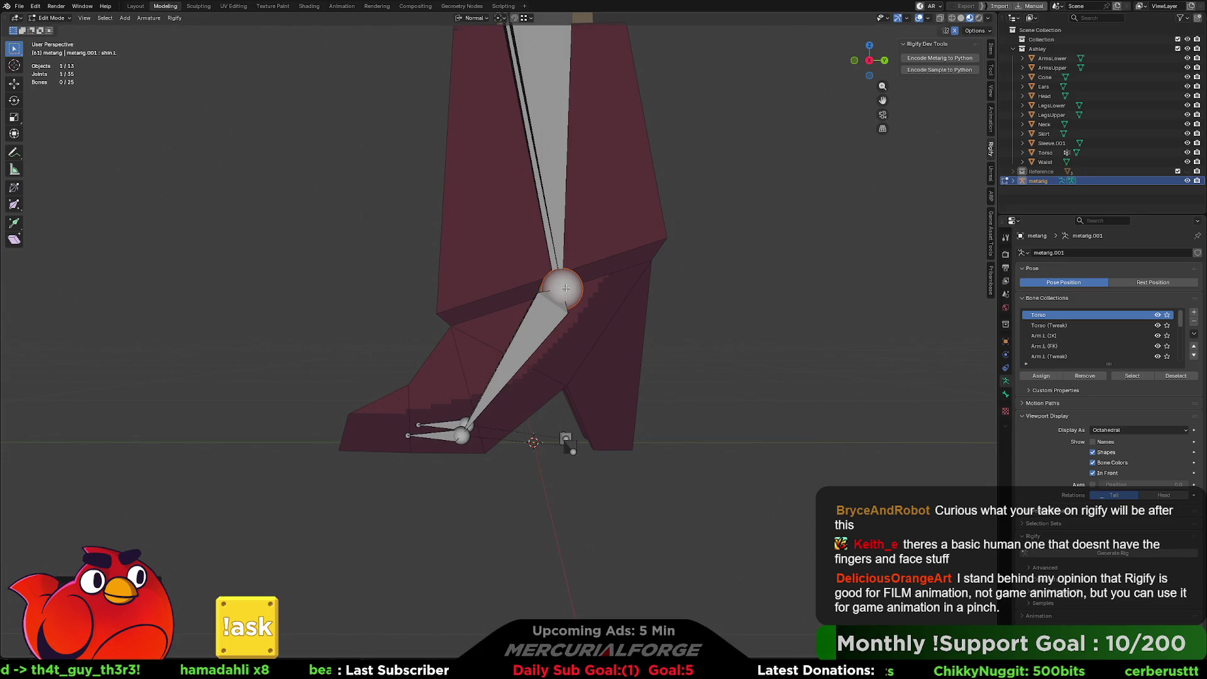
# Step: Lengthen the toe bones toward the boot tips and check both legs
pyautogui.click(568, 444)
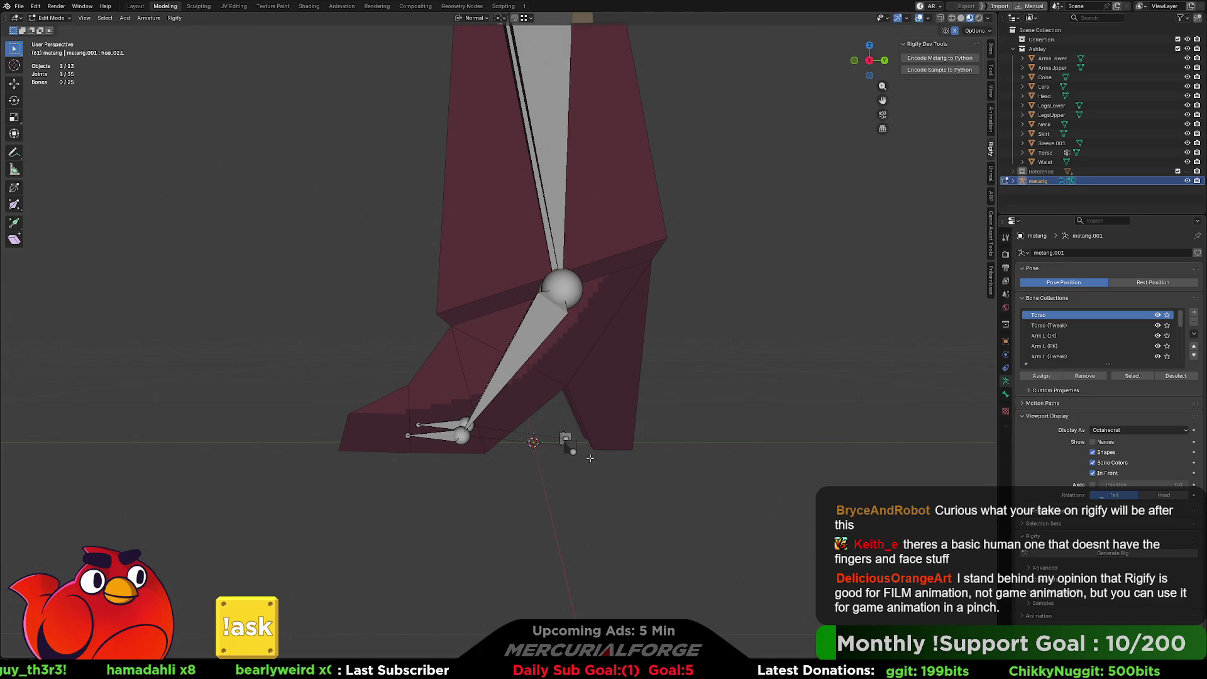
pyautogui.moveTo(465, 434)
pyautogui.mouseDown(button='middle')
pyautogui.moveTo(475, 451)
pyautogui.moveTo(460, 446)
pyautogui.mouseUp(button='middle')
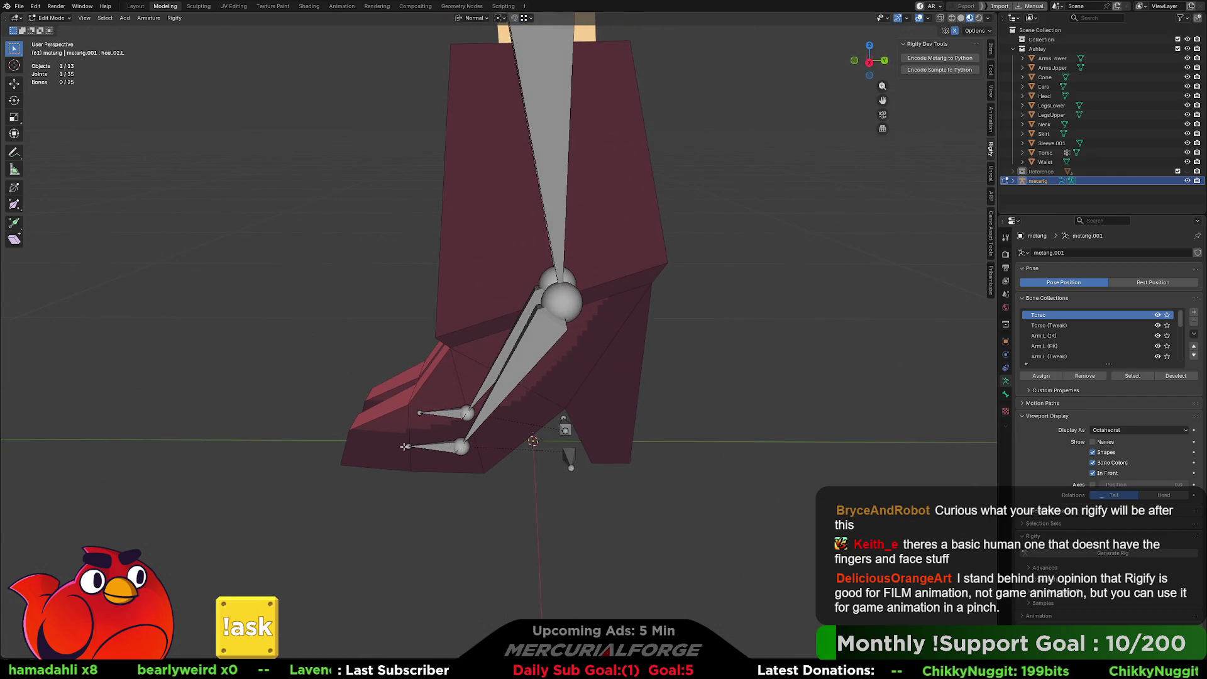
pyautogui.press('s')
pyautogui.click(377, 445)
pyautogui.moveTo(378, 445); pyautogui.dragTo(457, 424, button='middle')
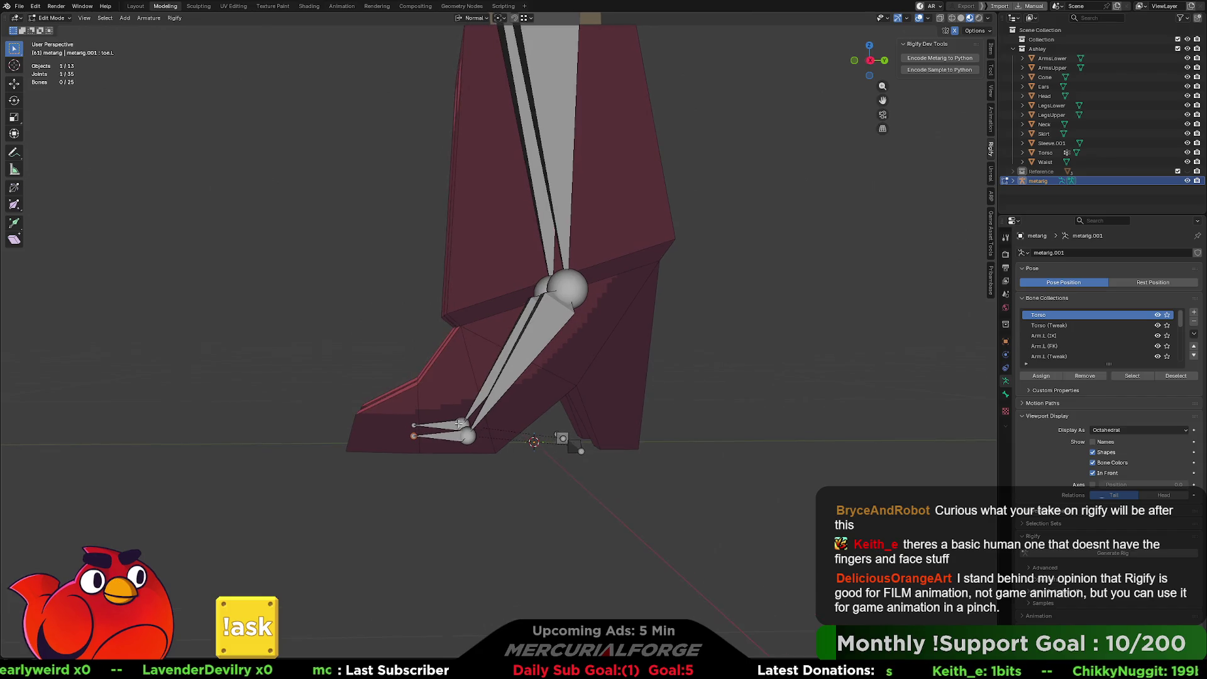
pyautogui.keyDown('shift'); pyautogui.moveTo(559, 364); pyautogui.dragTo(560, 394, button='middle'); pyautogui.keyUp('shift')
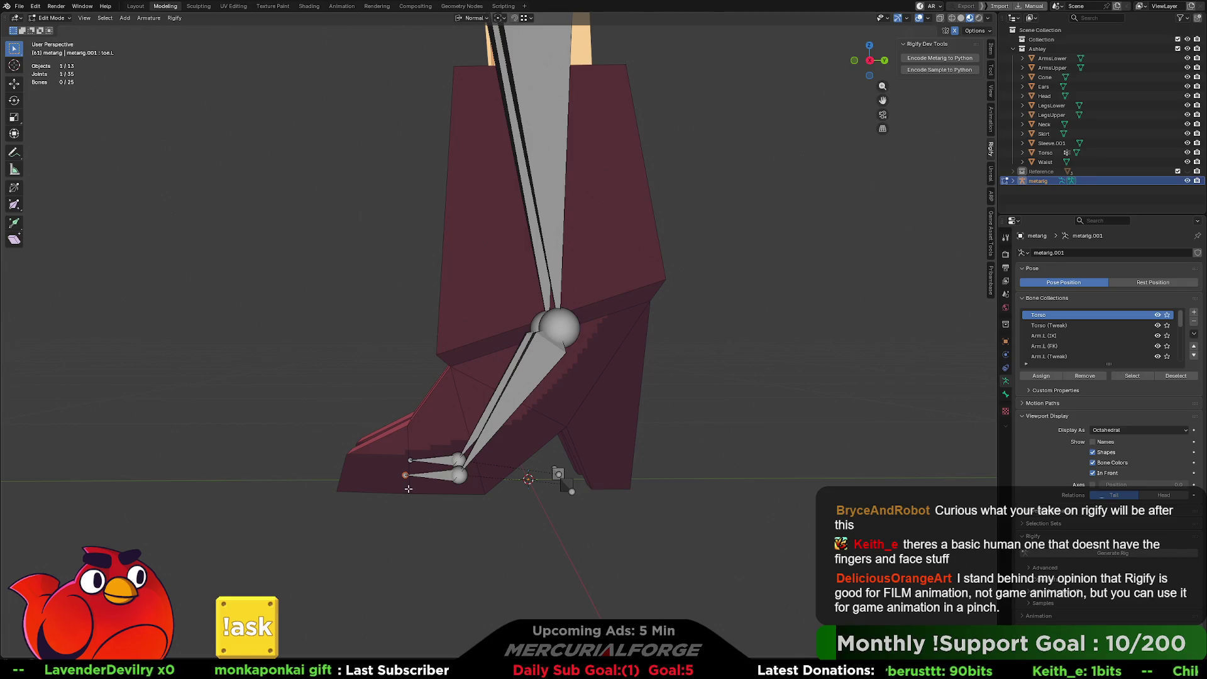
pyautogui.moveTo(497, 423)
pyautogui.mouseDown(button='middle')
pyautogui.moveTo(754, 420)
pyautogui.moveTo(603, 342)
pyautogui.moveTo(646, 315)
pyautogui.moveTo(423, 391)
pyautogui.moveTo(623, 283)
pyautogui.moveTo(553, 320)
pyautogui.moveTo(513, 299)
pyautogui.mouseUp(button='middle')
pyautogui.scroll(3, 546, 327)
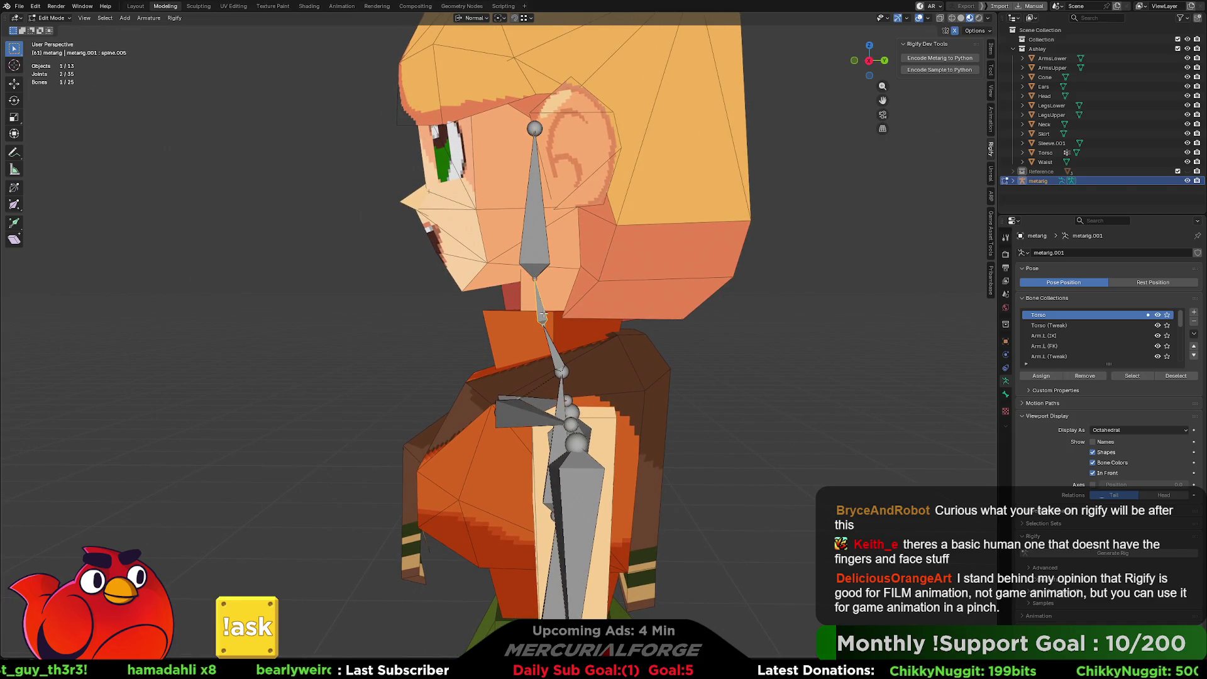
# Step: Move the neck bone spine.005 back along global Y to the base of the head
pyautogui.press('x')
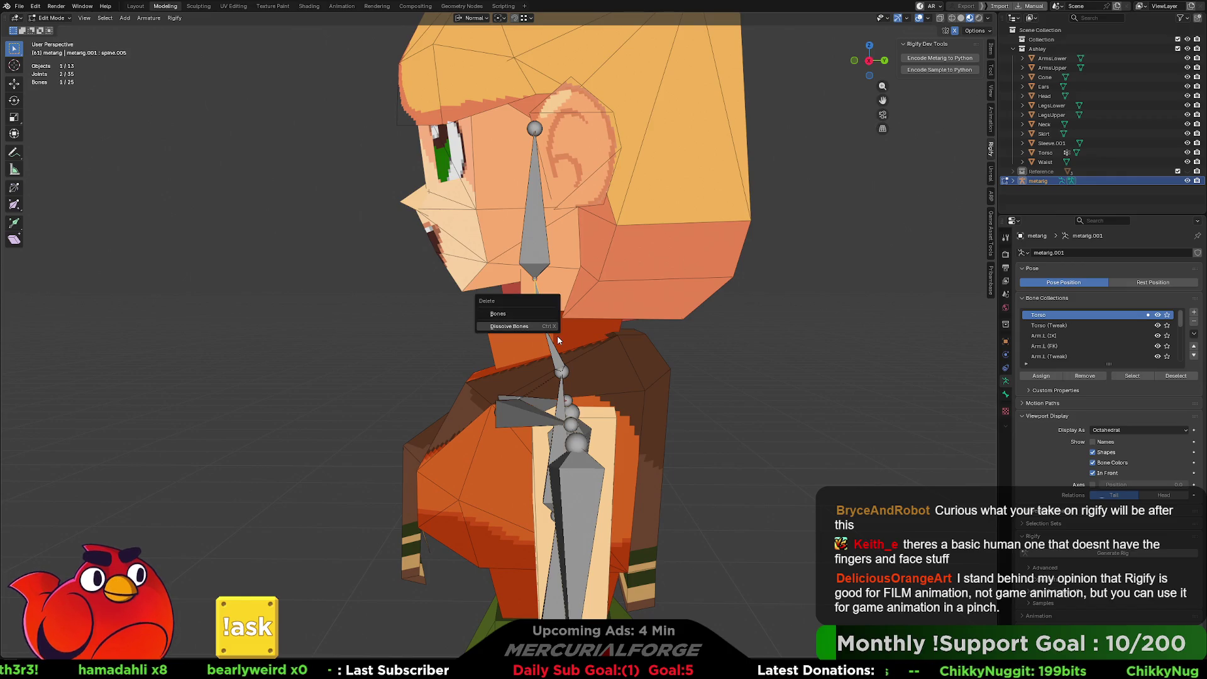
pyautogui.press('Escape')
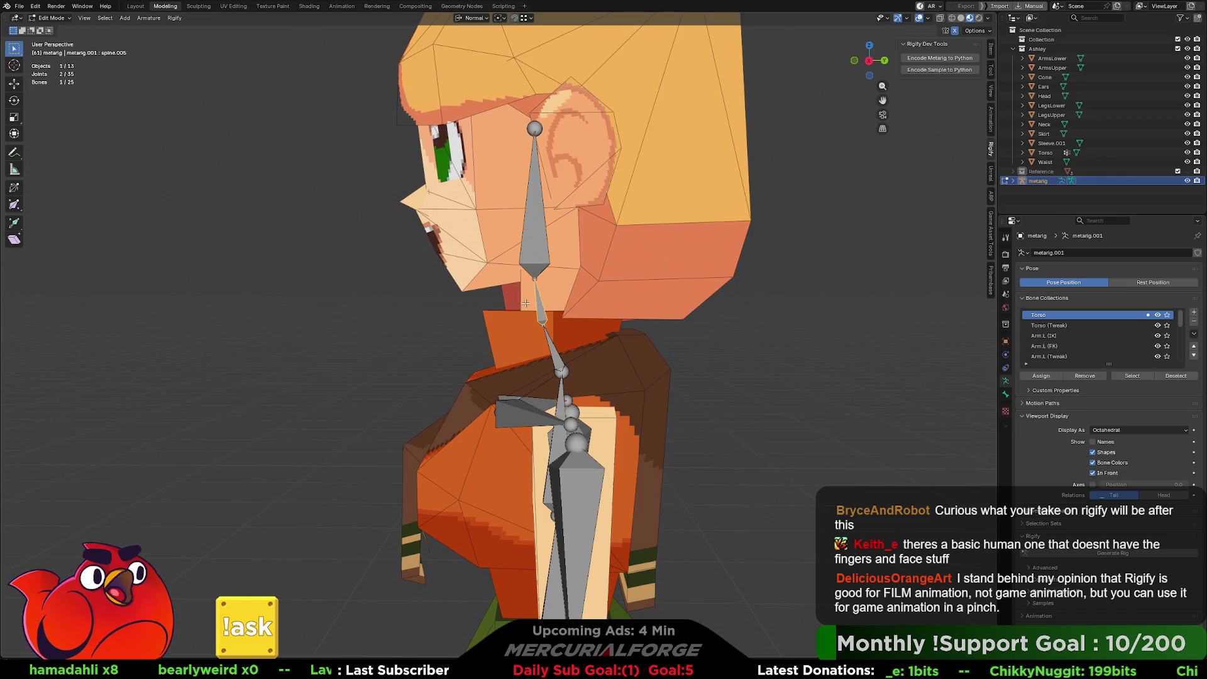
pyautogui.click(540, 291)
pyautogui.click(541, 309)
pyautogui.press('g')
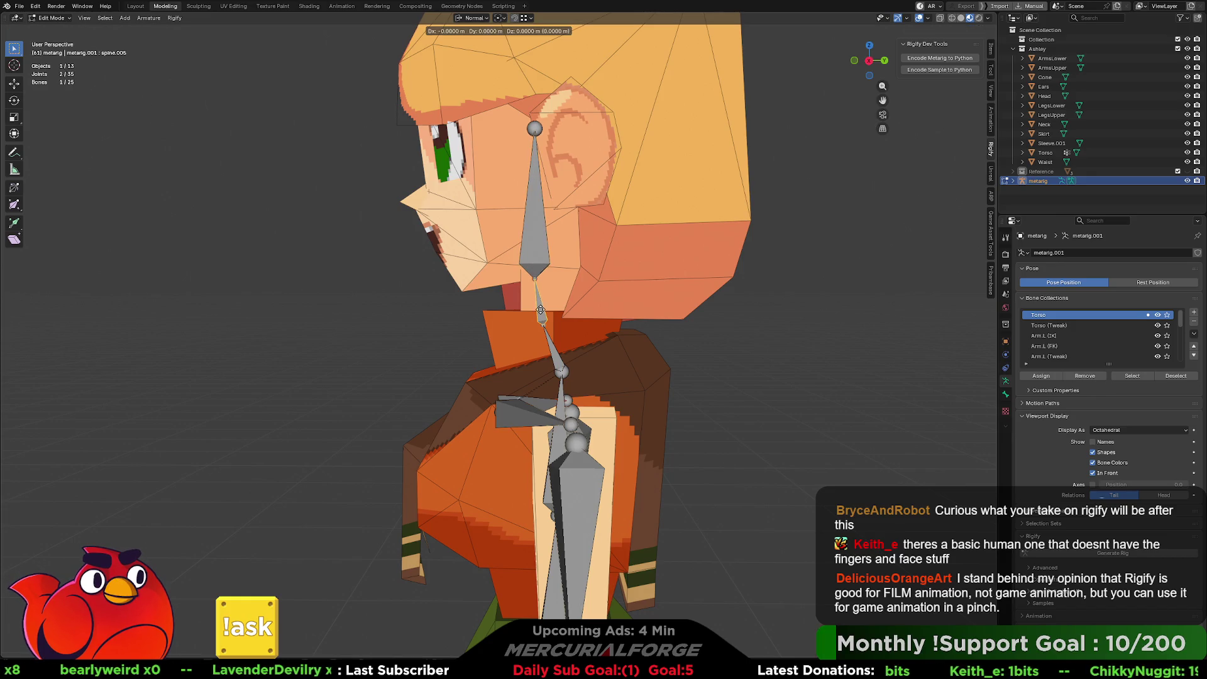
pyautogui.press('y')
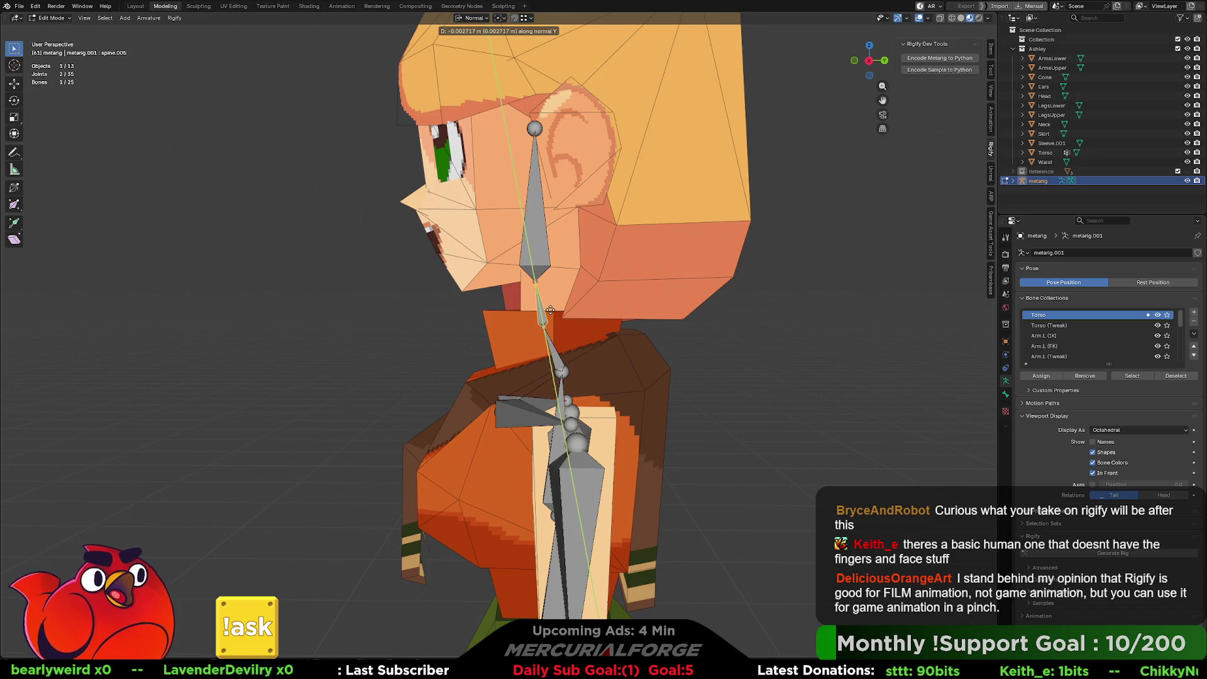
pyautogui.press('y')
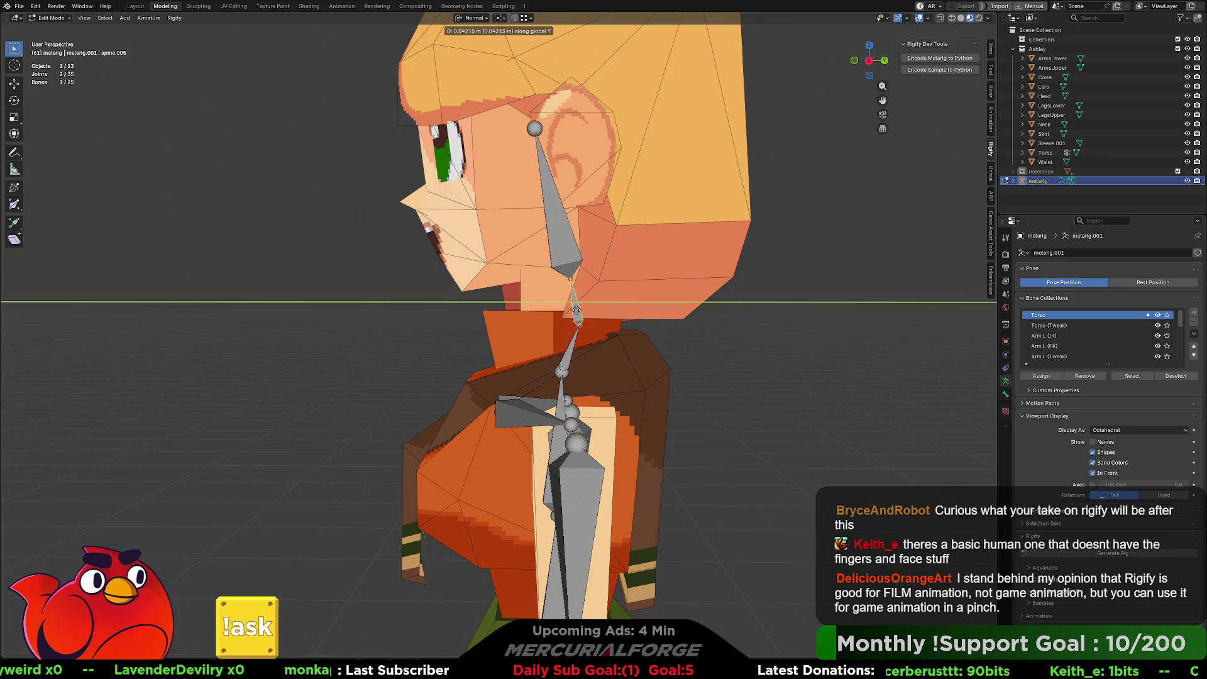
pyautogui.click(567, 314)
# Step: Move the head bone spine.006 along global Y to line up inside the head
pyautogui.click(561, 258)
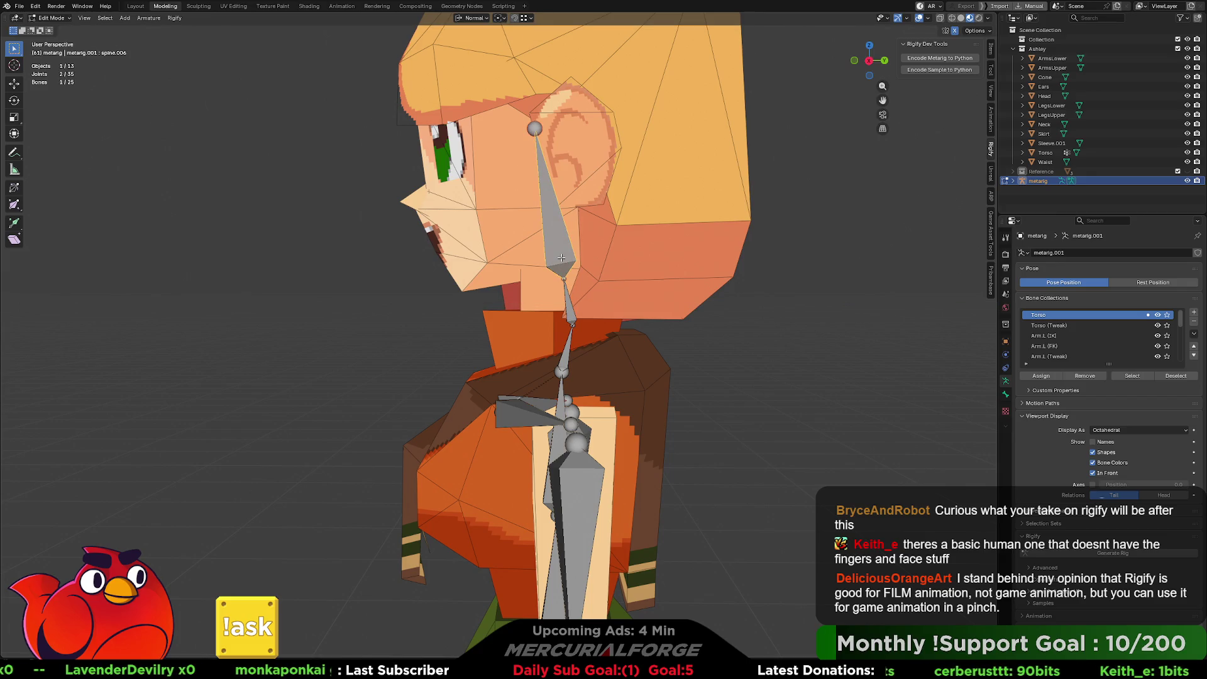
pyautogui.press('g')
pyautogui.press('y')
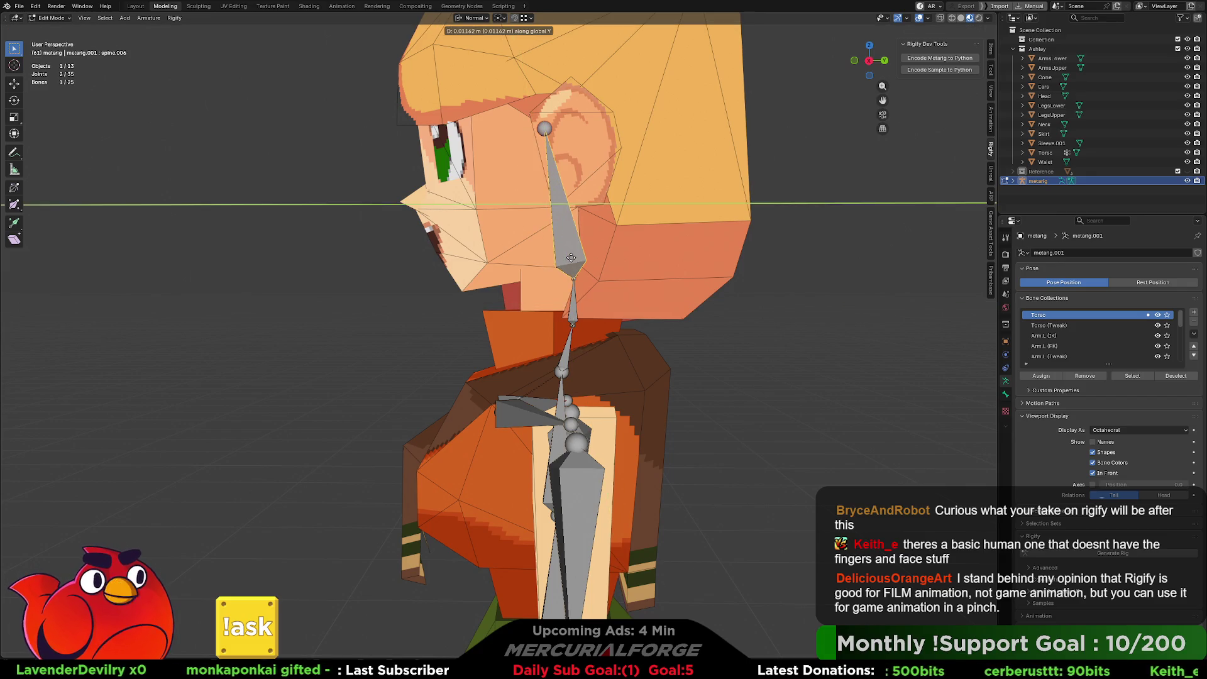
pyautogui.click(569, 254)
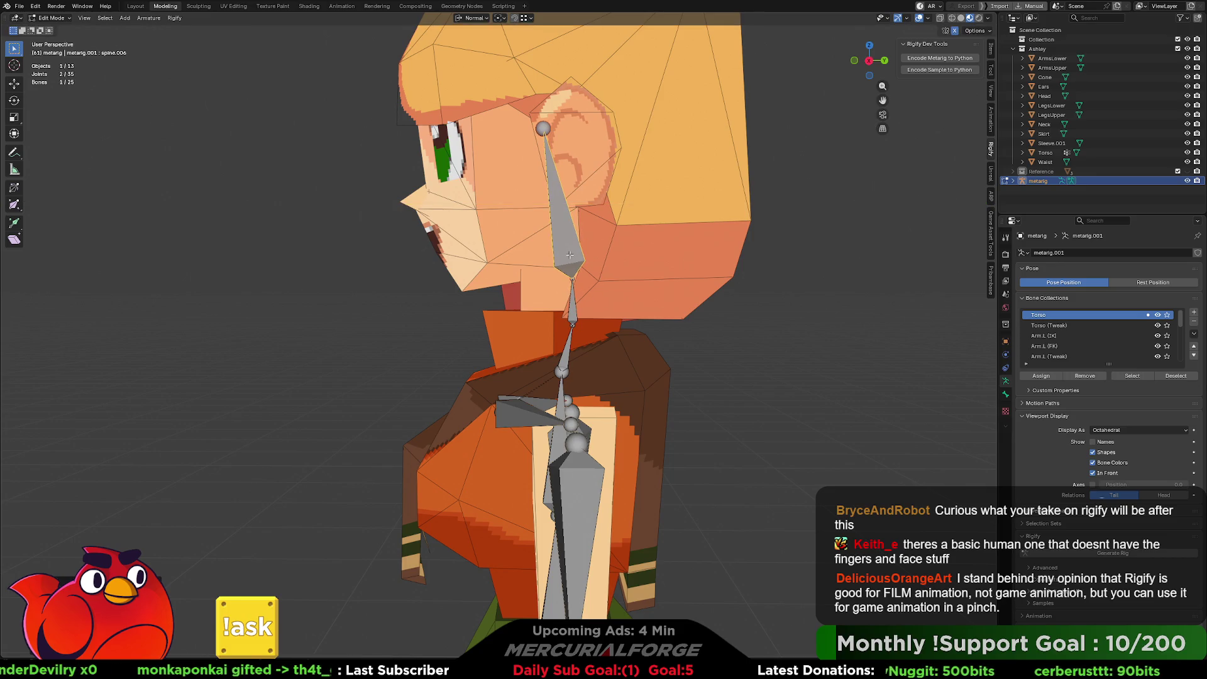
pyautogui.scroll(-4, 569, 254)
# Step: Raise the head bone spine.006 along global Z up through the head
pyautogui.press('g')
pyautogui.press('z')
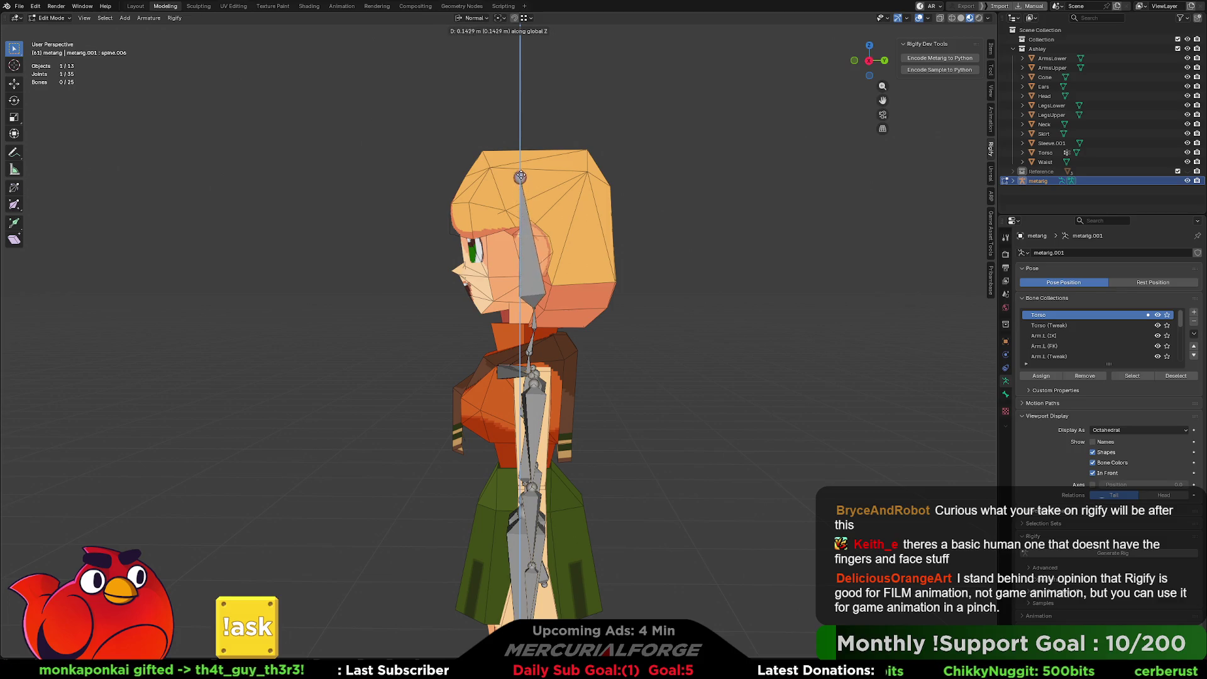
pyautogui.click(520, 183)
# Step: Inspect the fitted metarig from front, three-quarter and side views
pyautogui.moveTo(520, 182)
pyautogui.mouseDown(button='middle')
pyautogui.moveTo(546, 307)
pyautogui.moveTo(613, 311)
pyautogui.moveTo(572, 318)
pyautogui.mouseUp(button='middle')
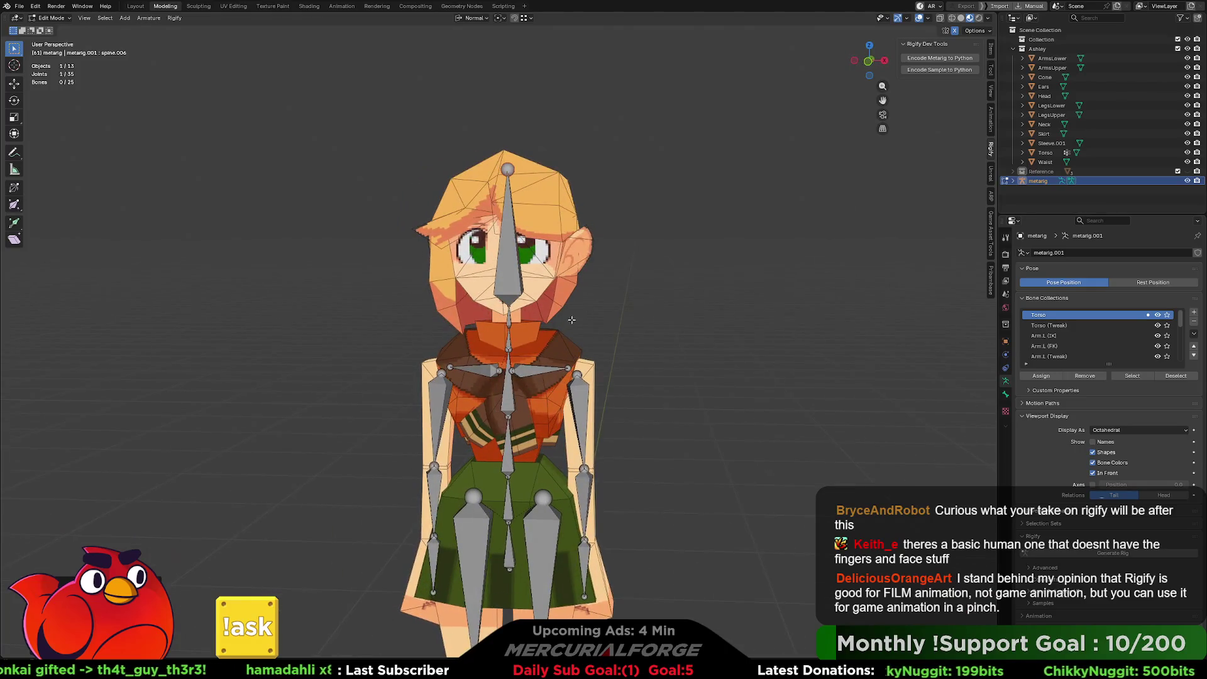
pyautogui.keyDown('shift'); pyautogui.scroll(-8, 556, 363); pyautogui.keyUp('shift')
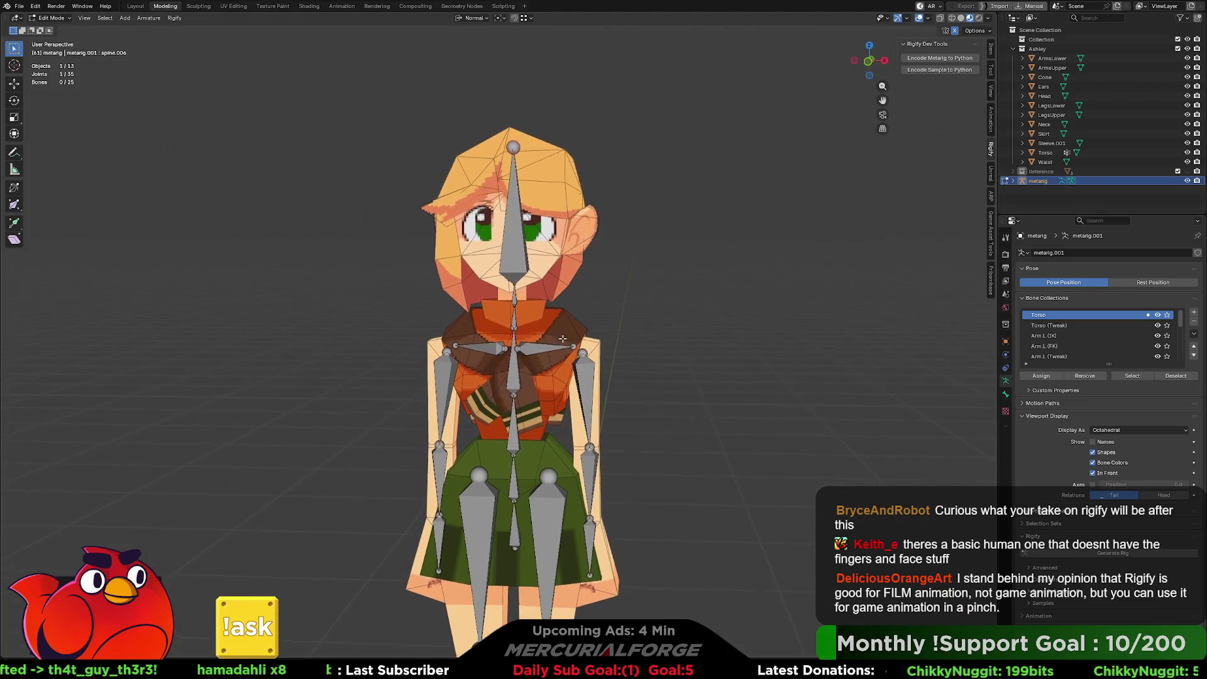
pyautogui.moveTo(602, 380)
pyautogui.mouseDown(button='middle')
pyautogui.moveTo(454, 362)
pyautogui.moveTo(588, 401)
pyautogui.moveTo(723, 396)
pyautogui.moveTo(596, 379)
pyautogui.mouseUp(button='middle')
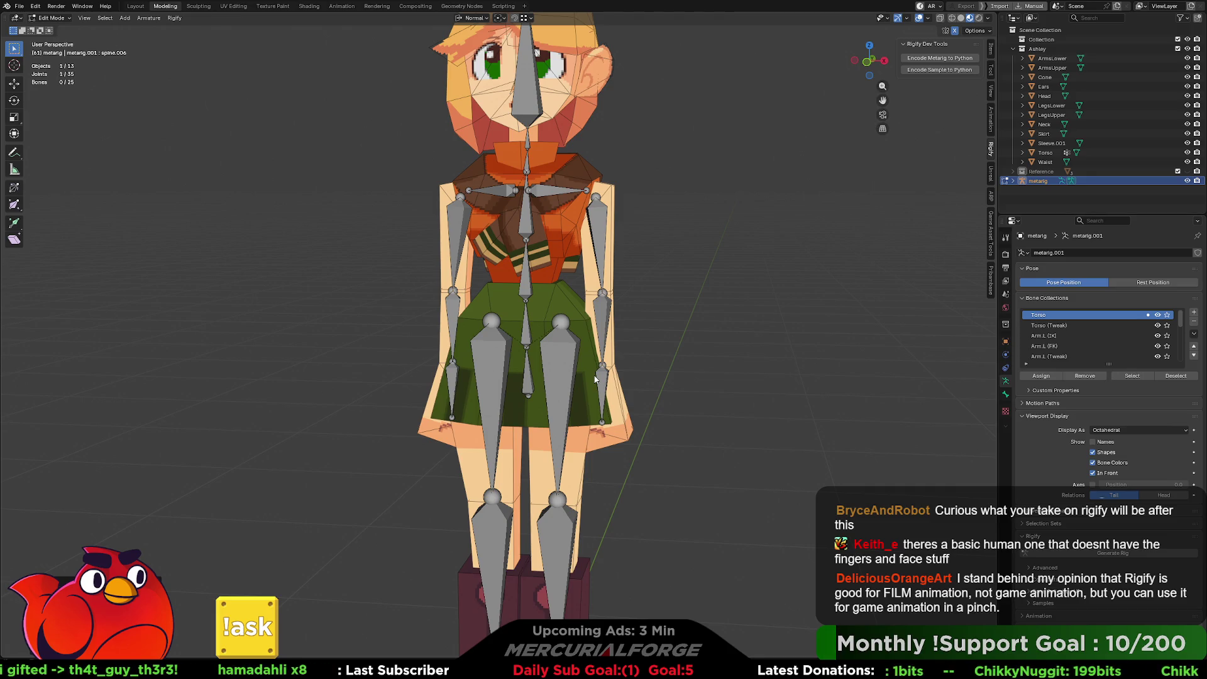
pyautogui.moveTo(699, 268); pyautogui.dragTo(608, 308, button='middle')
pyautogui.click(551, 204)
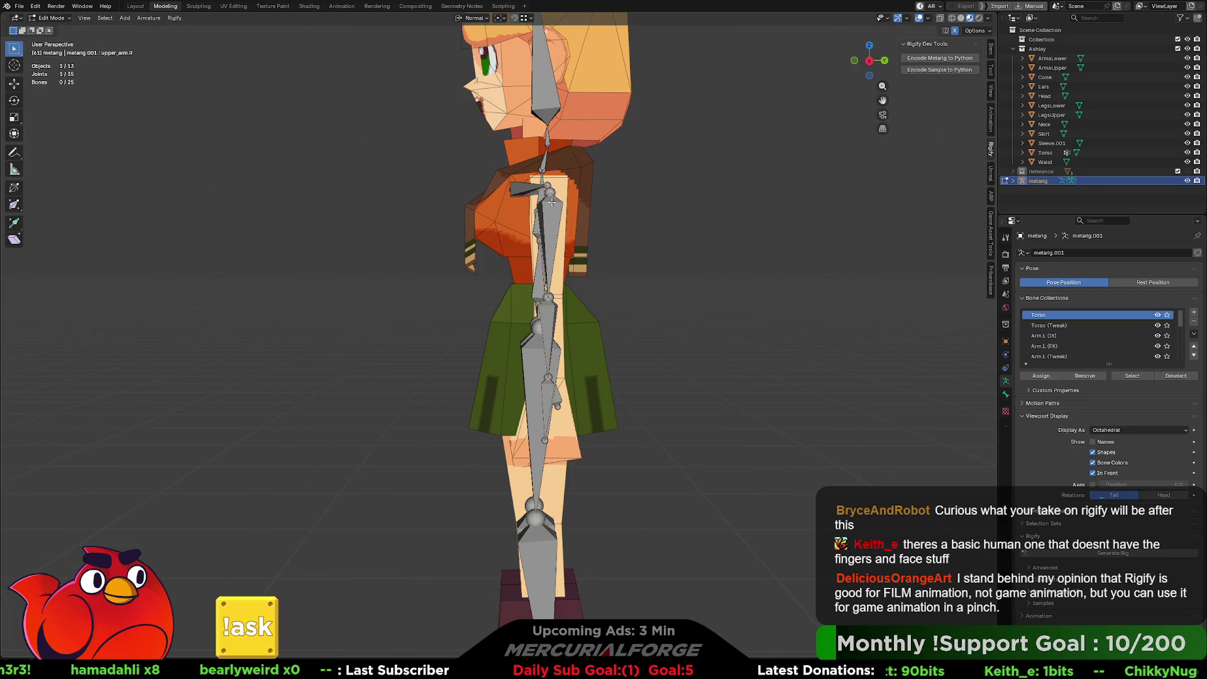
pyautogui.press('Tab')
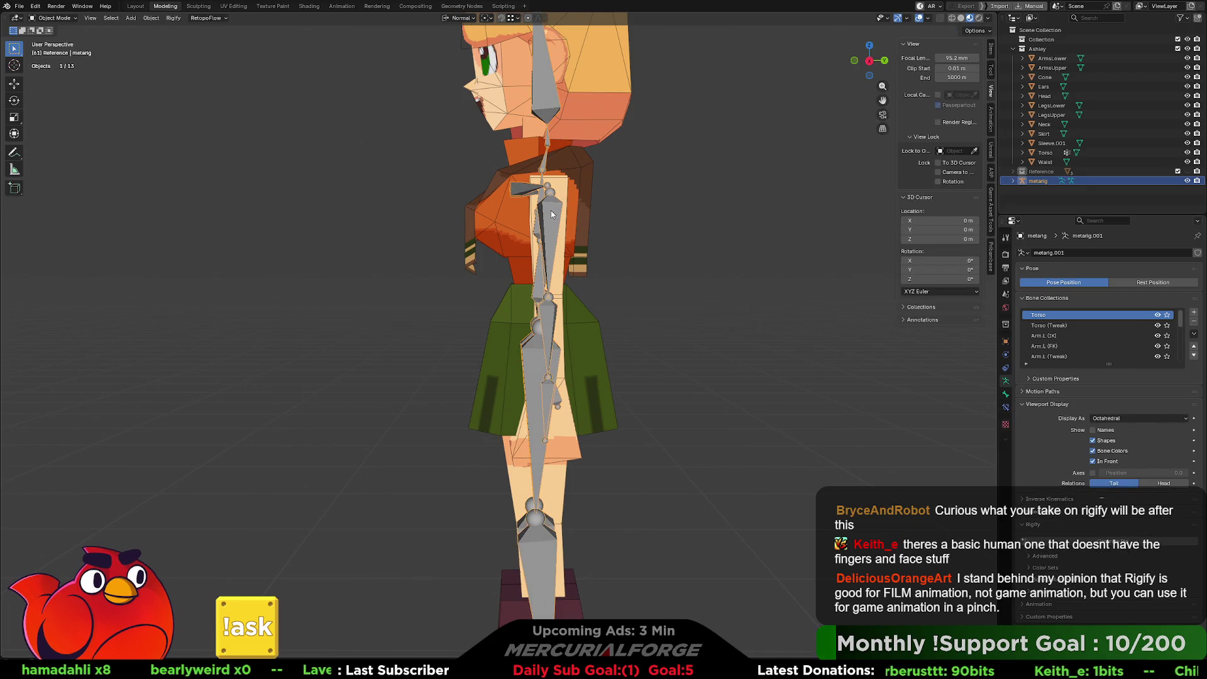
pyautogui.press('Tab')
pyautogui.click(559, 210)
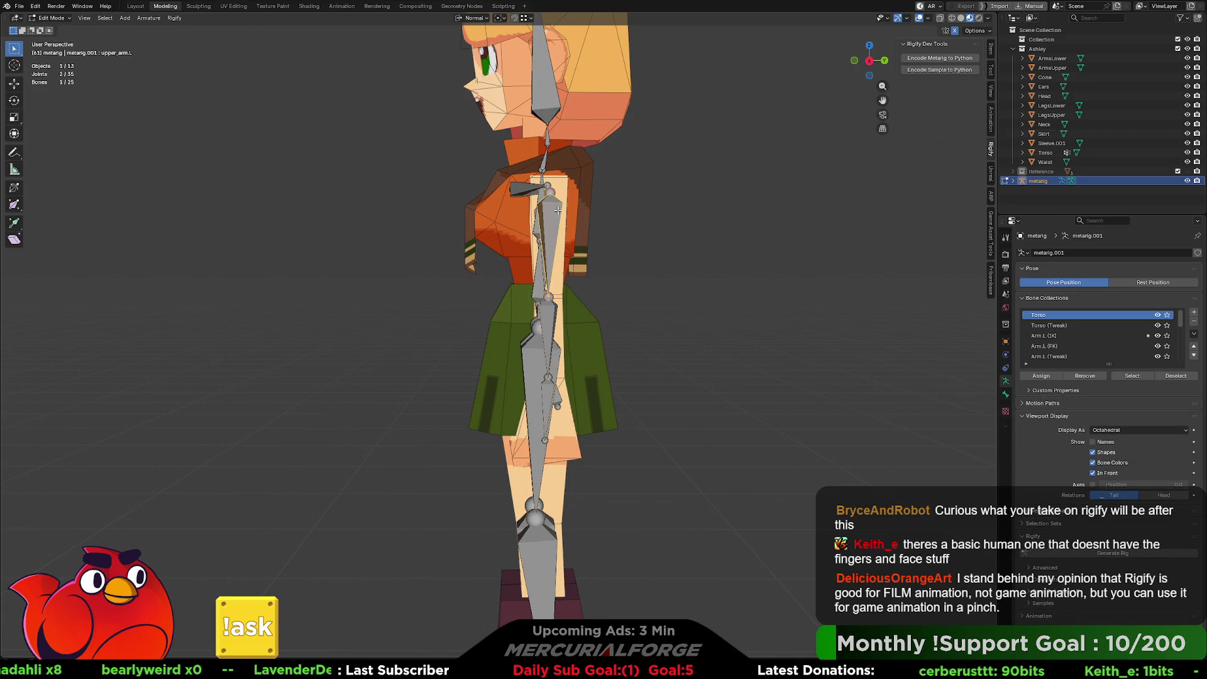
pyautogui.click(549, 191)
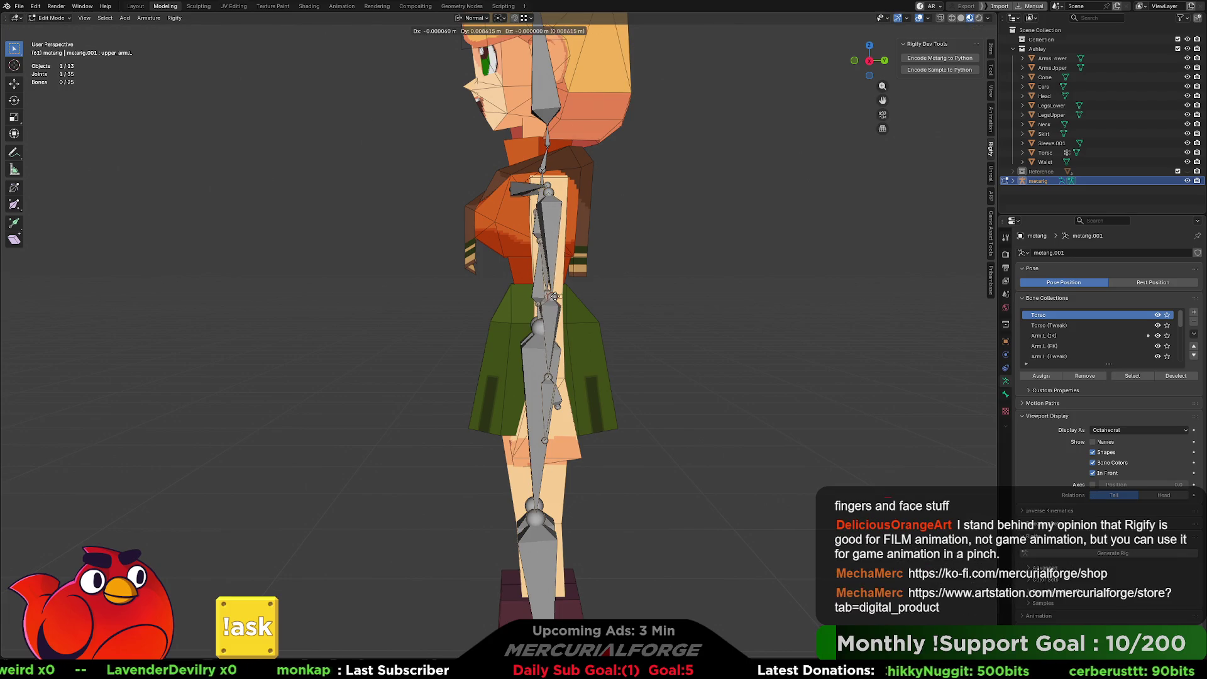
pyautogui.moveTo(549, 300)
pyautogui.mouseDown(button='middle')
pyautogui.moveTo(773, 302)
pyautogui.moveTo(651, 298)
pyautogui.mouseUp(button='middle')
pyautogui.press('g')
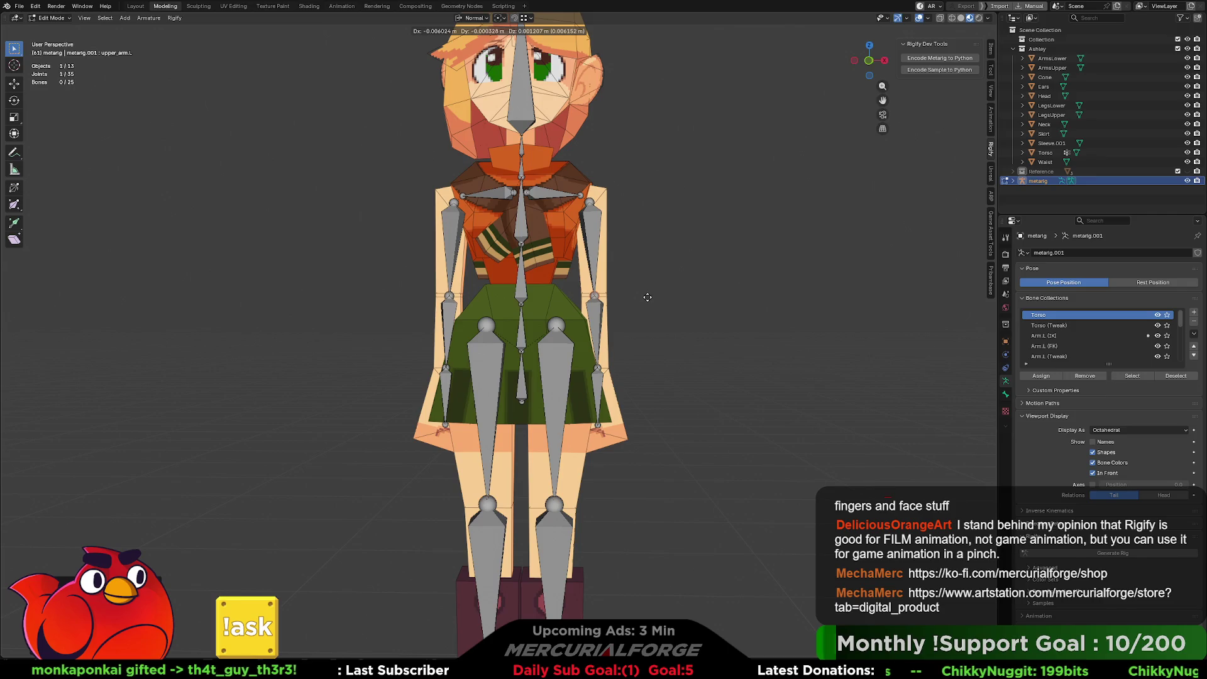
pyautogui.press('z')
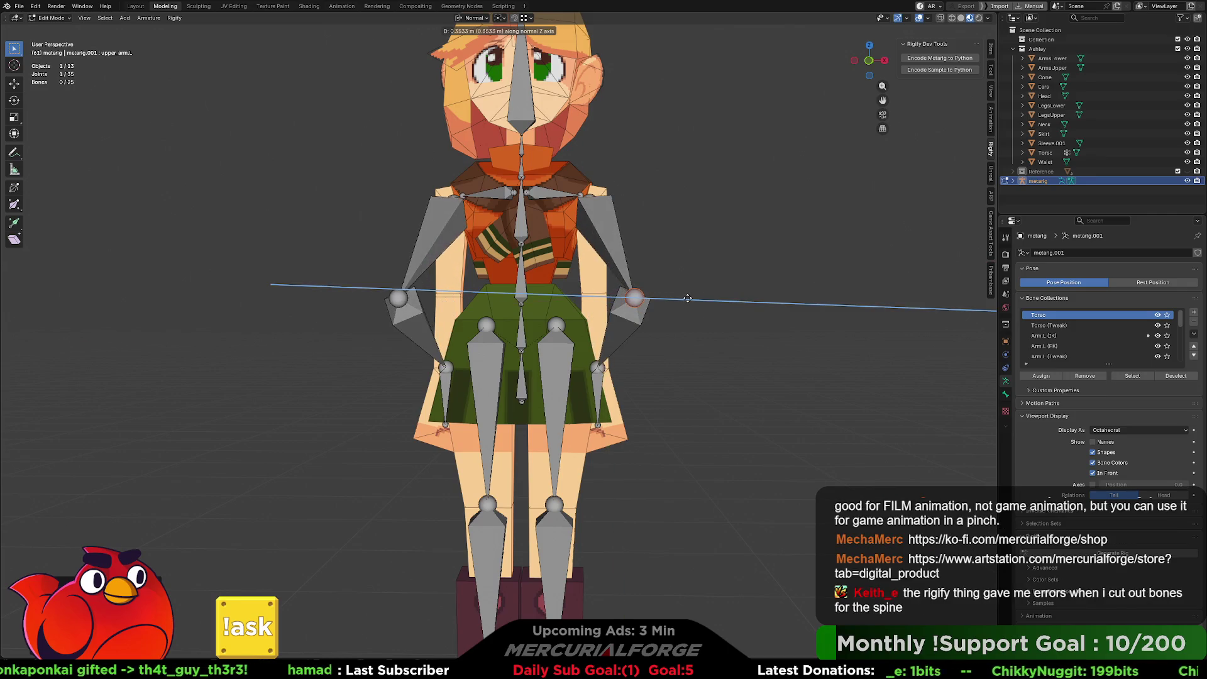
pyautogui.rightClick(688, 298)
pyautogui.moveTo(698, 300); pyautogui.dragTo(597, 301, button='middle')
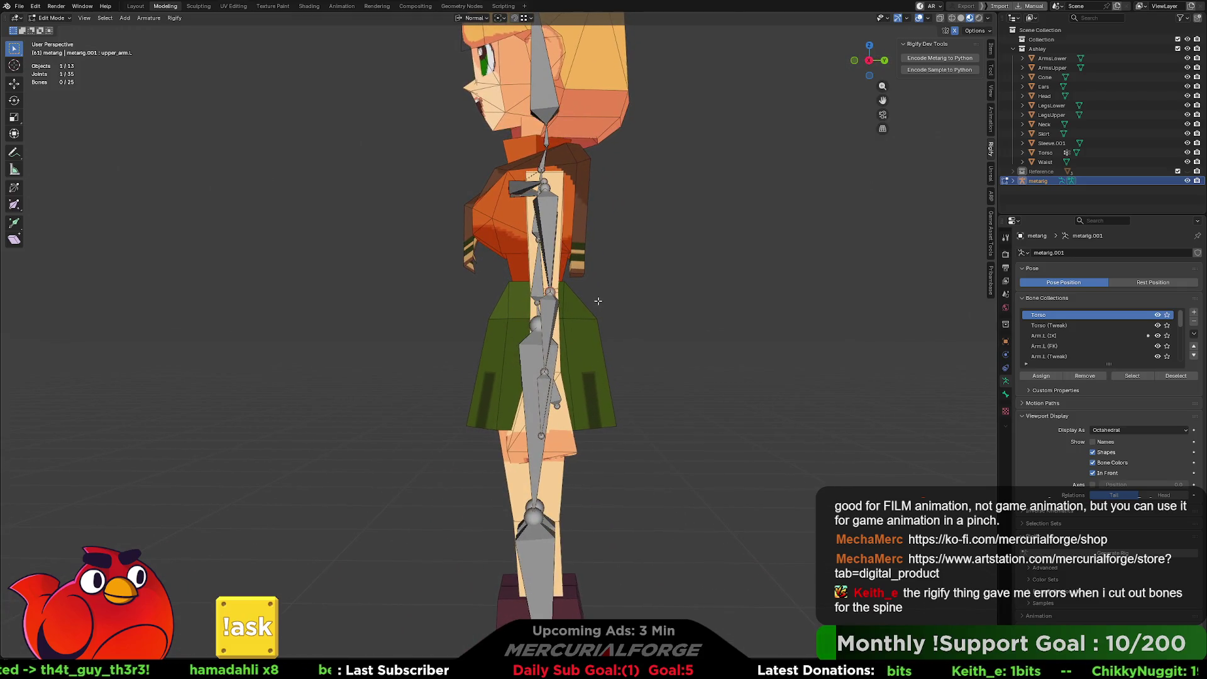
pyautogui.press('g')
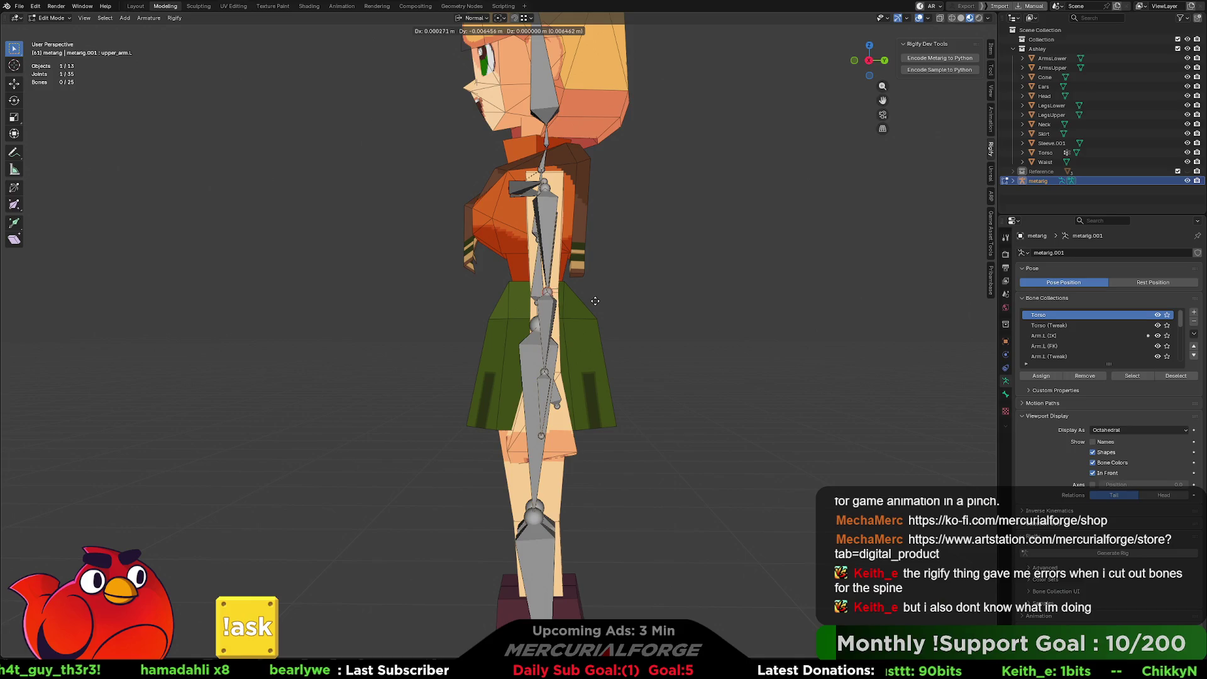
pyautogui.rightClick(595, 301)
pyautogui.moveTo(608, 301)
pyautogui.mouseDown(button='middle')
pyautogui.moveTo(706, 299)
pyautogui.moveTo(677, 287)
pyautogui.moveTo(674, 317)
pyautogui.mouseUp(button='middle')
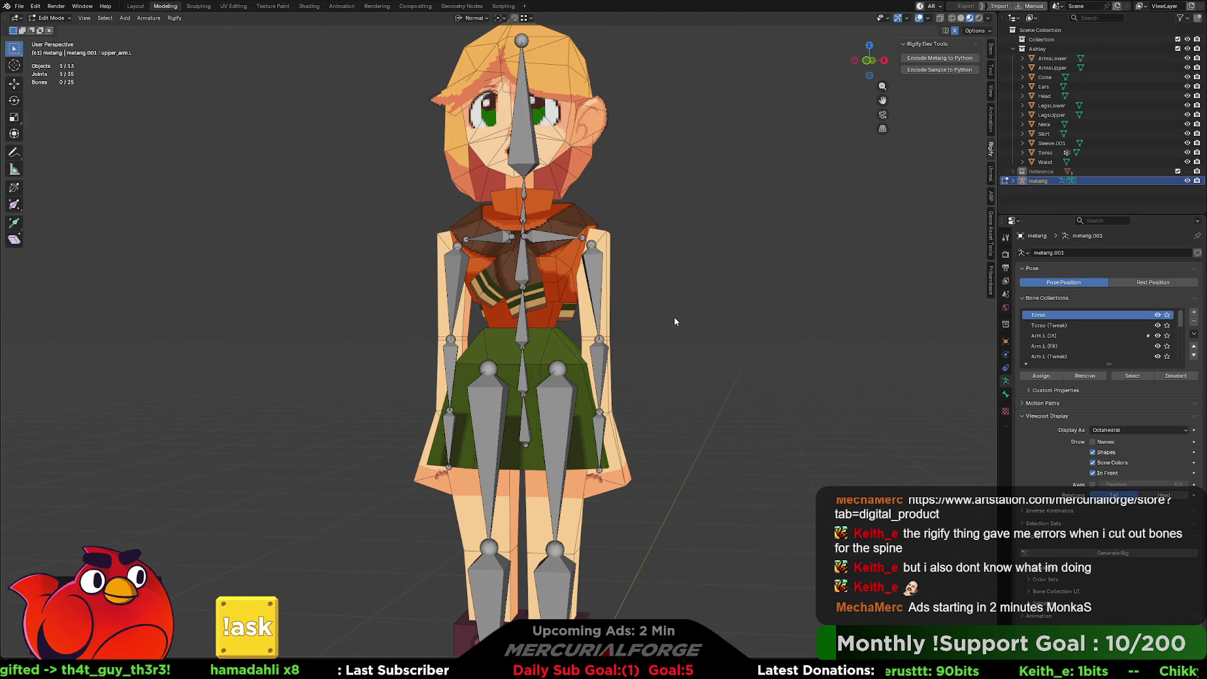
pyautogui.click(701, 265)
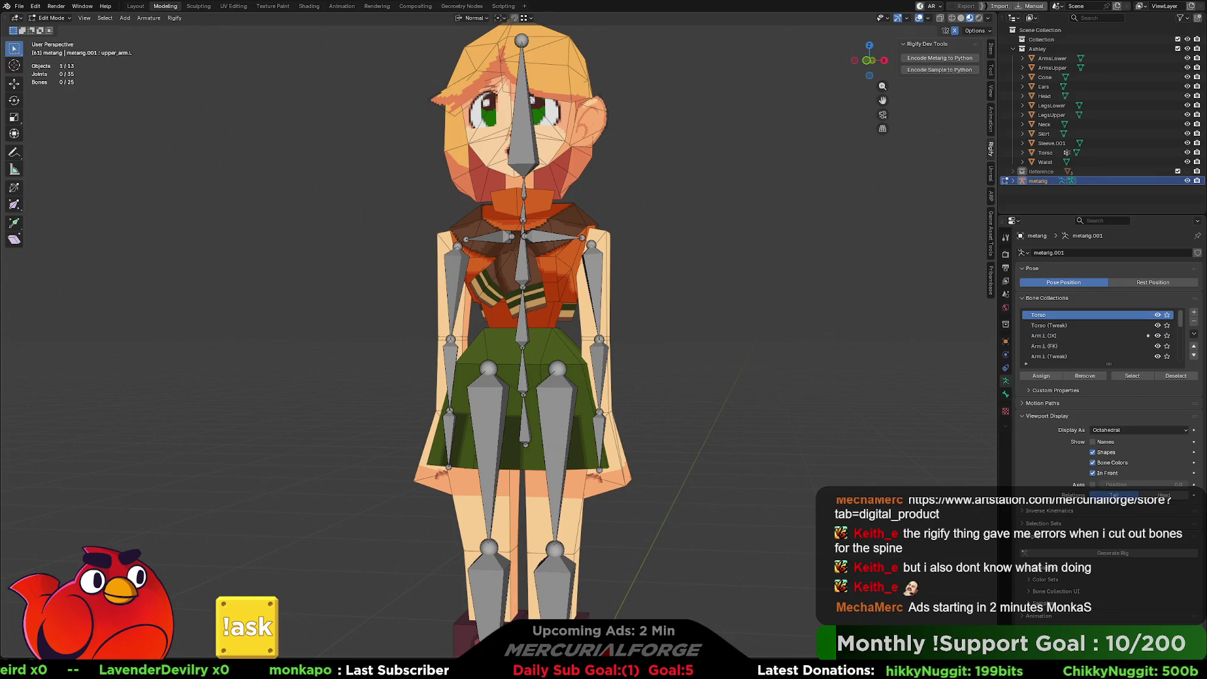
pyautogui.press('Tab')
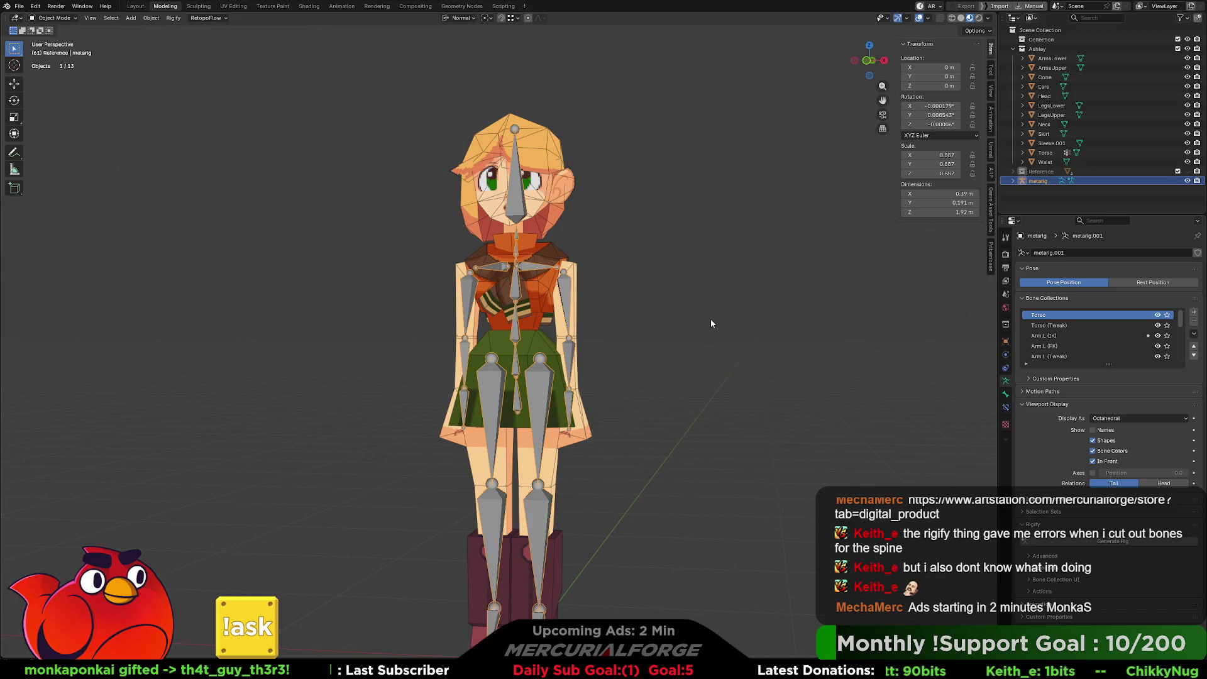
# Step: Apply All Transforms to the metarig, zeroing rotation and setting scale to 1.000
pyautogui.hotkey('shift', 'a')
pyautogui.moveTo(711, 320)
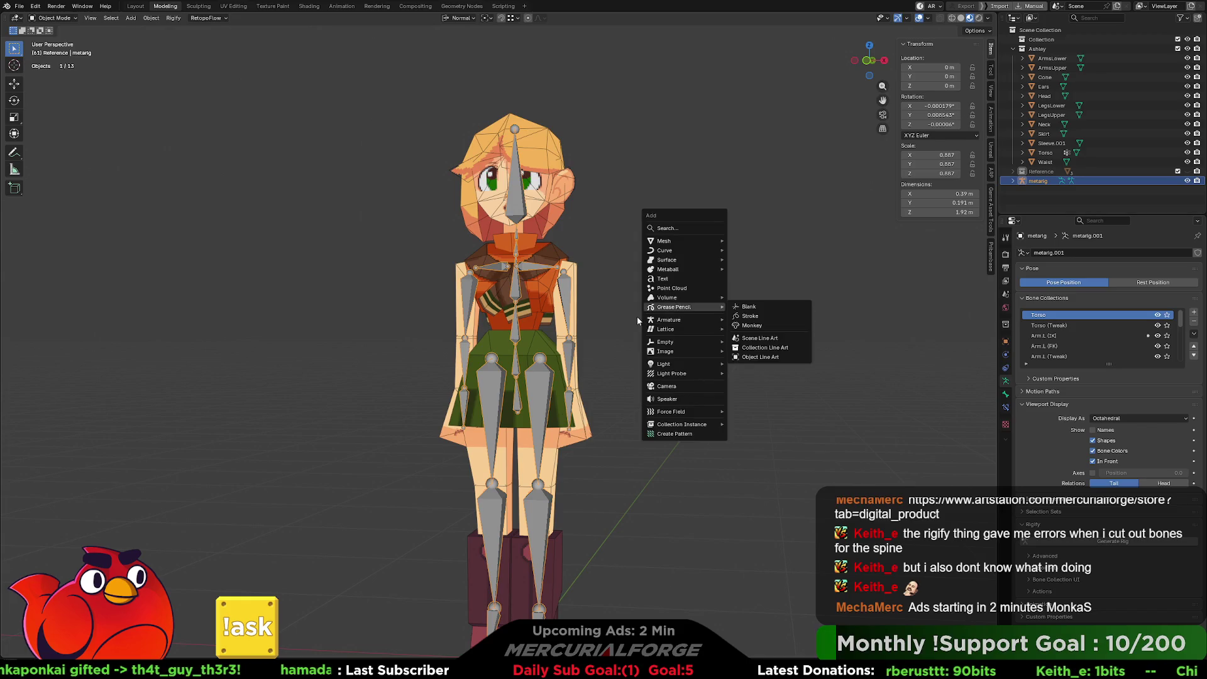
pyautogui.press('Escape')
pyautogui.hotkey('ctrl', 'a')
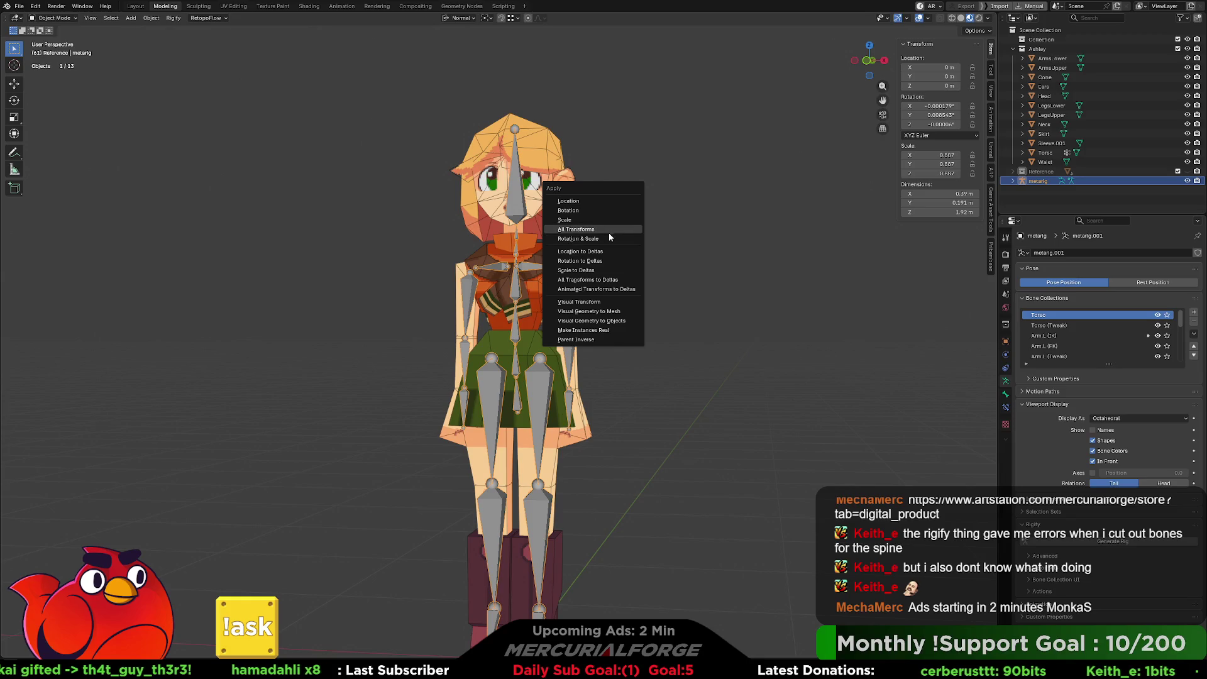
pyautogui.click(609, 233)
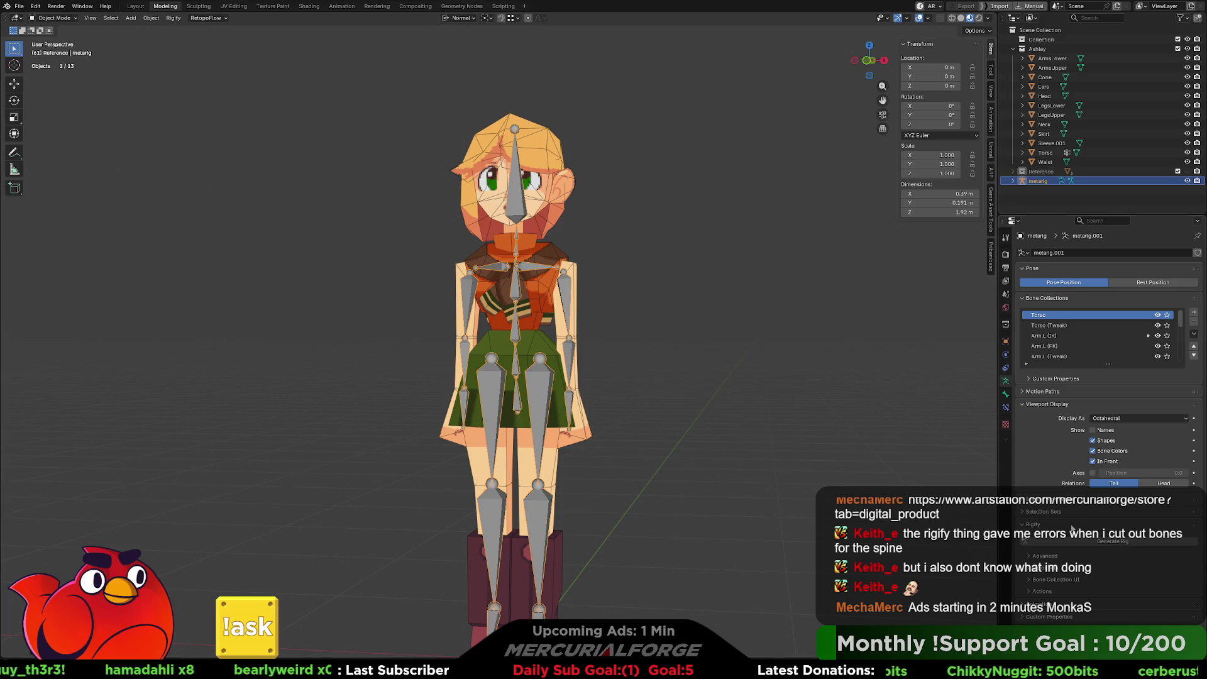
pyautogui.moveTo(783, 436)
pyautogui.mouseDown(button='middle')
pyautogui.moveTo(765, 446)
pyautogui.moveTo(772, 425)
pyautogui.moveTo(786, 436)
pyautogui.mouseUp(button='middle')
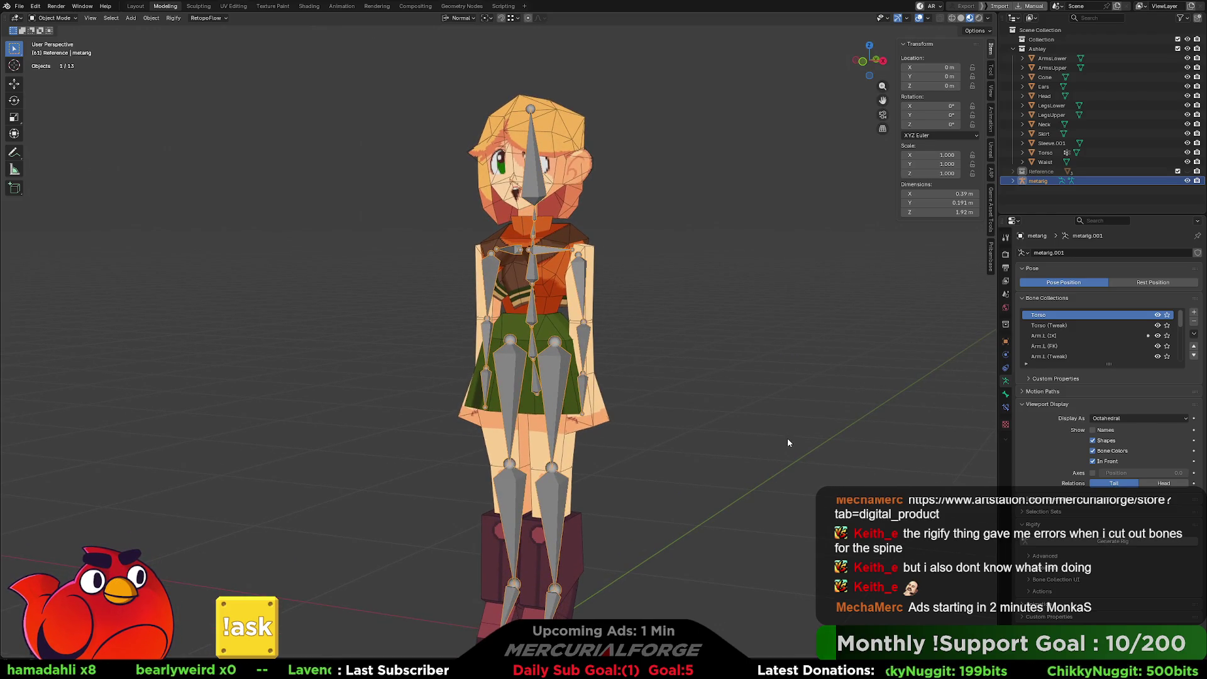
pyautogui.click(1088, 541)
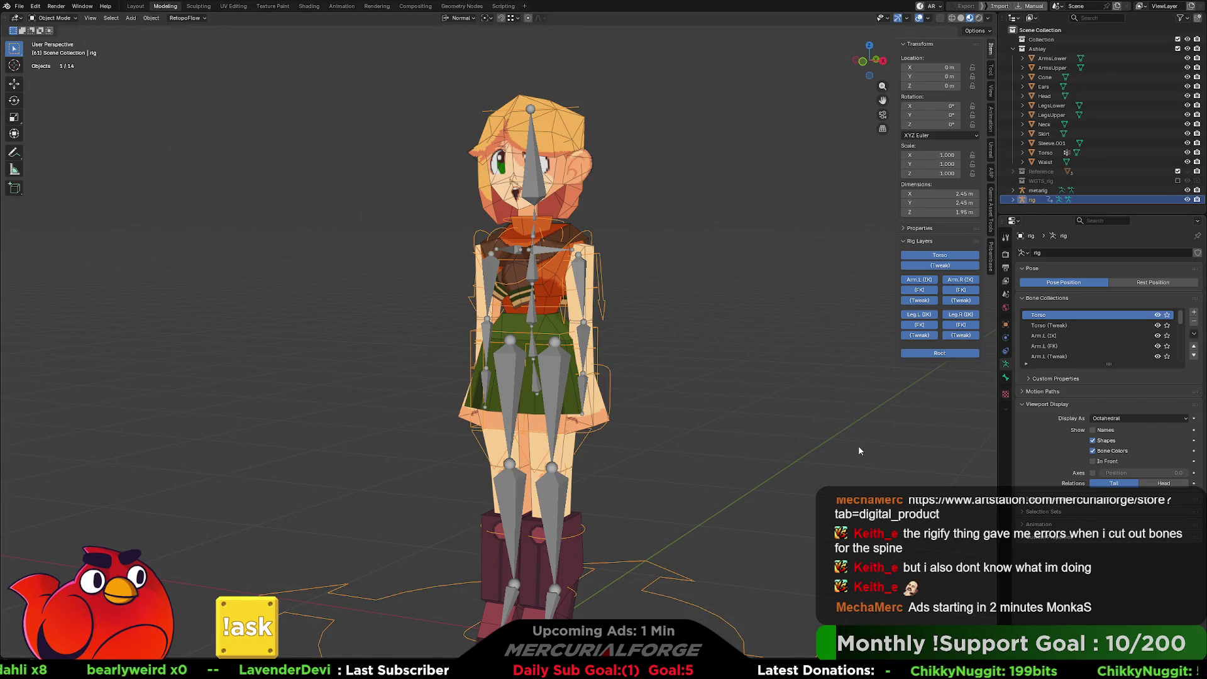
# Step: Turn off In Front on the metarig so its bones draw behind the mesh
pyautogui.moveTo(610, 362)
pyautogui.mouseDown(button='middle')
pyautogui.moveTo(677, 365)
pyautogui.moveTo(625, 367)
pyautogui.moveTo(633, 358)
pyautogui.mouseUp(button='middle')
pyautogui.scroll(-3, 634, 358)
pyautogui.scroll(3, 633, 358)
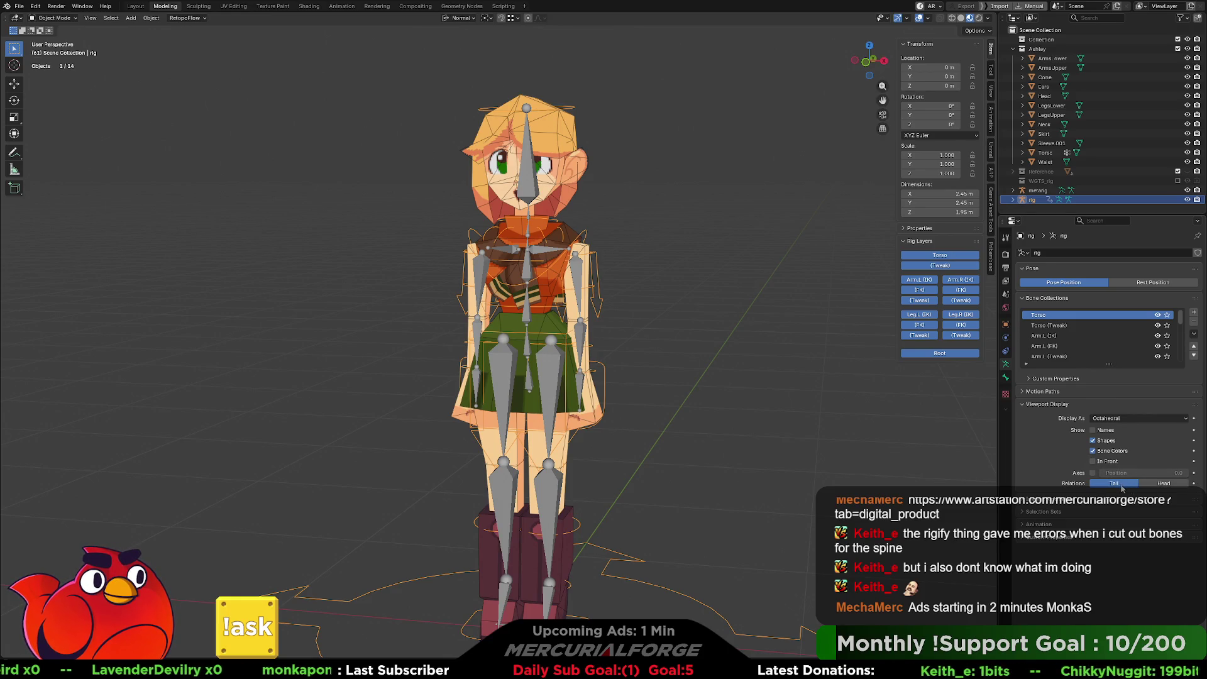
pyautogui.click(1099, 462)
pyautogui.click(1098, 462)
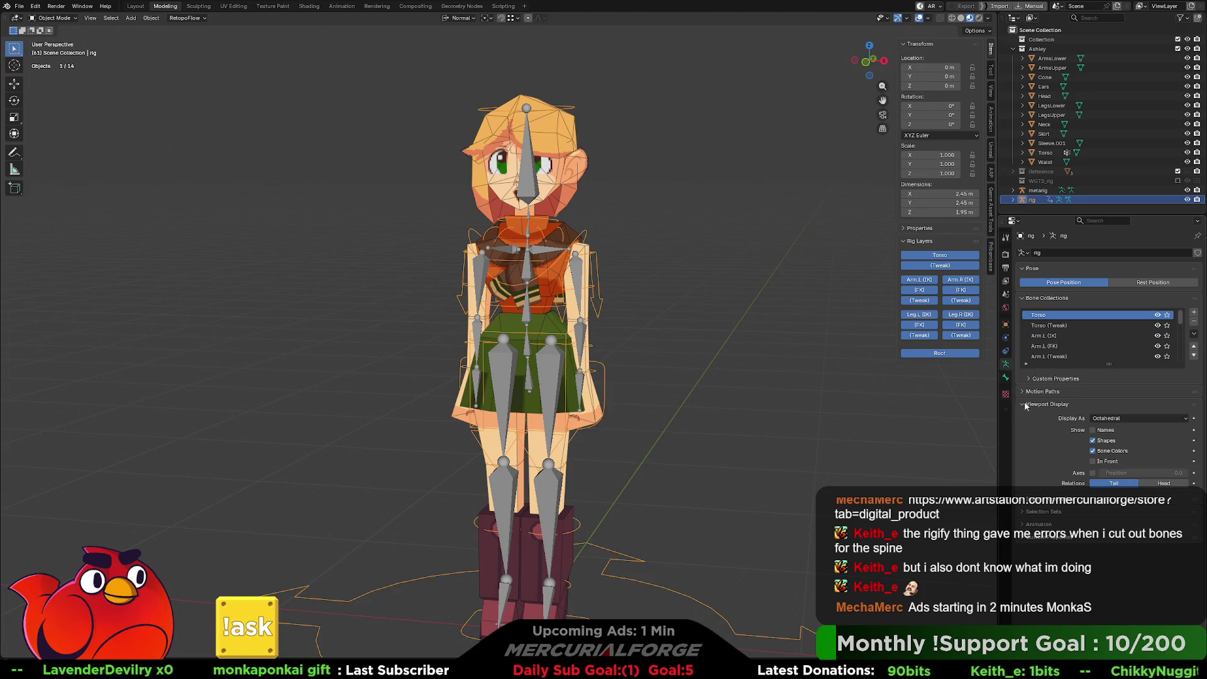
pyautogui.click(1038, 190)
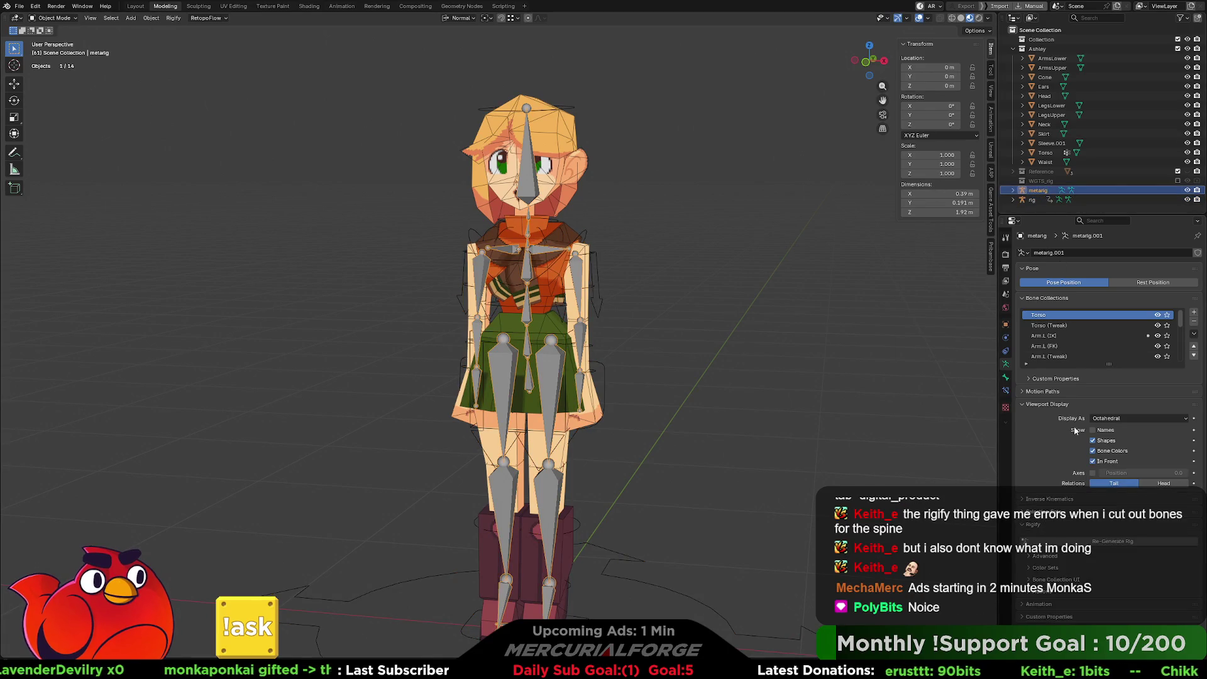
pyautogui.click(1094, 462)
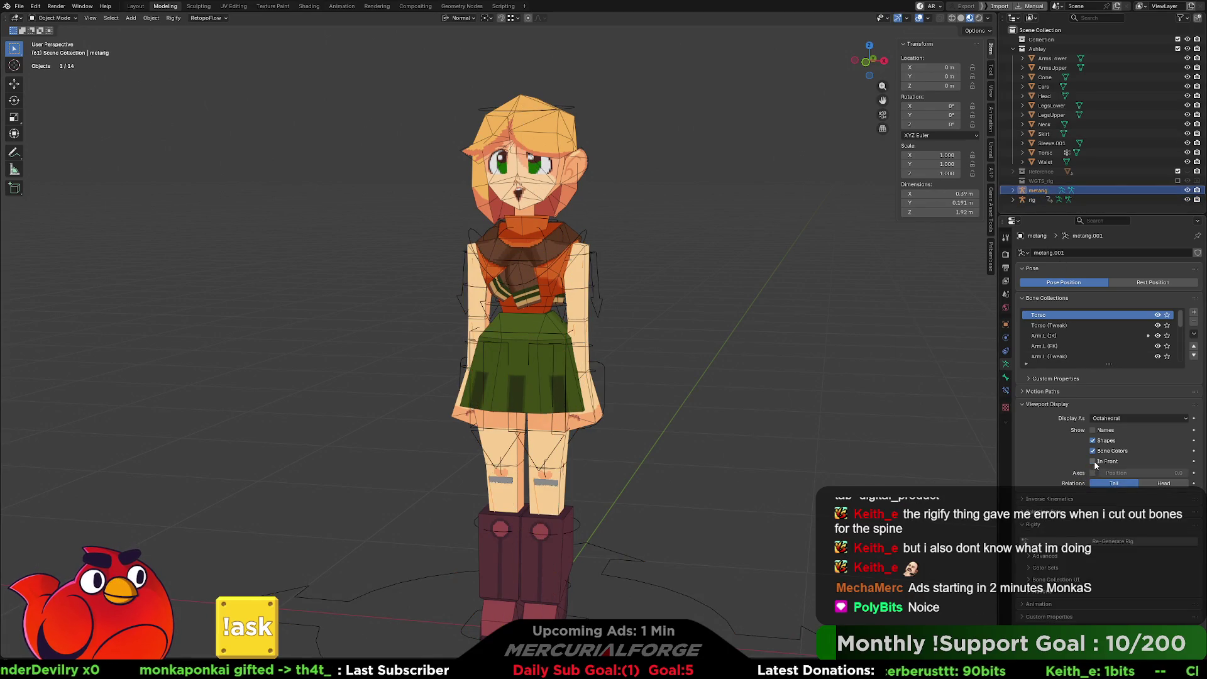
pyautogui.click(722, 413)
pyautogui.moveTo(718, 423); pyautogui.dragTo(679, 421, button='middle')
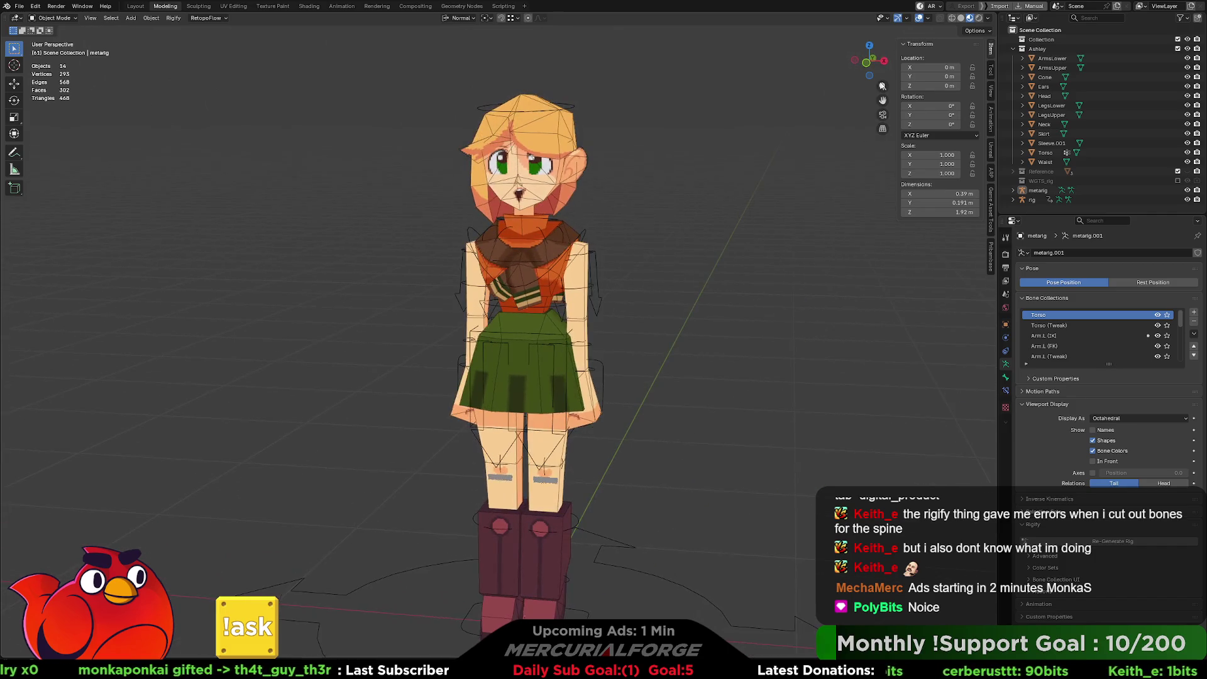
# Step: Turn off the mesh Wireframe overlay in the Viewport Overlays
pyautogui.click(919, 19)
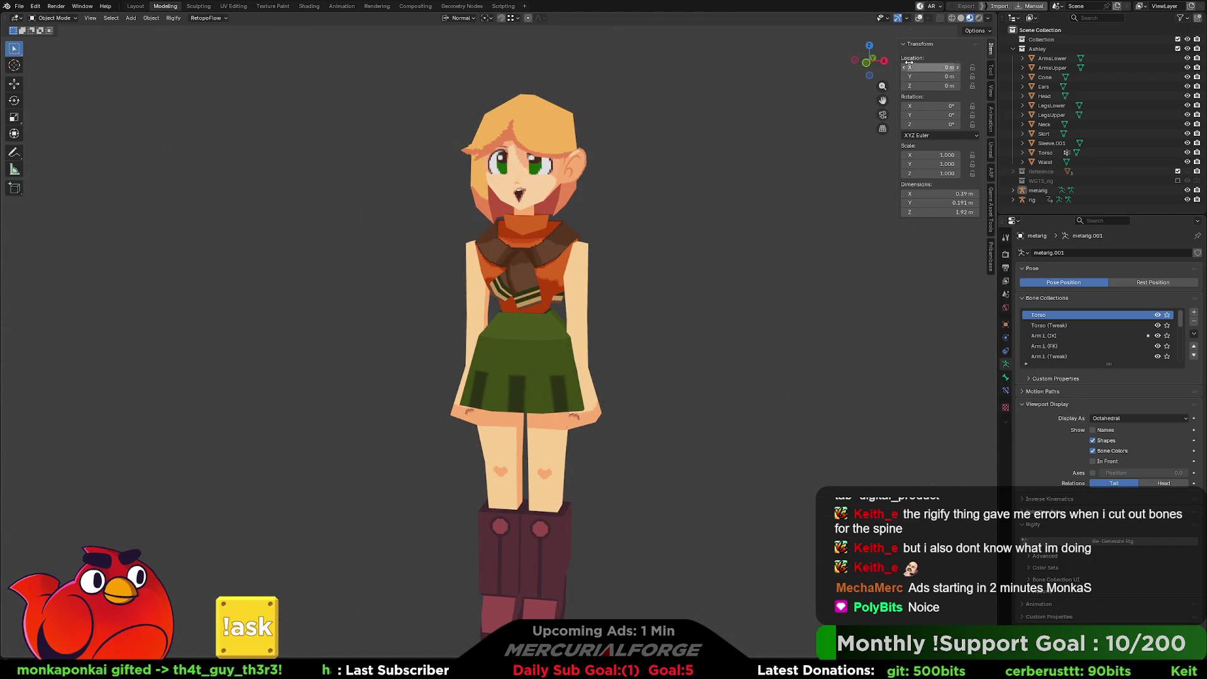
pyautogui.click(918, 19)
pyautogui.click(927, 18)
pyautogui.click(865, 188)
pyautogui.moveTo(763, 331)
pyautogui.mouseDown(button='middle')
pyautogui.moveTo(741, 331)
pyautogui.moveTo(746, 275)
pyautogui.mouseUp(button='middle')
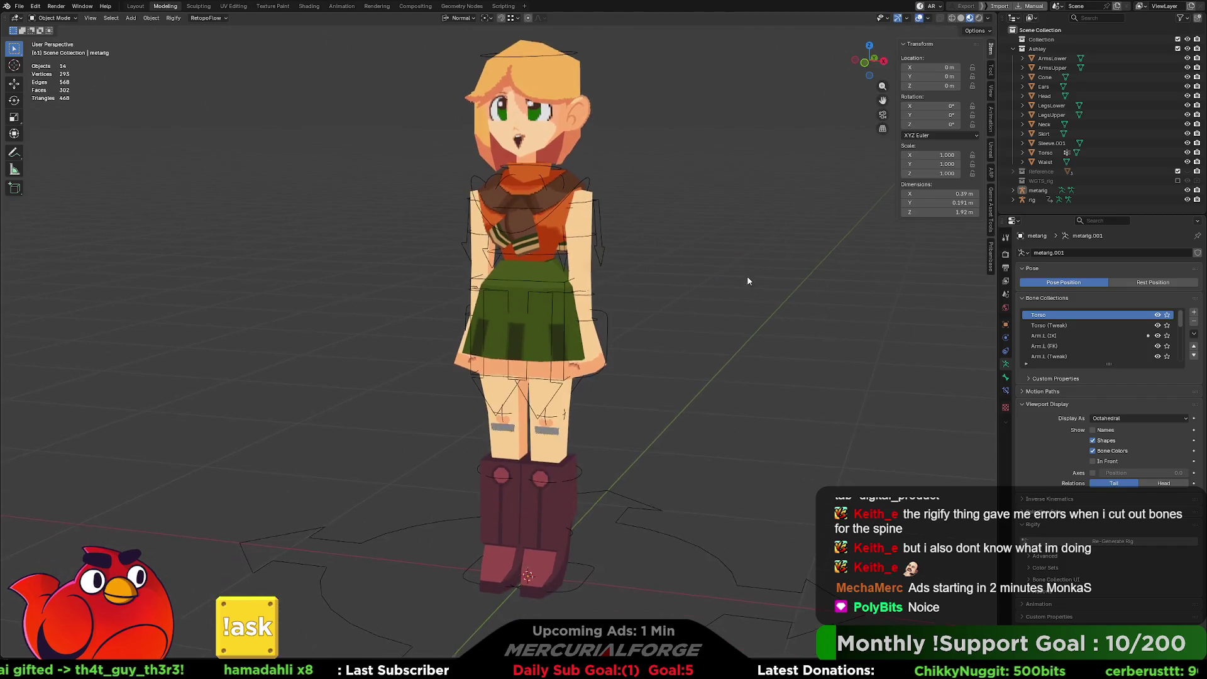
pyautogui.scroll(-3, 746, 281)
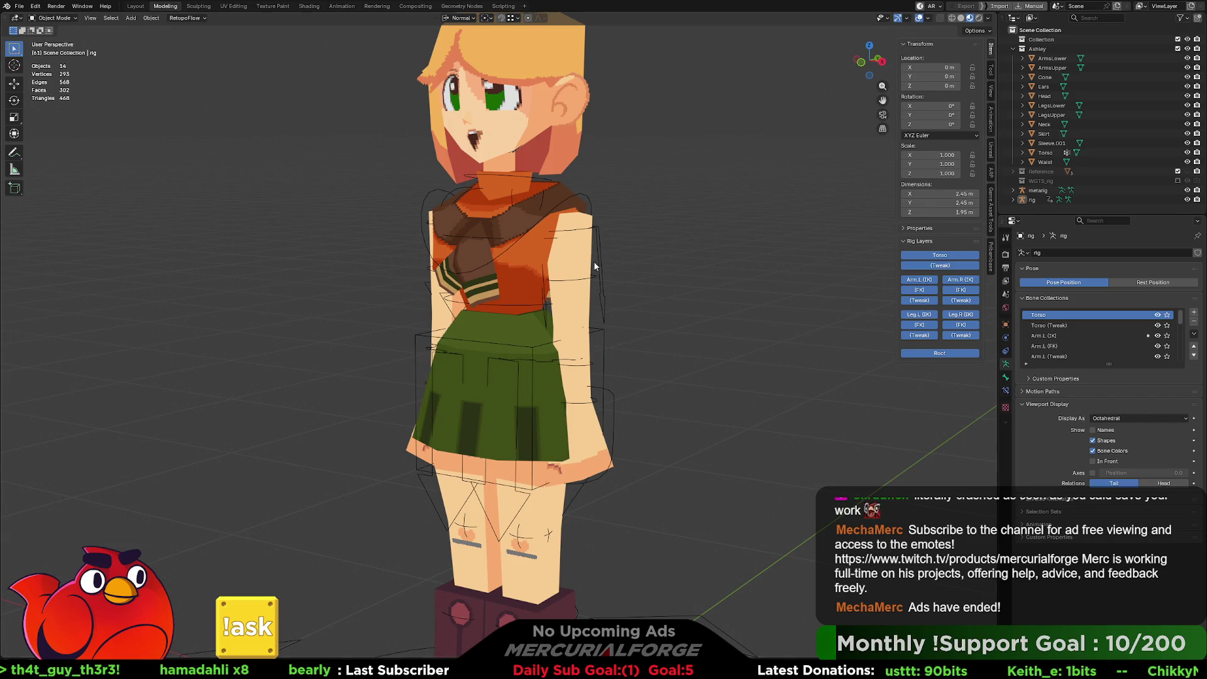
# Step: Select the Head mesh object from a frontal view of the character
pyautogui.click(1029, 199)
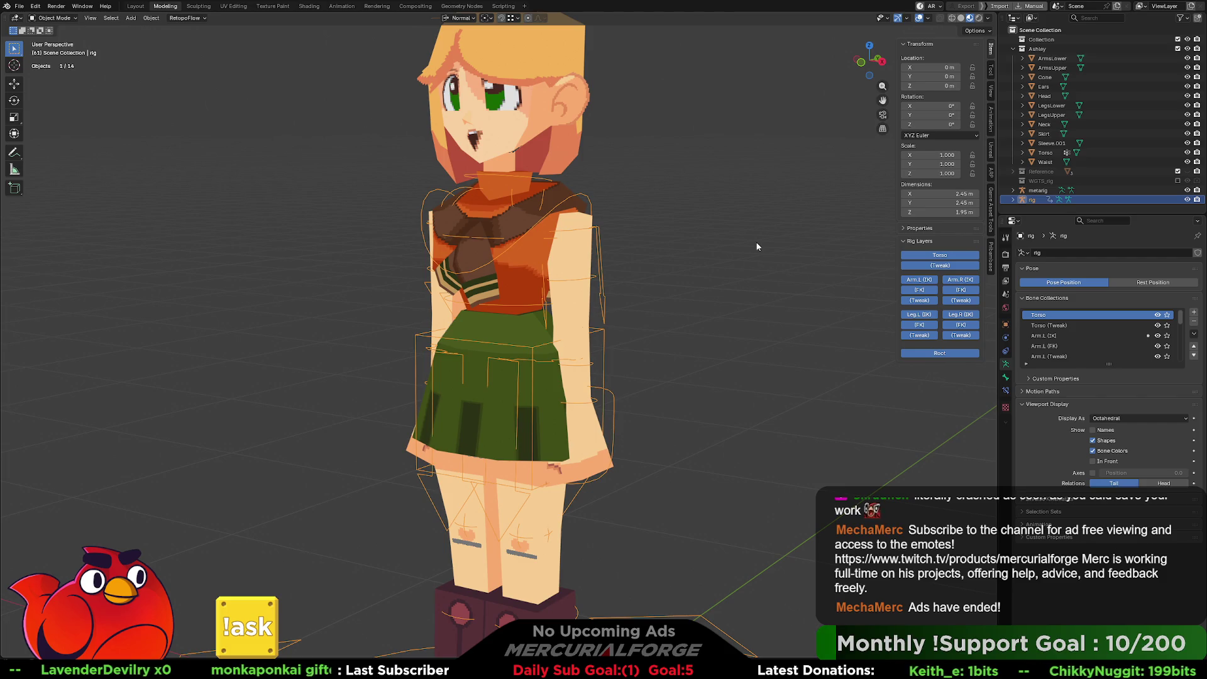
pyautogui.moveTo(689, 152)
pyautogui.mouseDown(button='middle')
pyautogui.moveTo(695, 319)
pyautogui.moveTo(704, 314)
pyautogui.mouseUp(button='middle')
pyautogui.click(574, 259)
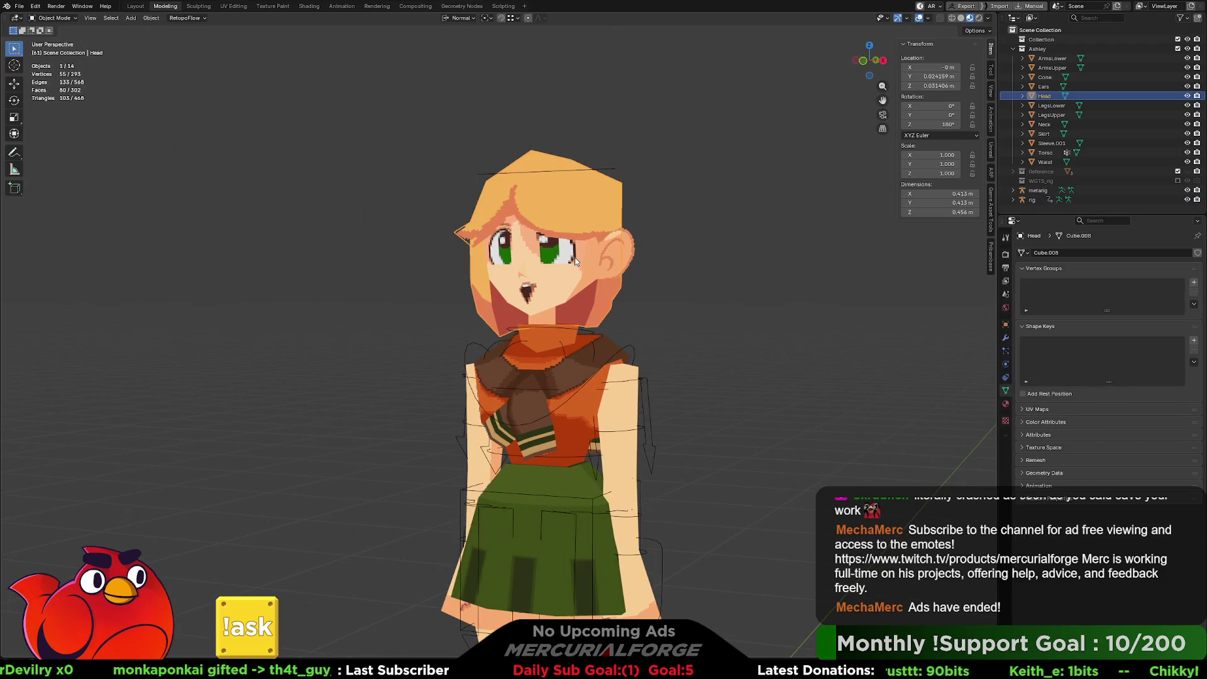
# Step: Add the metarig to the selection, show its bones In Front, and switch it to Pose Mode
pyautogui.moveTo(574, 261); pyautogui.dragTo(574, 259, button='middle')
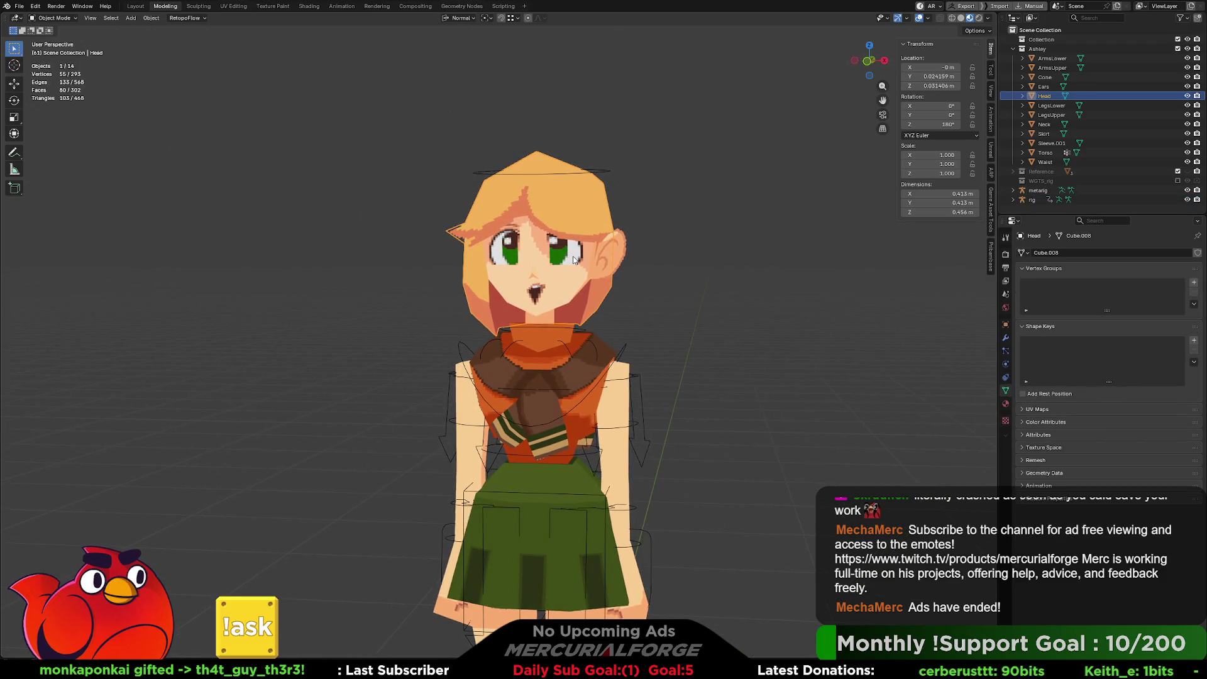
pyautogui.click(1035, 192)
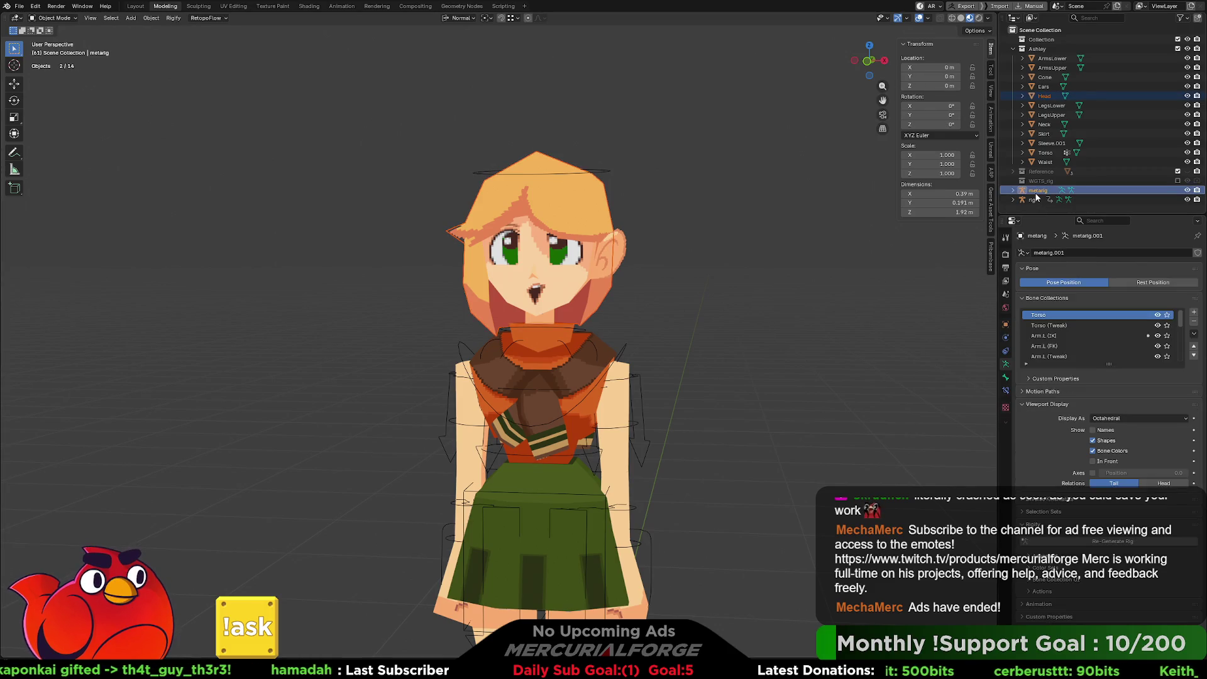
pyautogui.click(1092, 461)
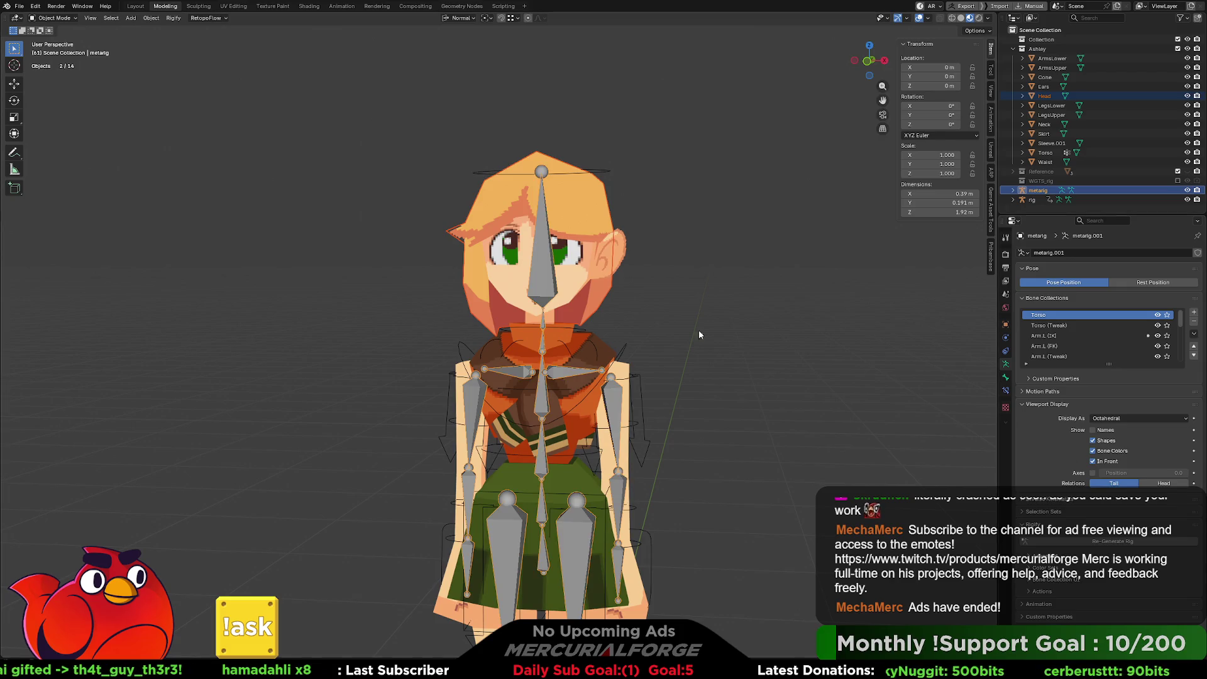
pyautogui.press('Tab')
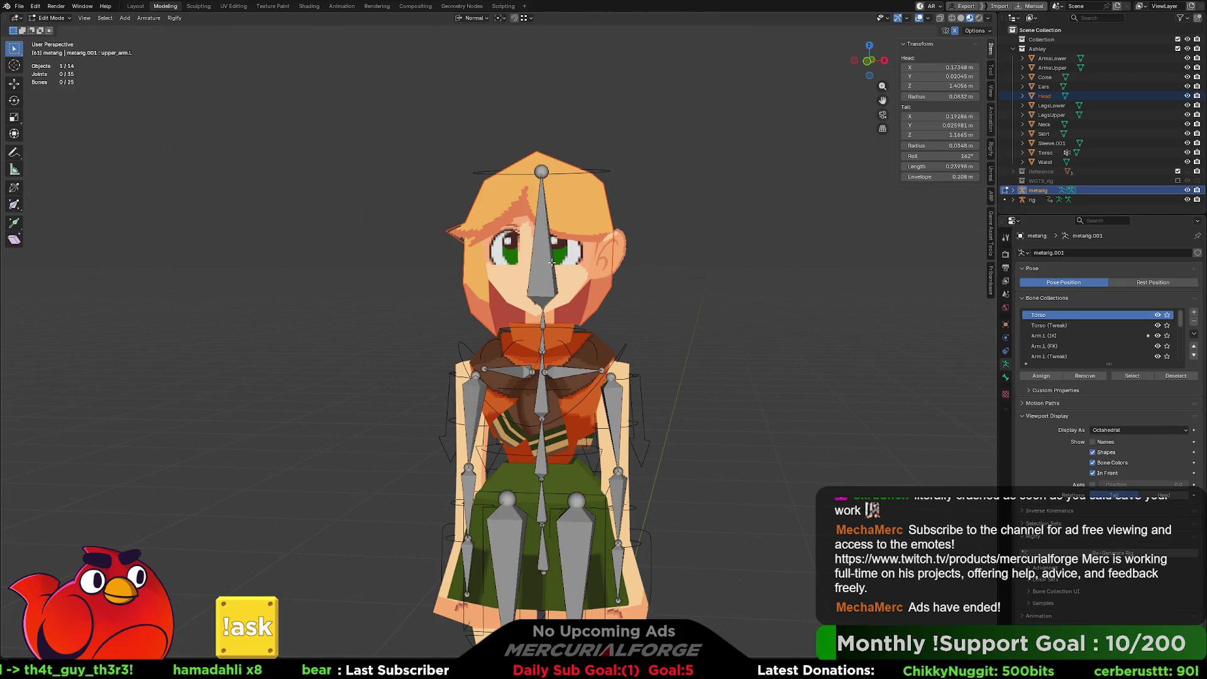
pyautogui.press('Tab')
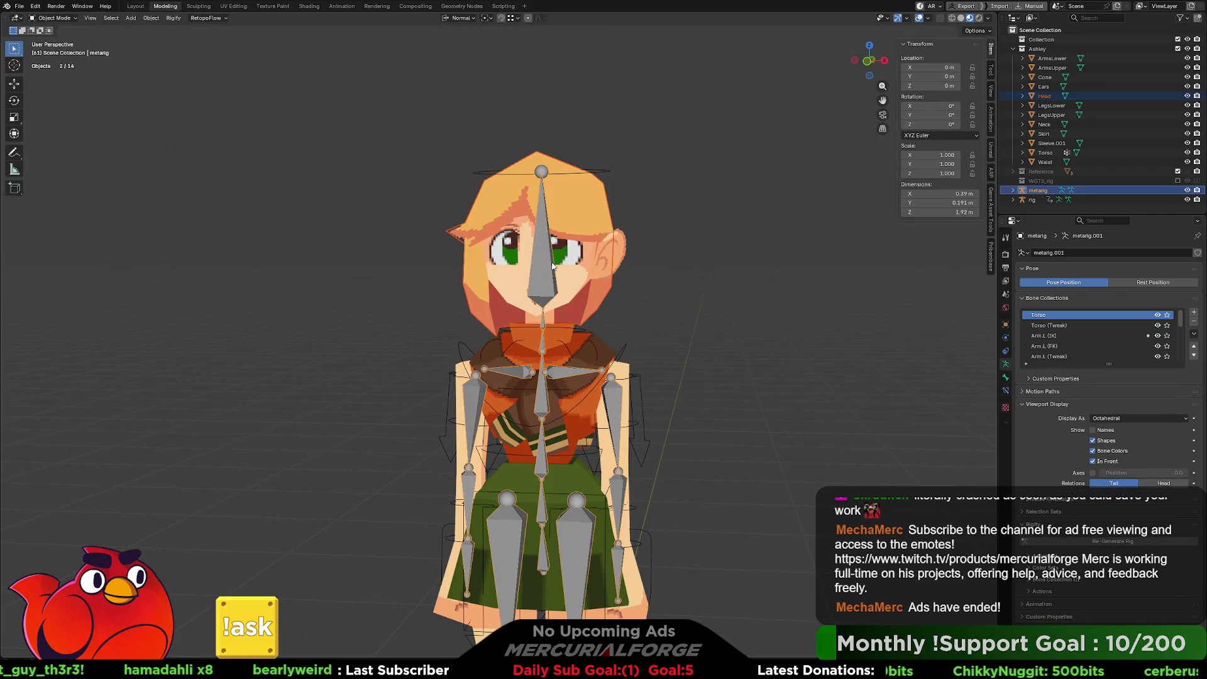
pyautogui.hotkey('ctrl', 'Tab')
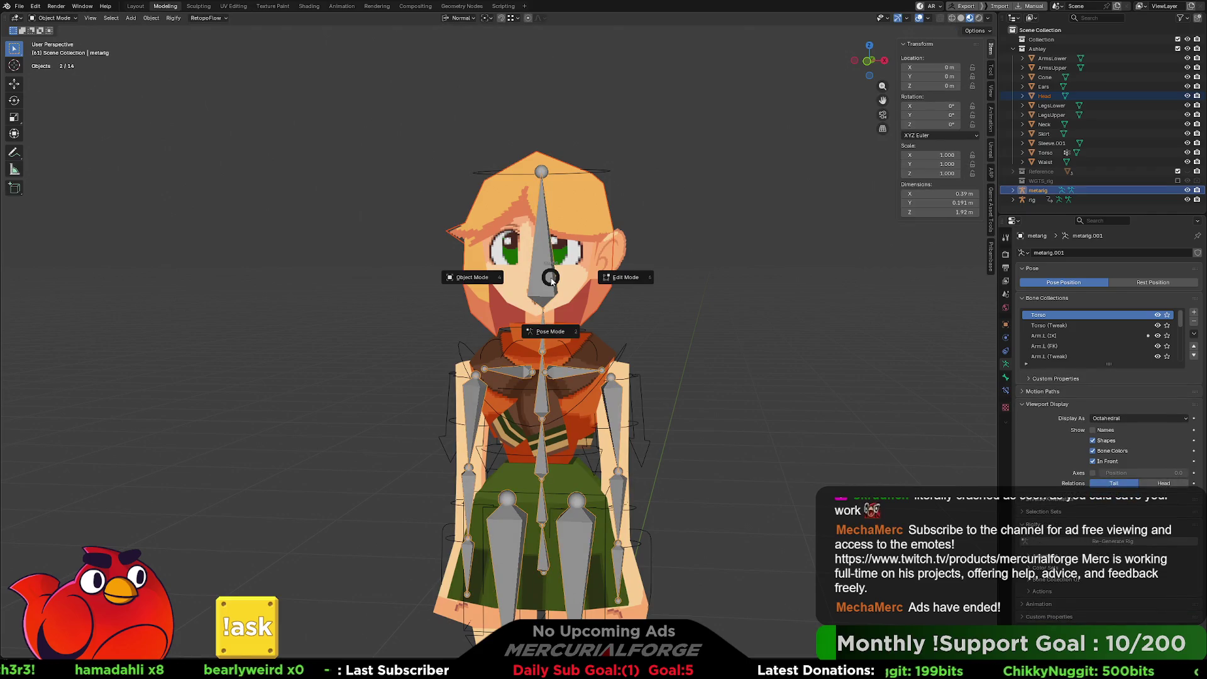
pyautogui.click(544, 333)
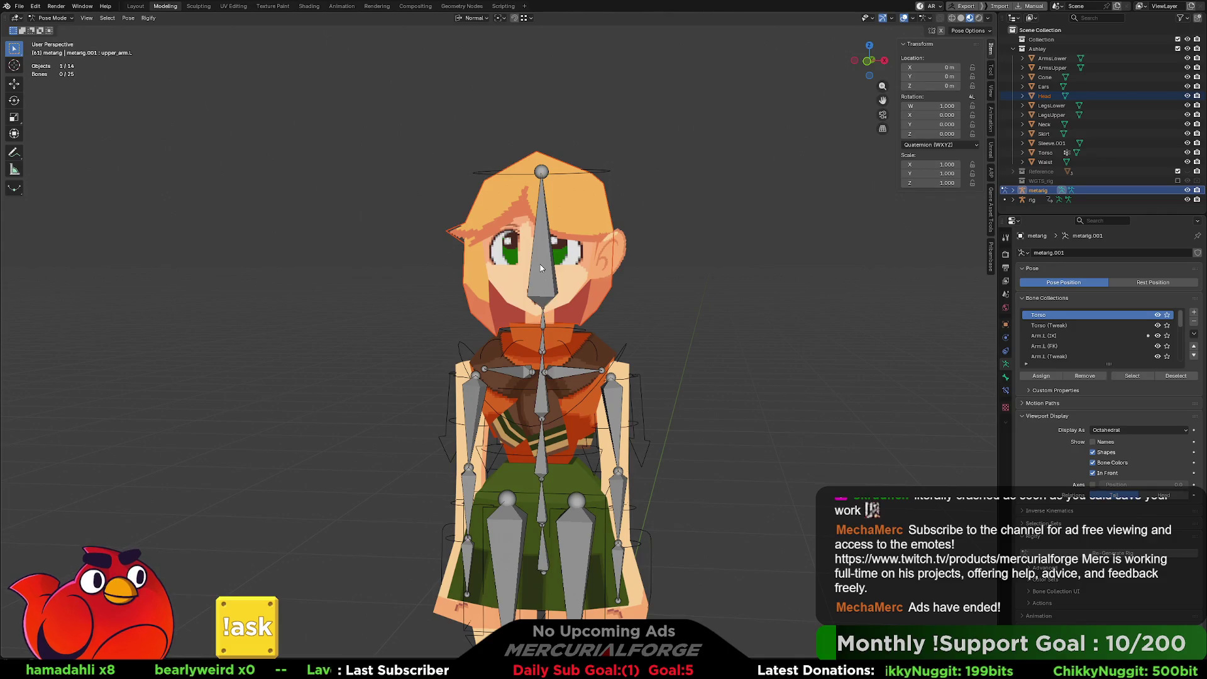
# Step: Parent the Head mesh to the head bone spine.006 using Ctrl+P > Bone
pyautogui.click(543, 262)
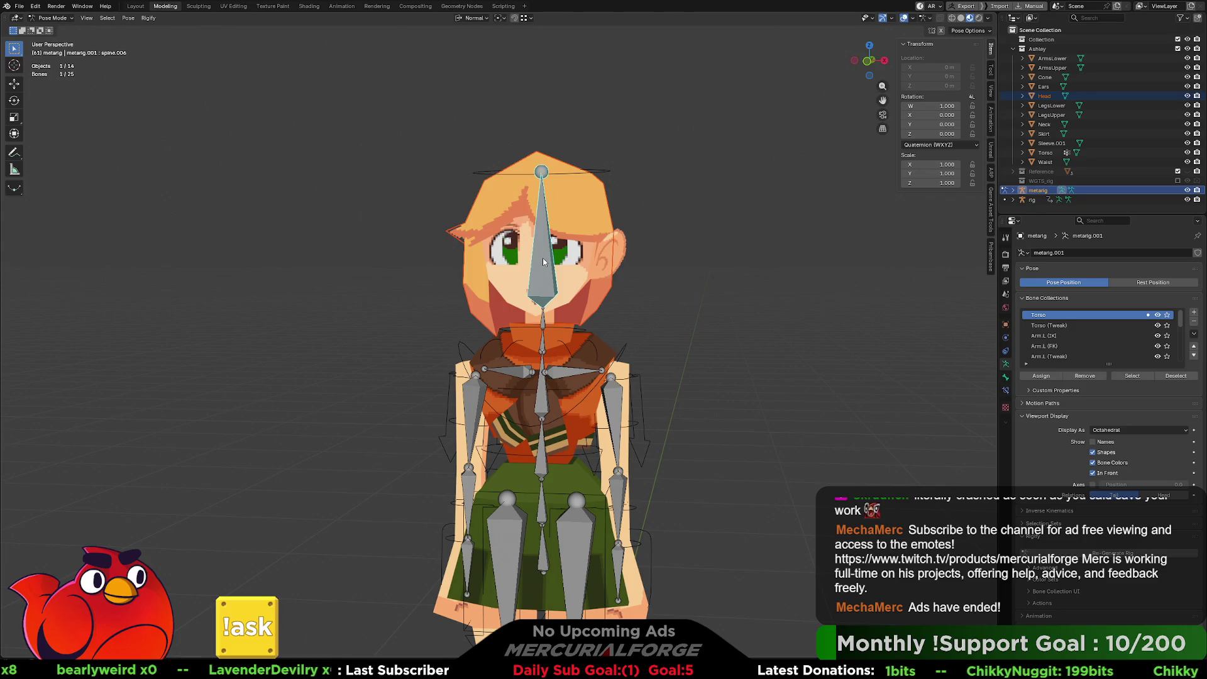
pyautogui.hotkey('ctrl', 'p')
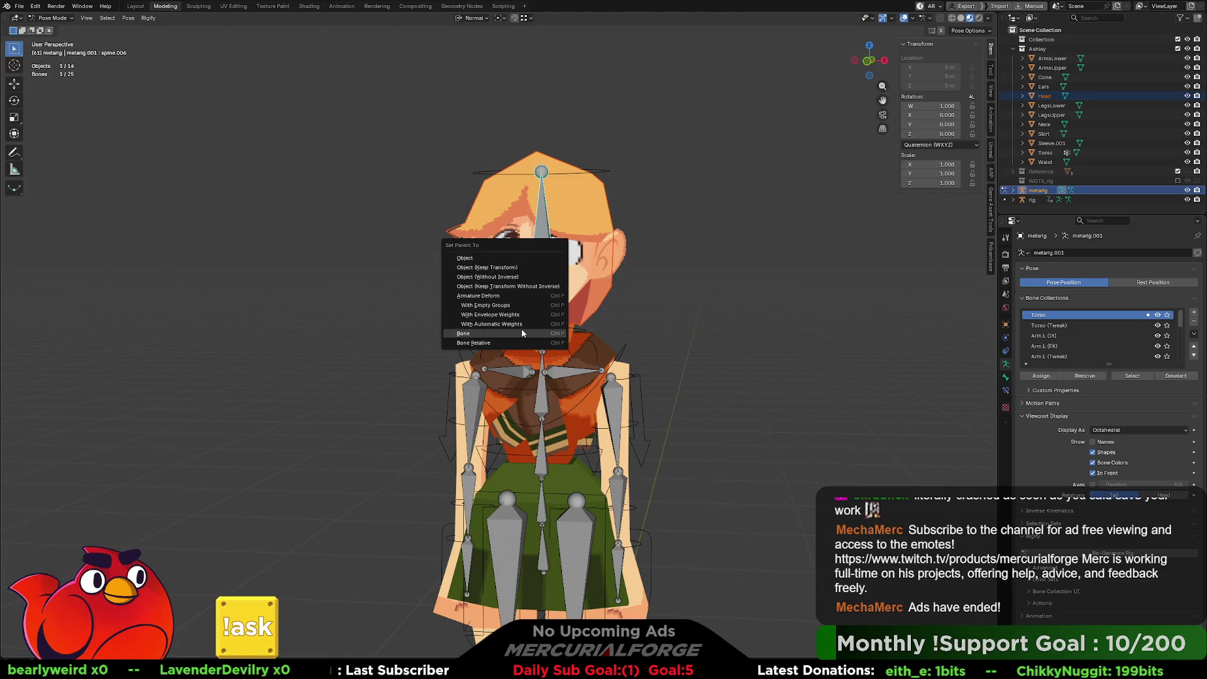
pyautogui.click(521, 333)
pyautogui.click(604, 175)
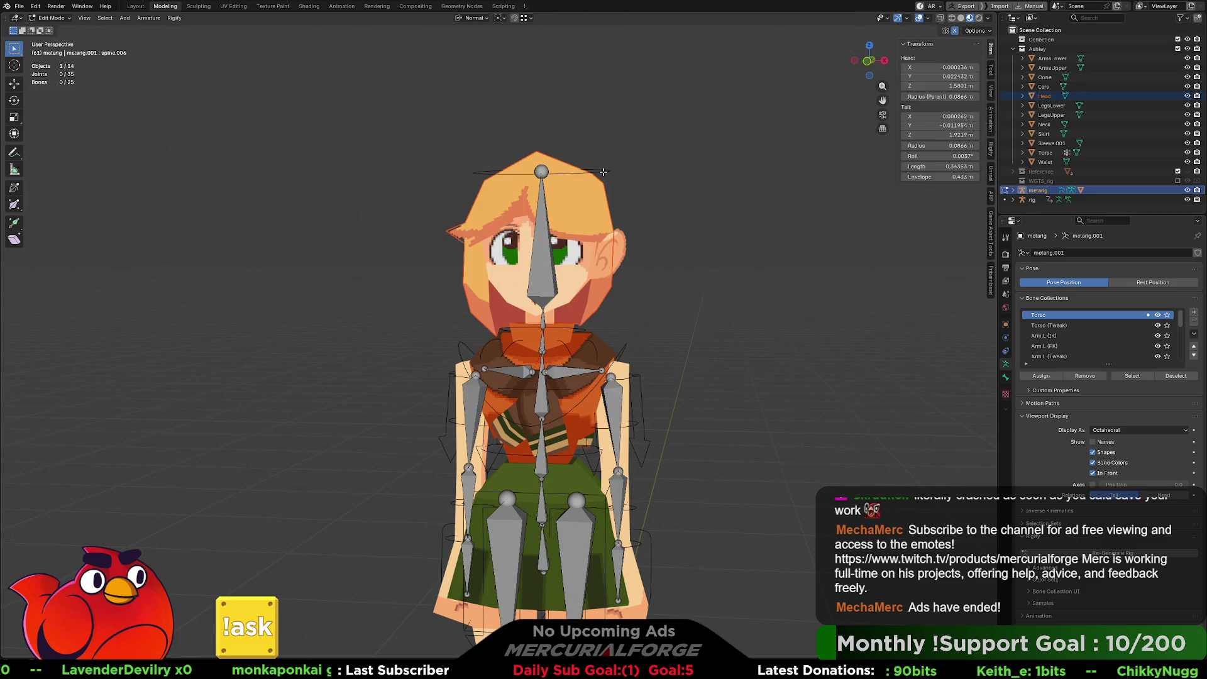
pyautogui.keyDown('ctrl'); pyautogui.click(1104, 199); pyautogui.keyUp('ctrl')
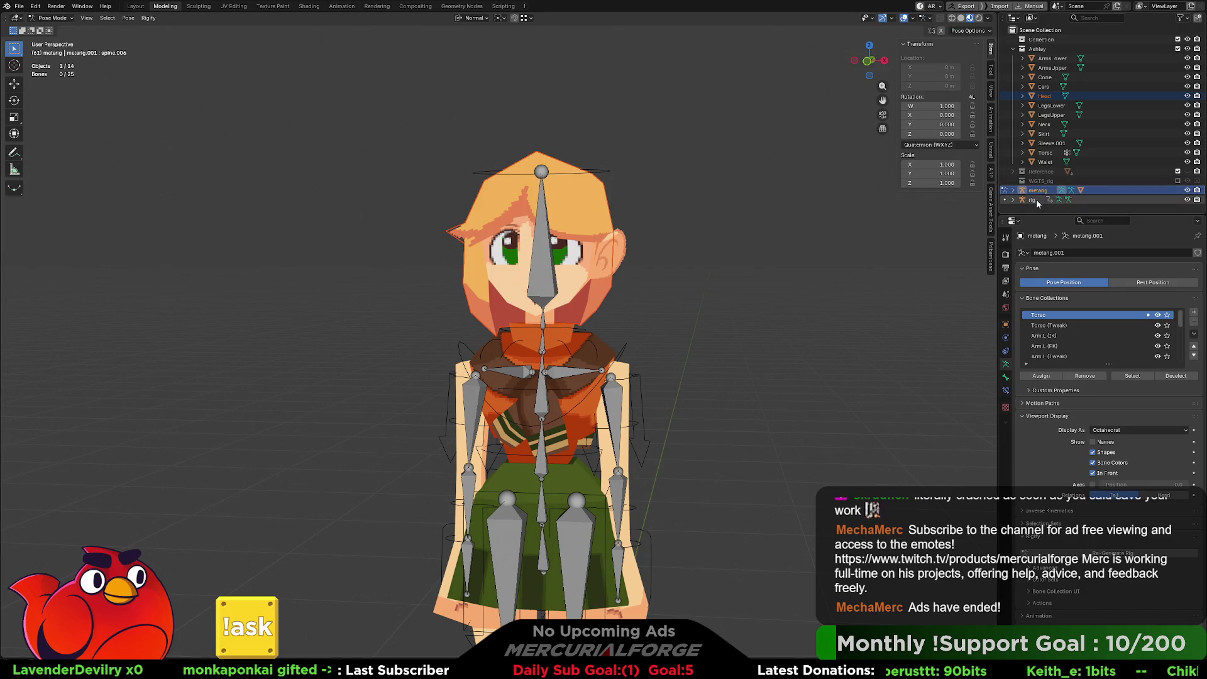
pyautogui.press('Tab')
pyautogui.press('Tab')
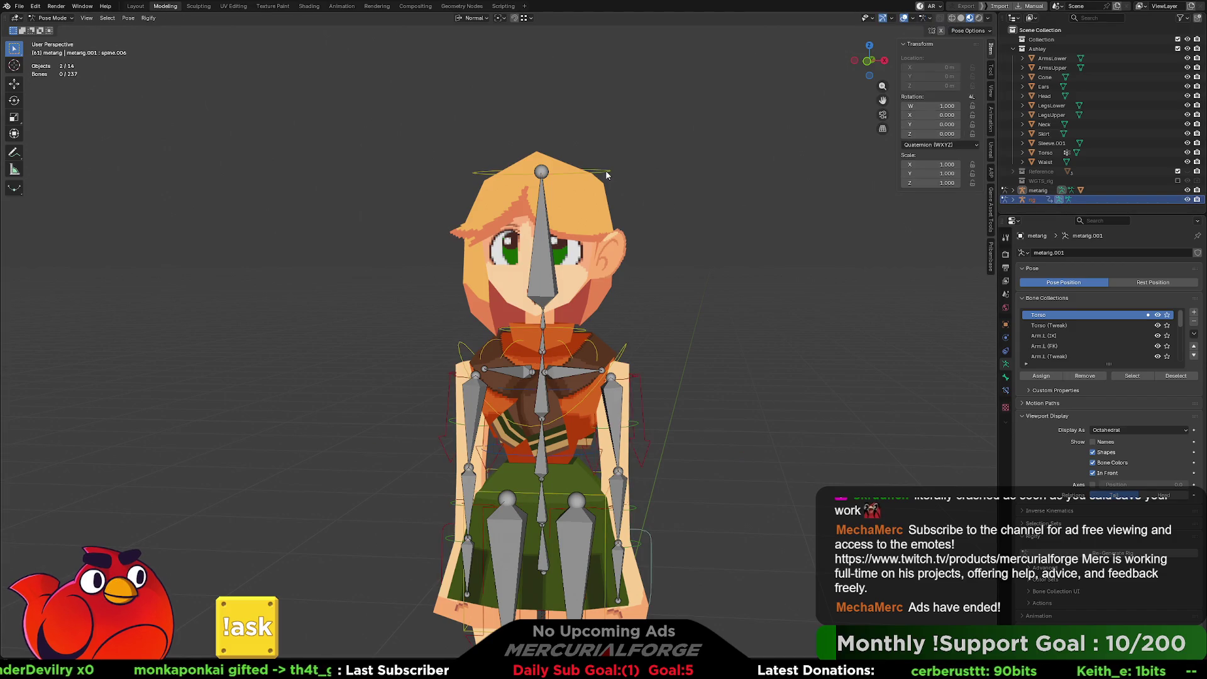
pyautogui.click(603, 172)
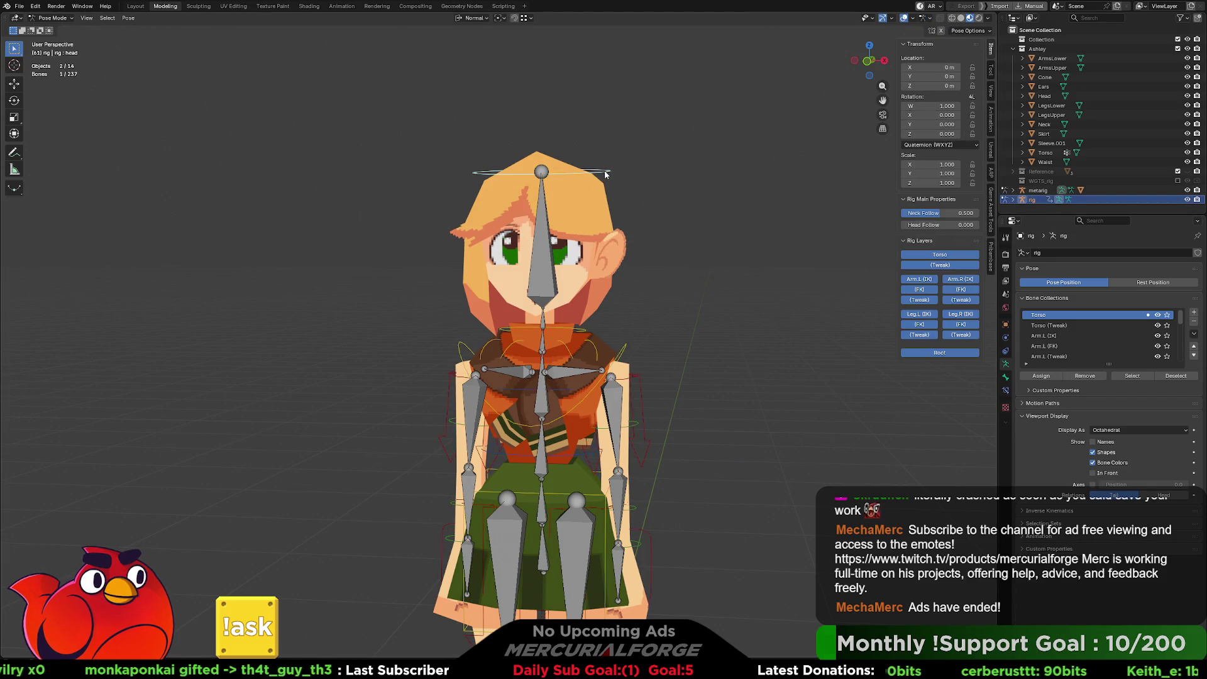
pyautogui.press('r')
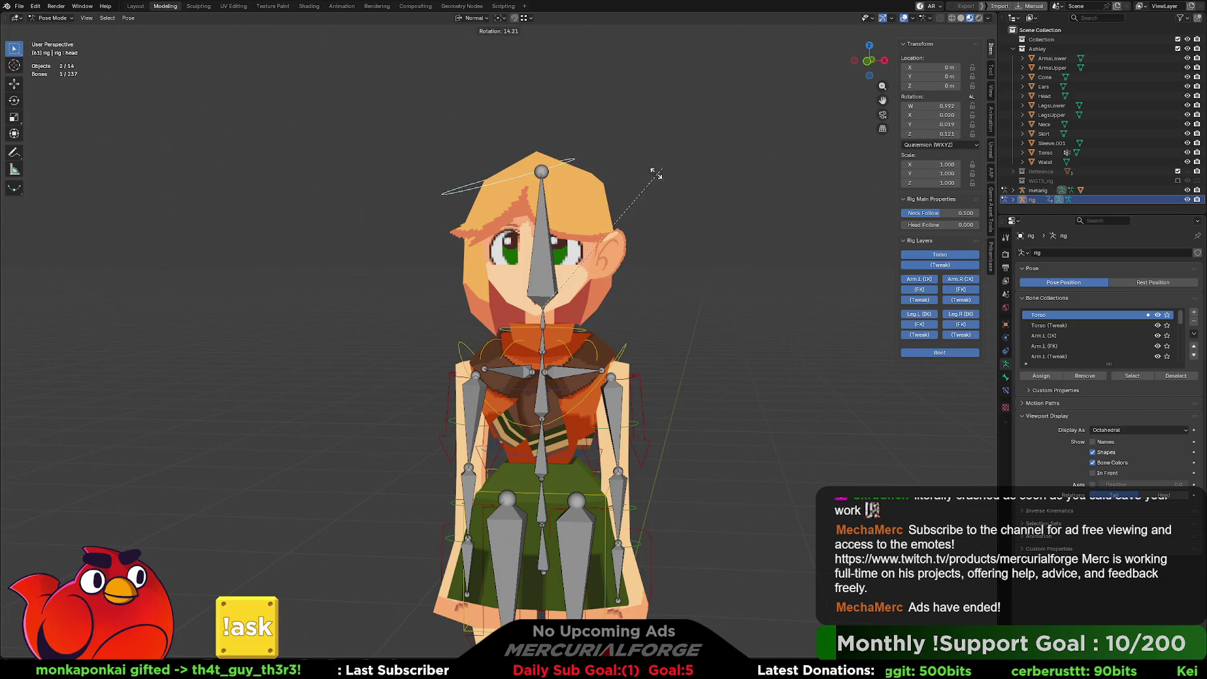
pyautogui.press('Escape')
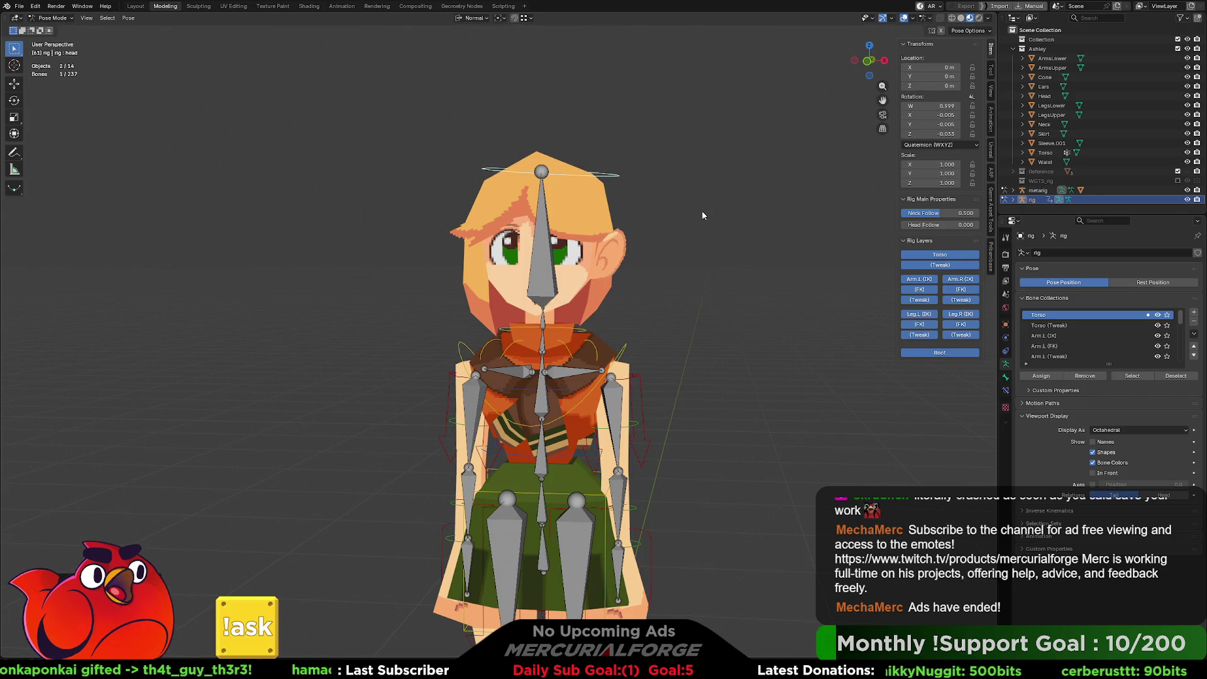
pyautogui.moveTo(702, 220); pyautogui.dragTo(643, 227, button='middle')
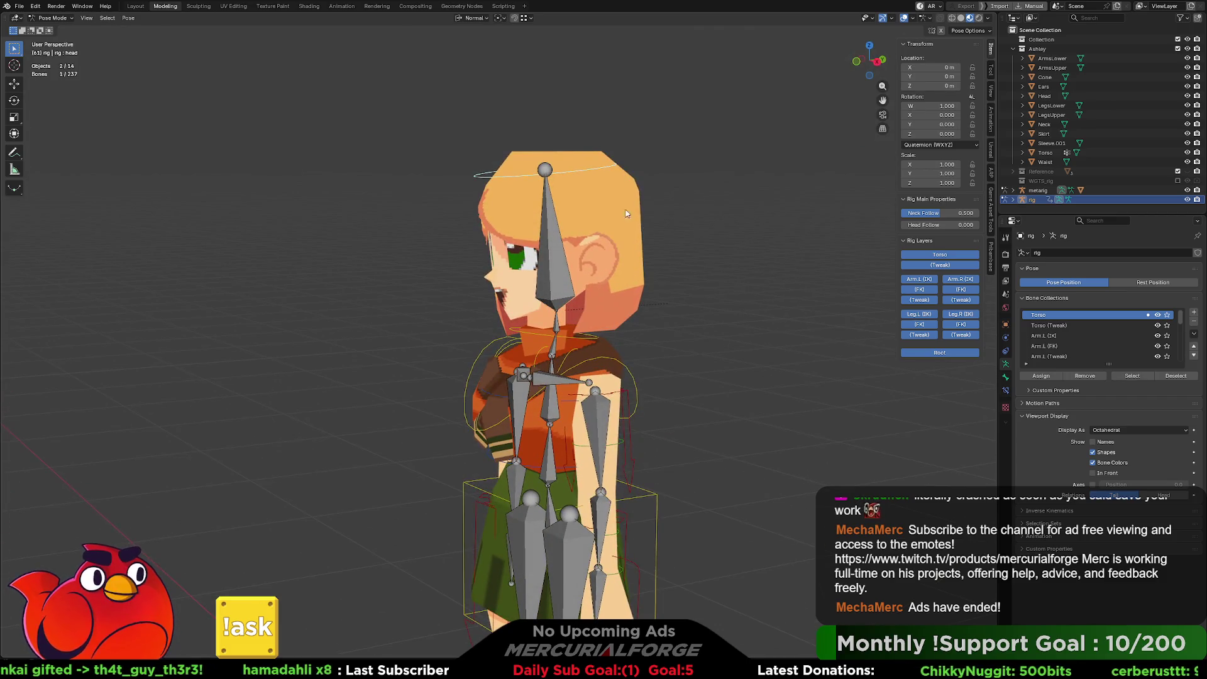
pyautogui.press('r')
pyautogui.press('Escape')
pyautogui.moveTo(663, 383)
pyautogui.mouseDown(button='middle')
pyautogui.moveTo(684, 387)
pyautogui.moveTo(709, 321)
pyautogui.moveTo(677, 420)
pyautogui.mouseUp(button='middle')
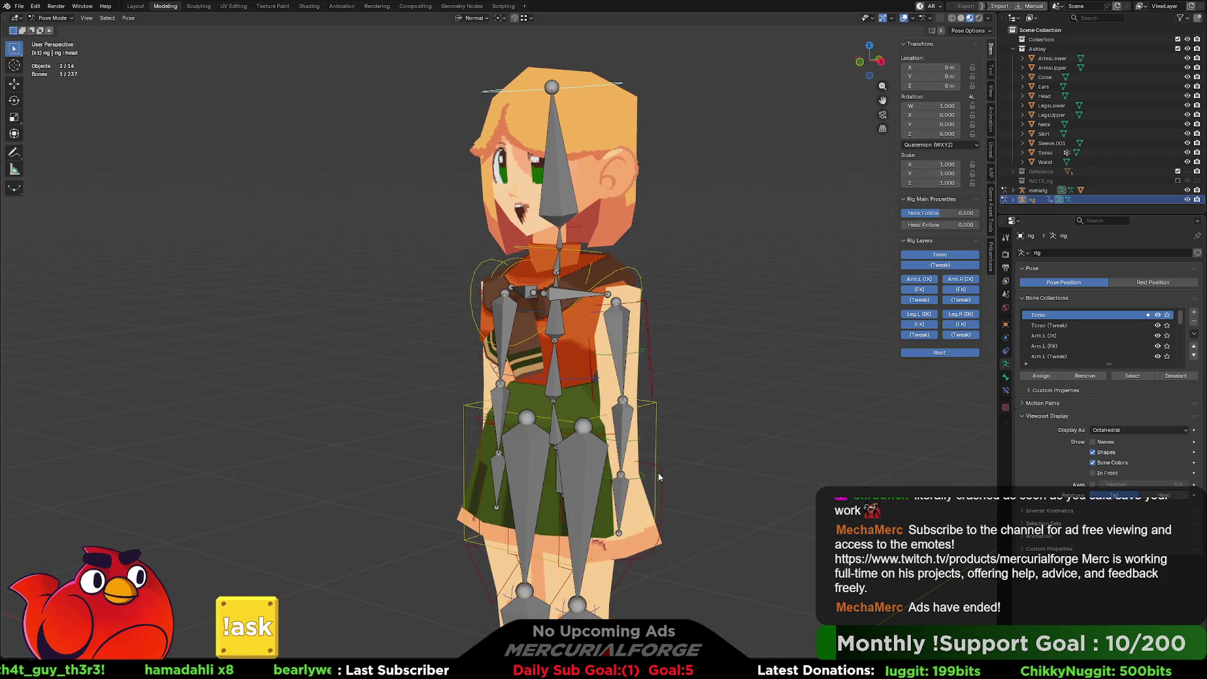
pyautogui.click(588, 253)
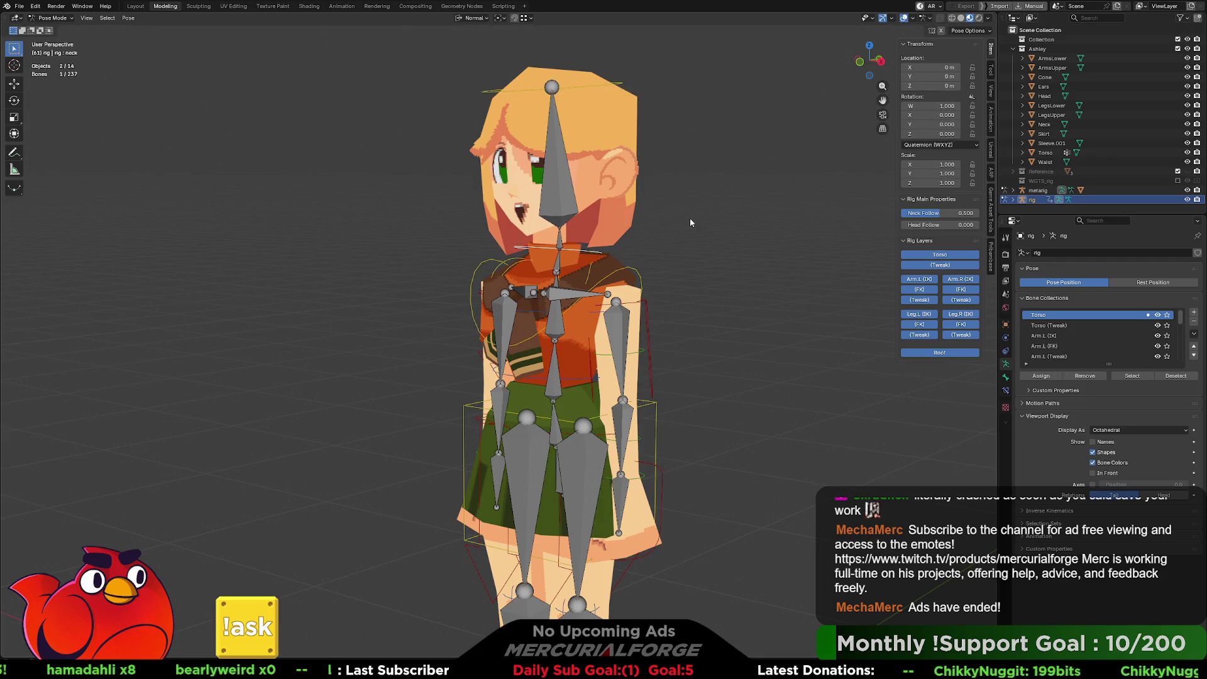
pyautogui.press('g')
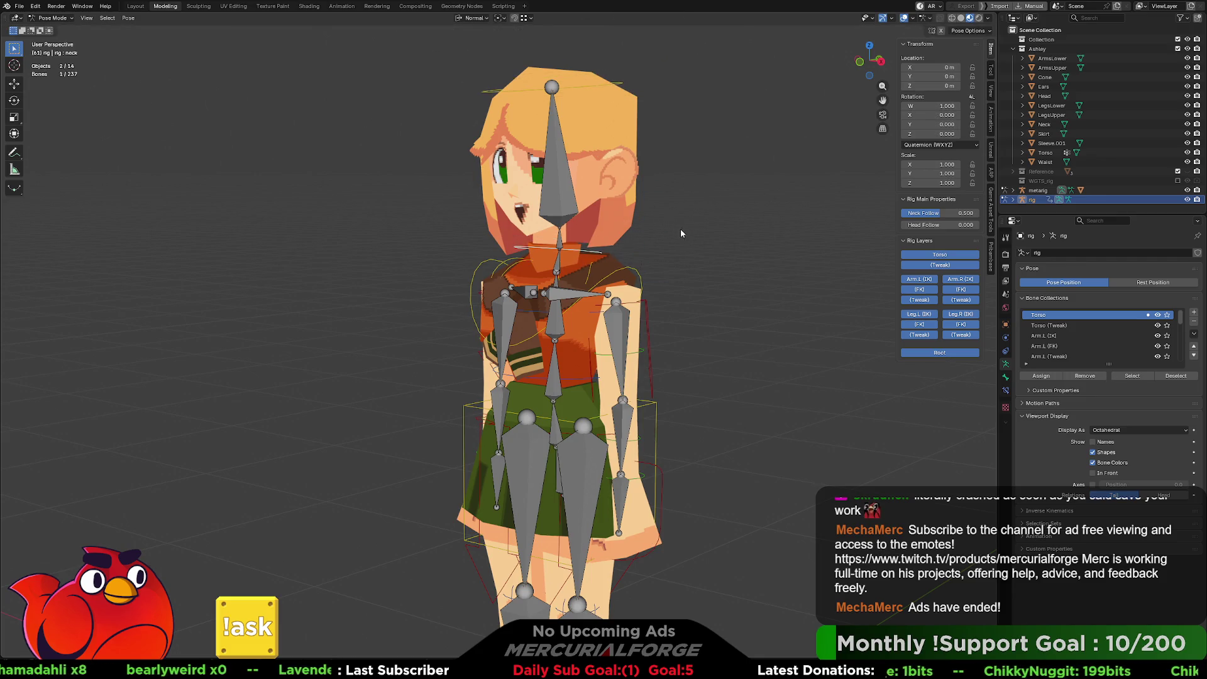
pyautogui.rightClick(696, 220)
pyautogui.click(1037, 189)
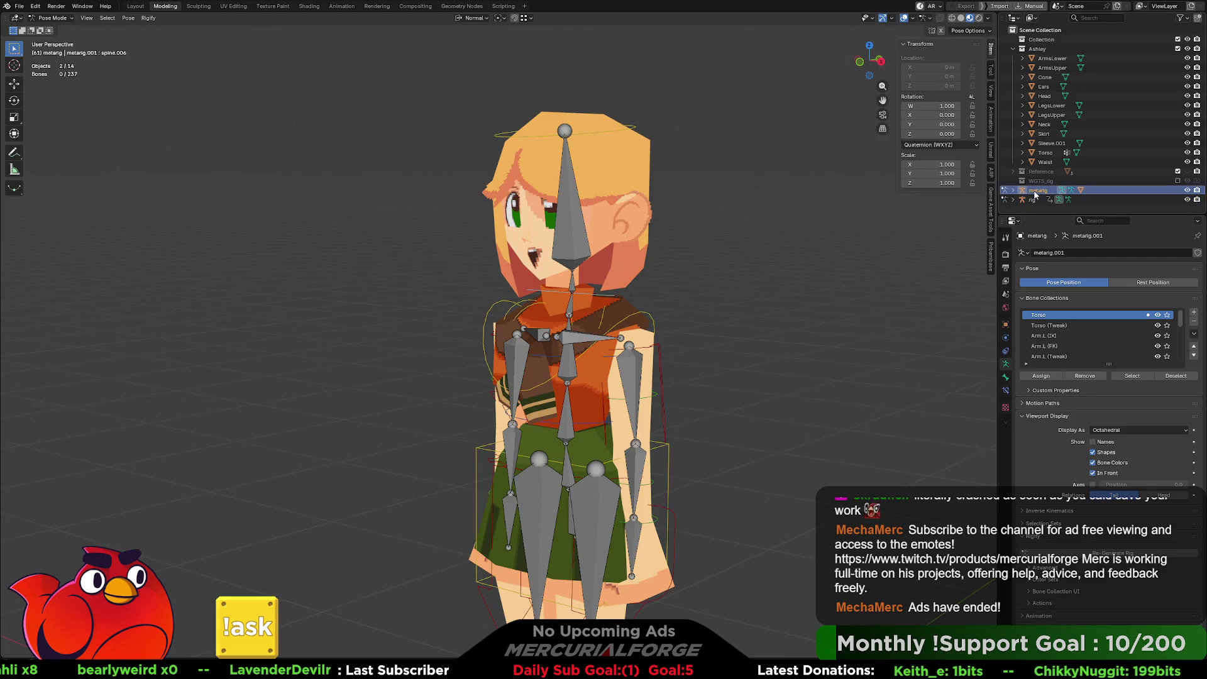
# Step: Rotate the metarig's head bone twice to check the head mesh follows, cancelling each turn
pyautogui.click(570, 190)
pyautogui.press('r')
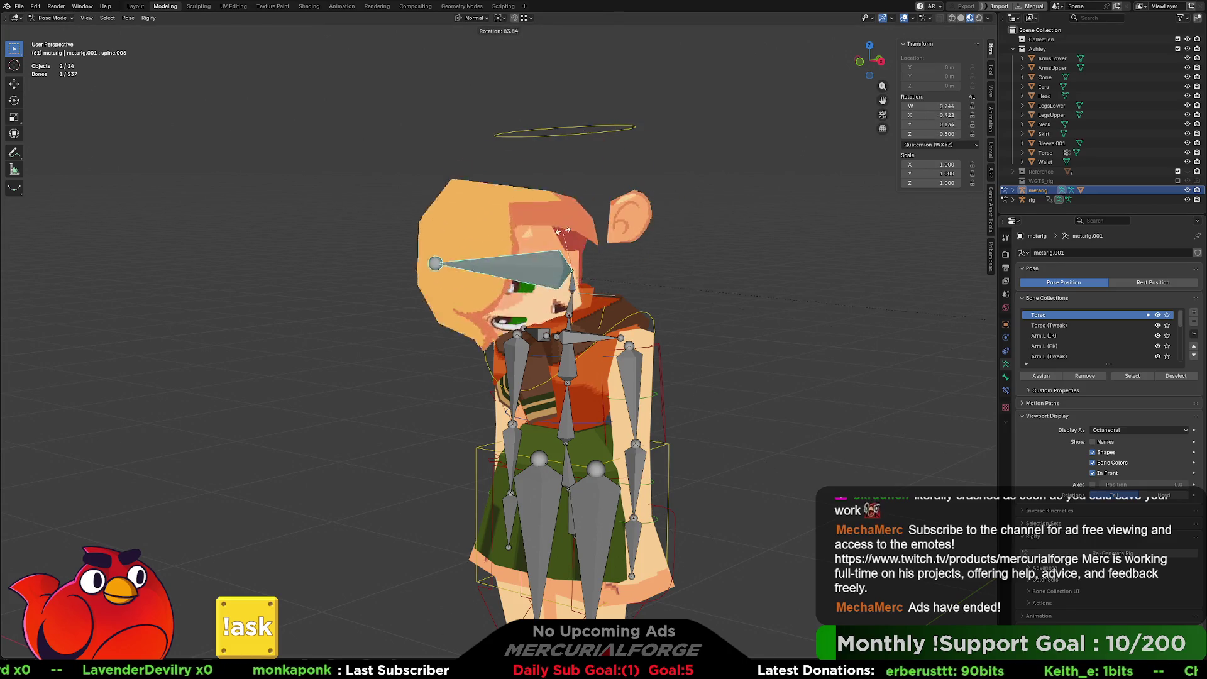
pyautogui.press('Escape')
pyautogui.moveTo(622, 264); pyautogui.dragTo(663, 260, button='middle')
pyautogui.press('r')
pyautogui.press('r')
pyautogui.press('Escape')
# Step: Deselect the head bone and put the metarig into Edit Mode
pyautogui.keyDown('shift'); pyautogui.moveTo(677, 248); pyautogui.dragTo(662, 267, button='middle'); pyautogui.keyUp('shift')
pyautogui.scroll(1, 662, 264)
pyautogui.click(661, 274)
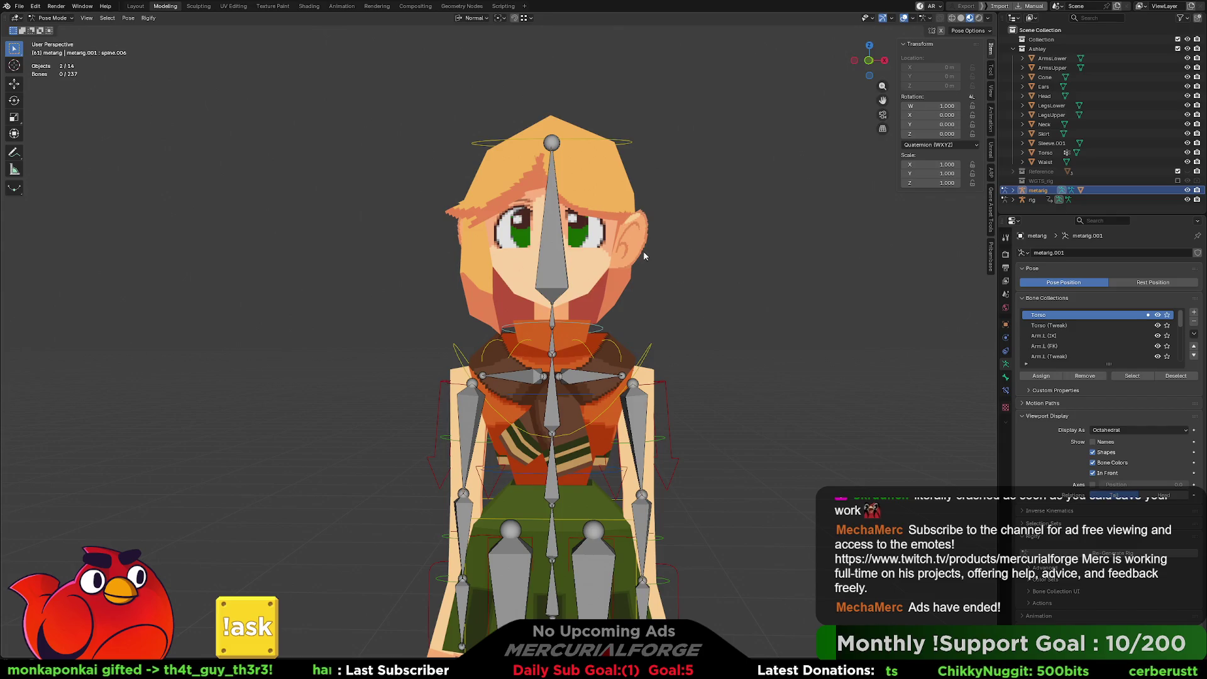
pyautogui.press('Tab')
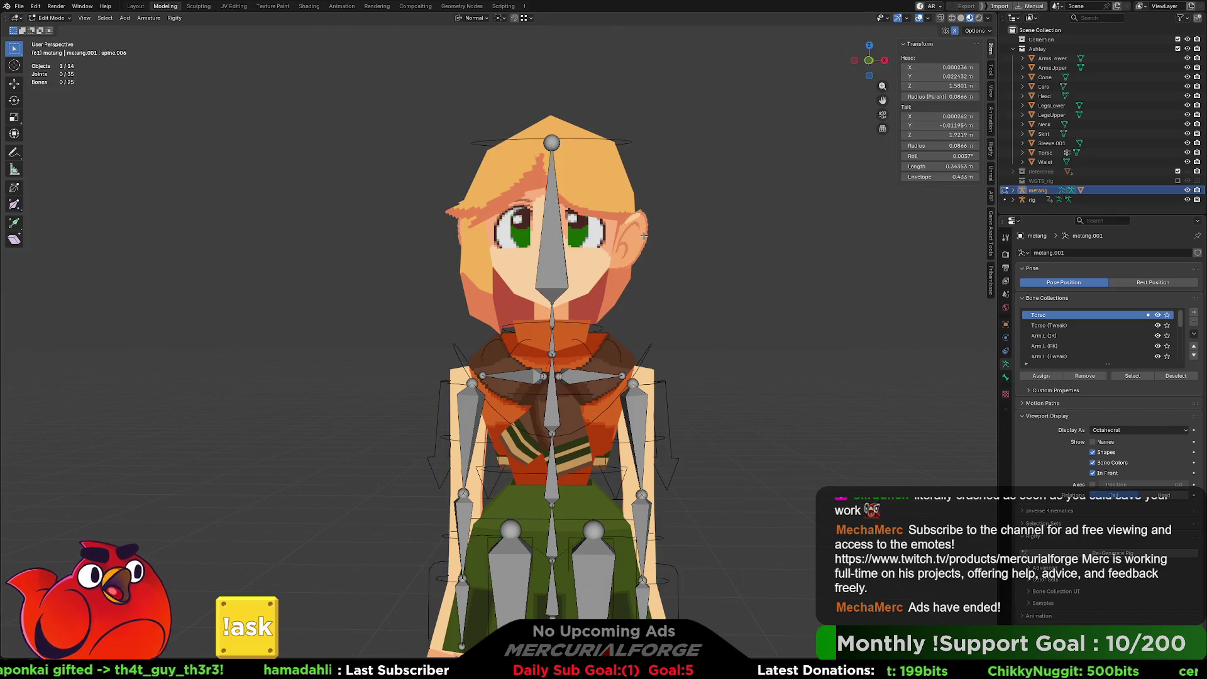
# Step: Parent the Ears mesh to the metarig's head bone from Pose Mode
pyautogui.hotkey('ctrl', 'Tab')
pyautogui.click(638, 238)
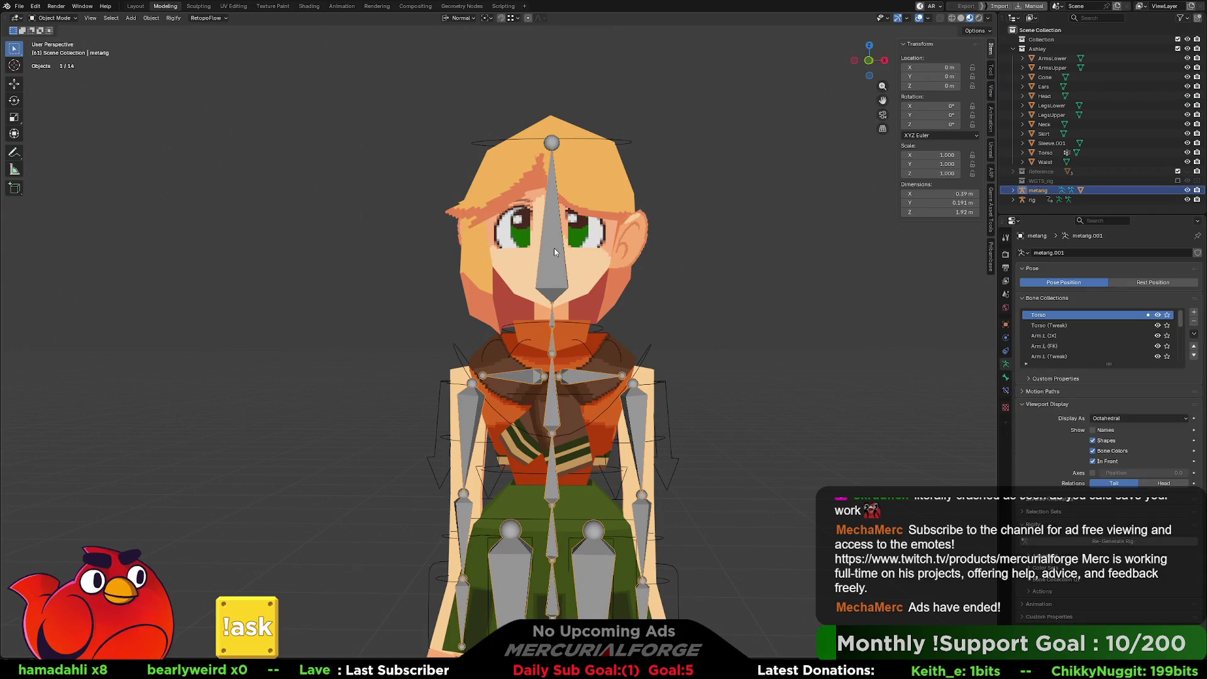
pyautogui.keyDown('shift'); pyautogui.click(545, 255); pyautogui.keyUp('shift')
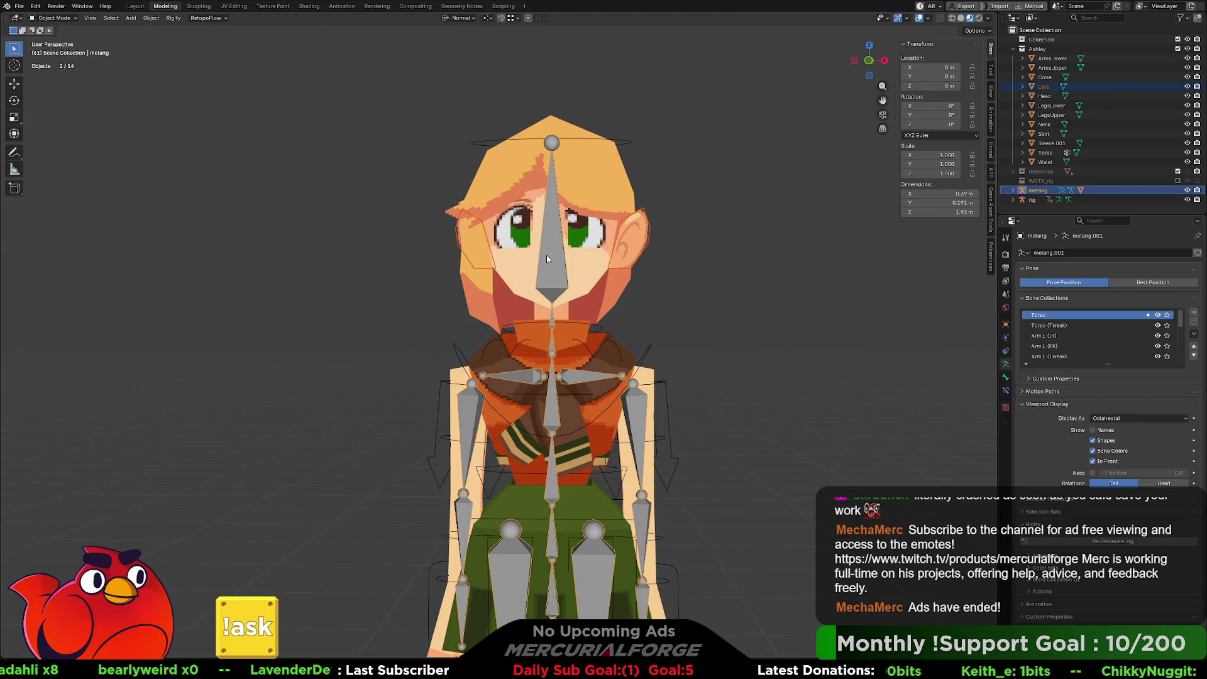
pyautogui.hotkey('ctrl', 'Tab')
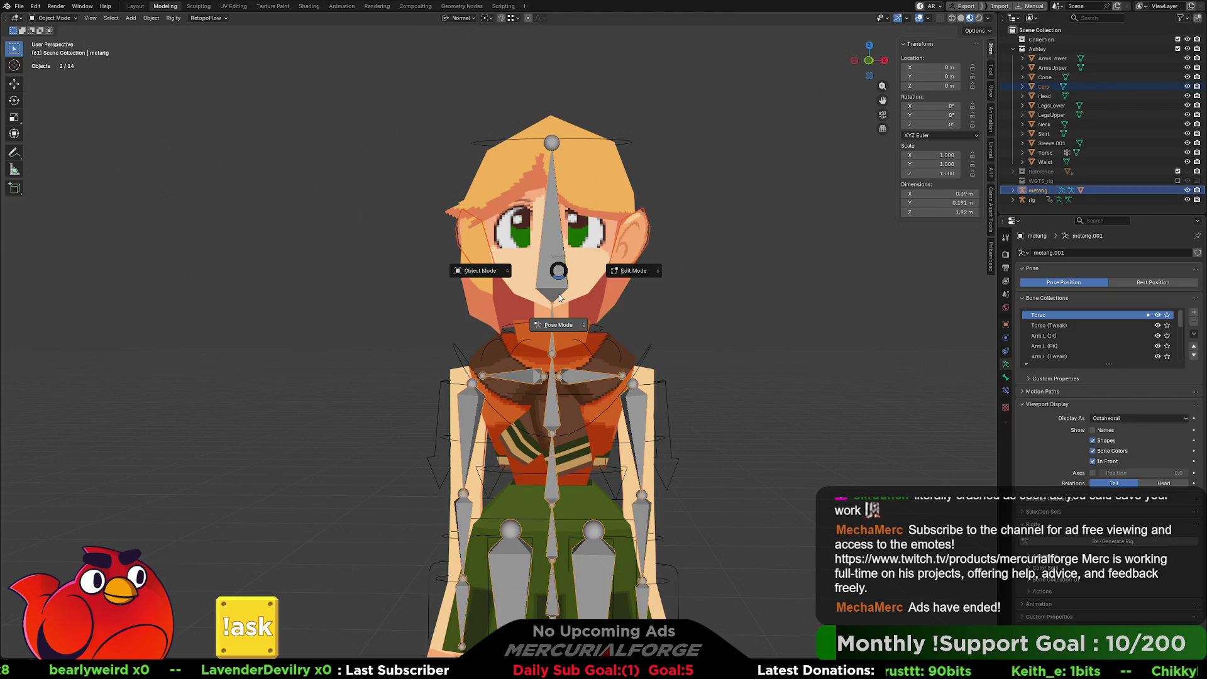
pyautogui.click(557, 272)
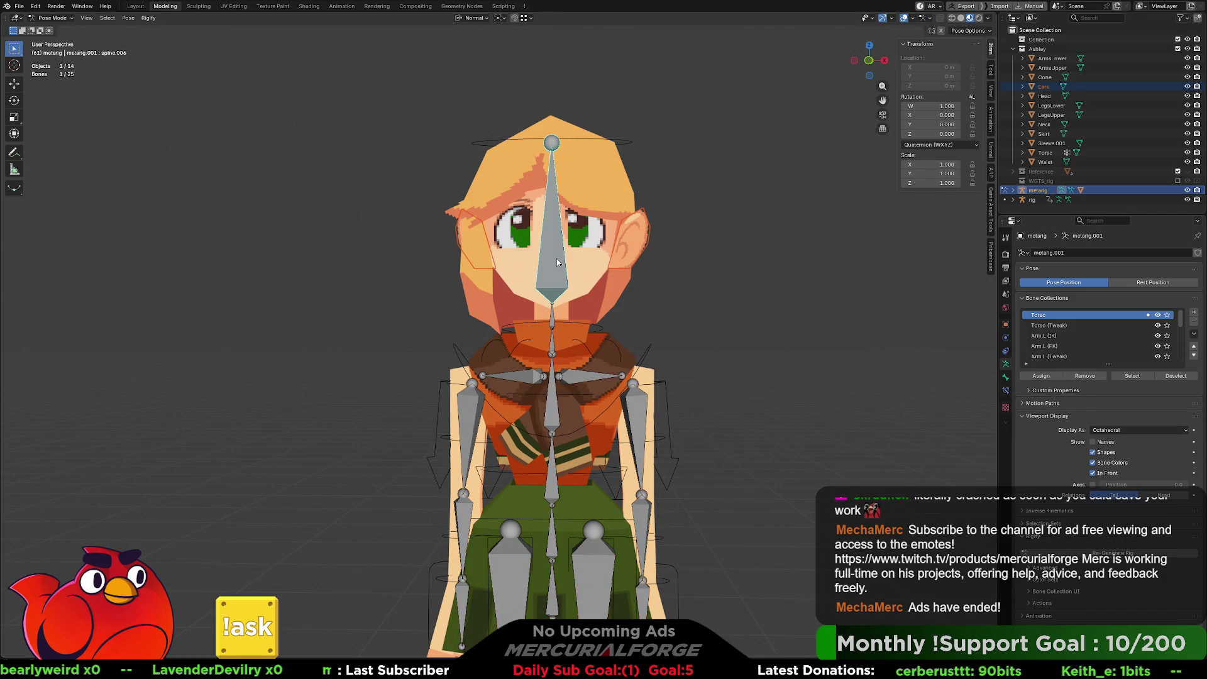
pyautogui.hotkey('ctrl', 'p')
pyautogui.click(553, 259)
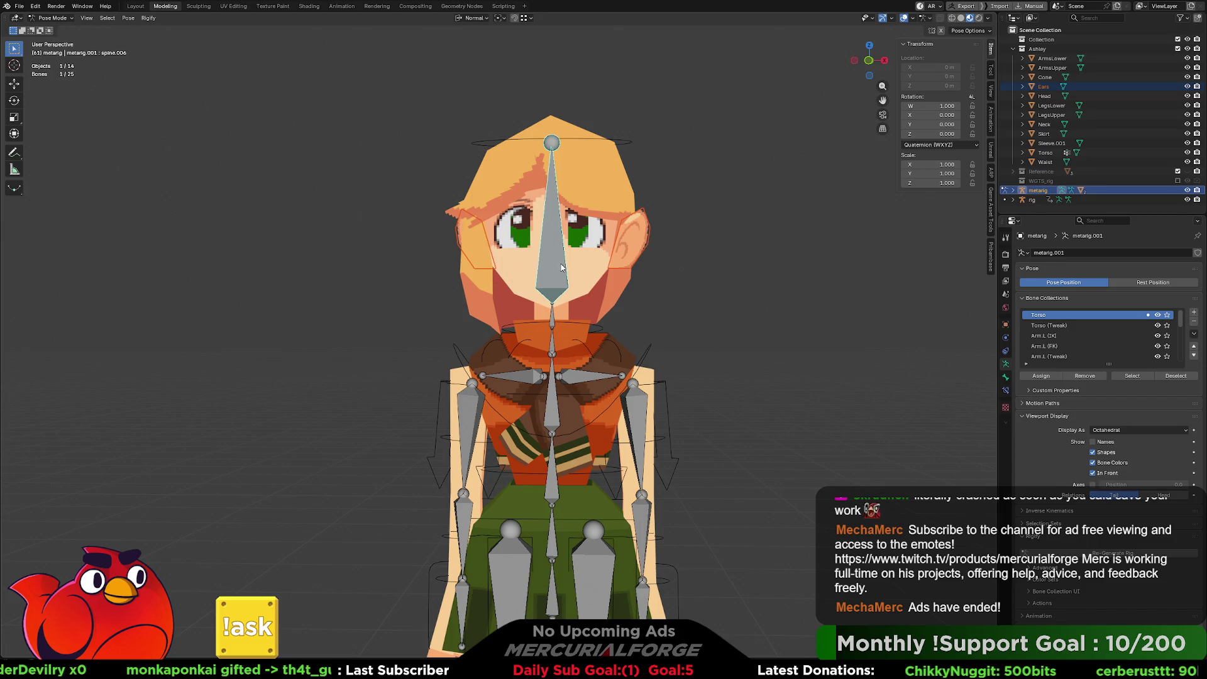
# Step: Test-rotate the head bone with the ears, then toggle the metarig between Edit and Pose Mode
pyautogui.press('r')
pyautogui.press('Escape')
pyautogui.moveTo(578, 263); pyautogui.dragTo(645, 273, button='middle')
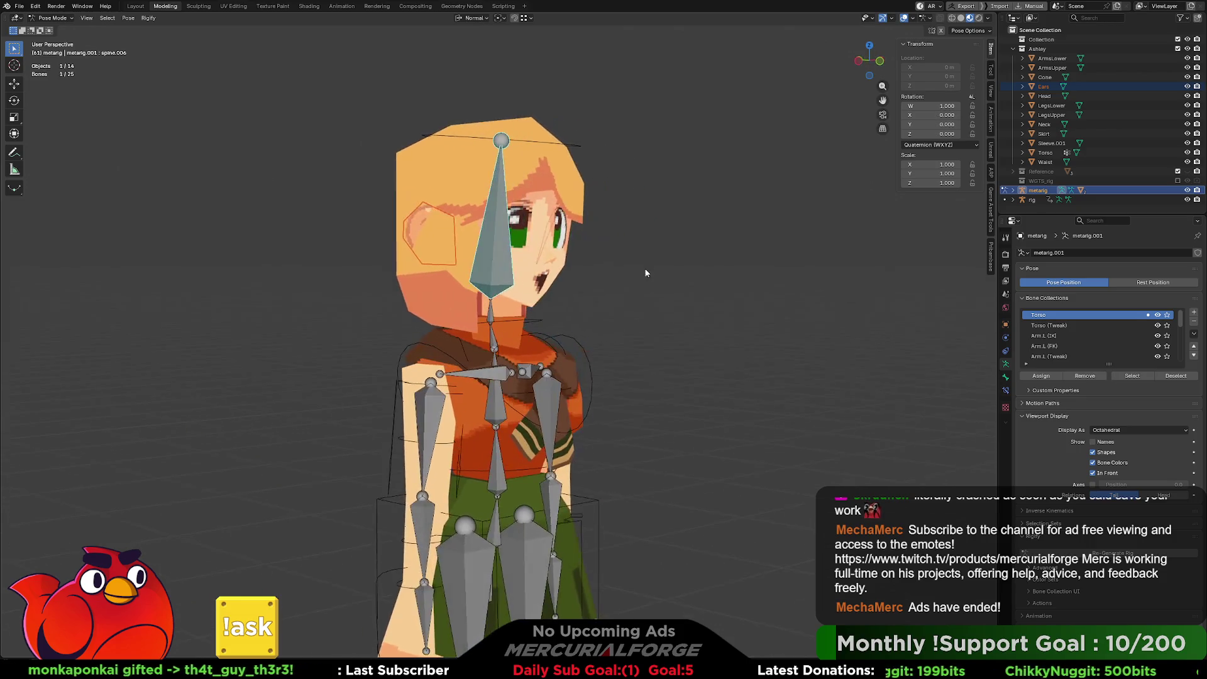
pyautogui.click(553, 256)
pyautogui.press('Tab')
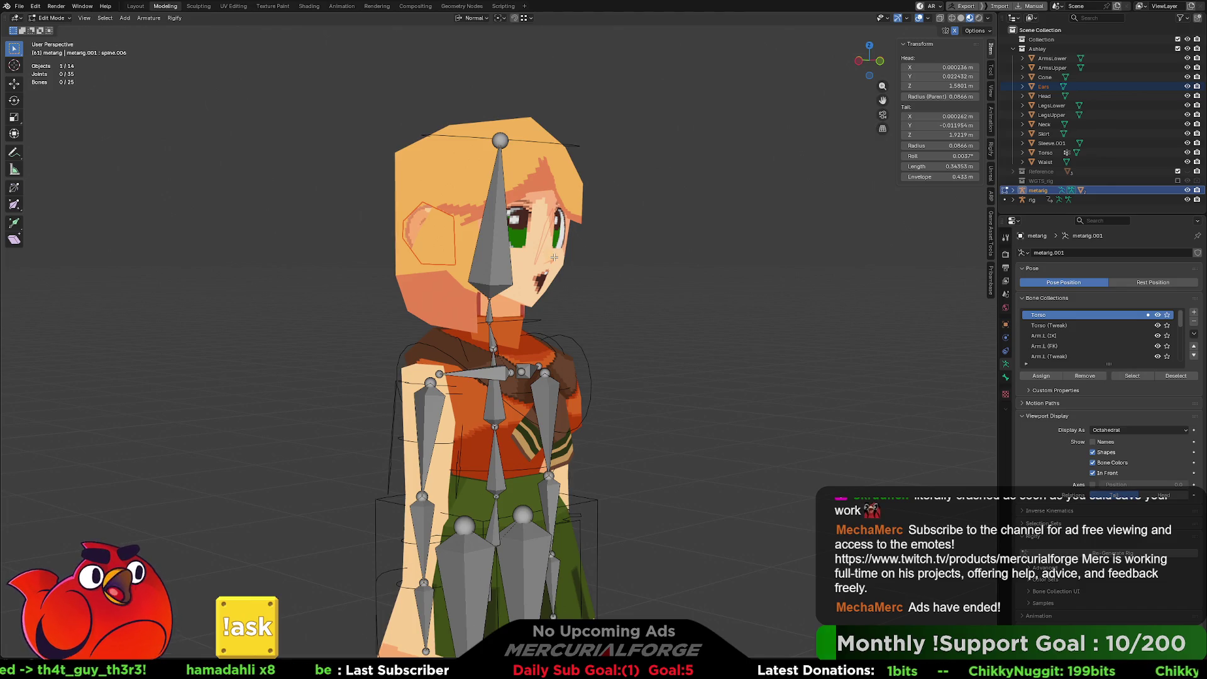
pyautogui.press('Tab')
pyautogui.moveTo(553, 256)
pyautogui.mouseDown(button='middle')
pyautogui.moveTo(438, 255)
pyautogui.moveTo(503, 259)
pyautogui.mouseUp(button='middle')
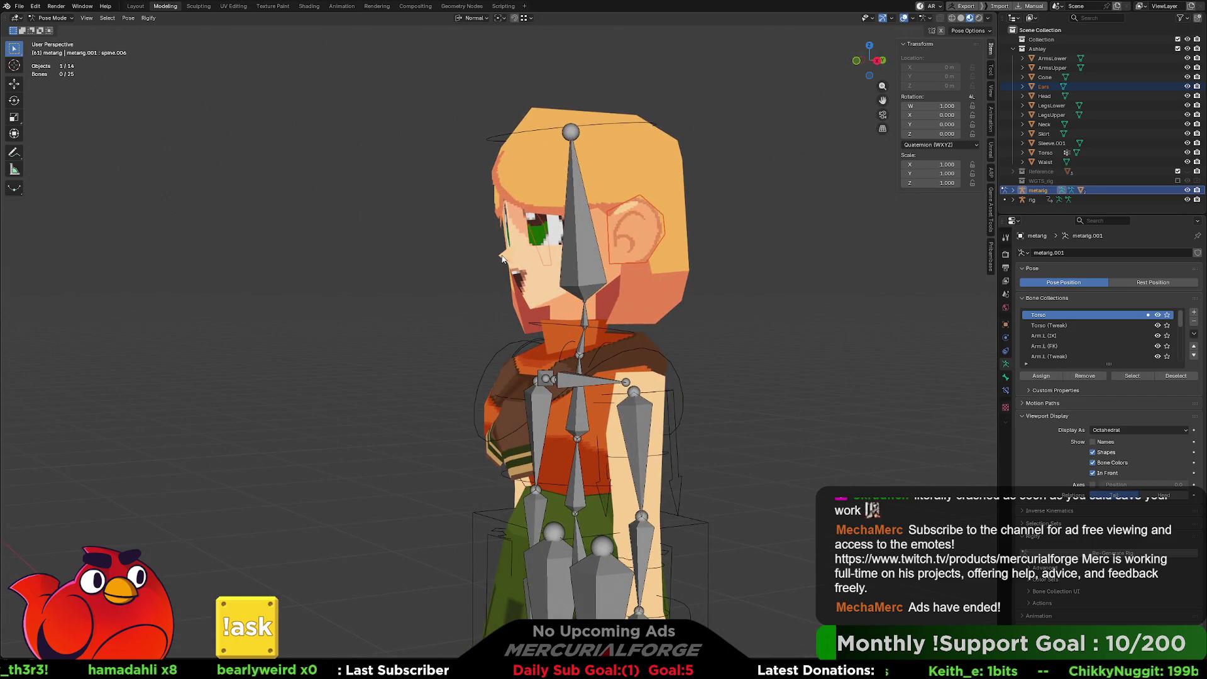
pyautogui.press('Tab')
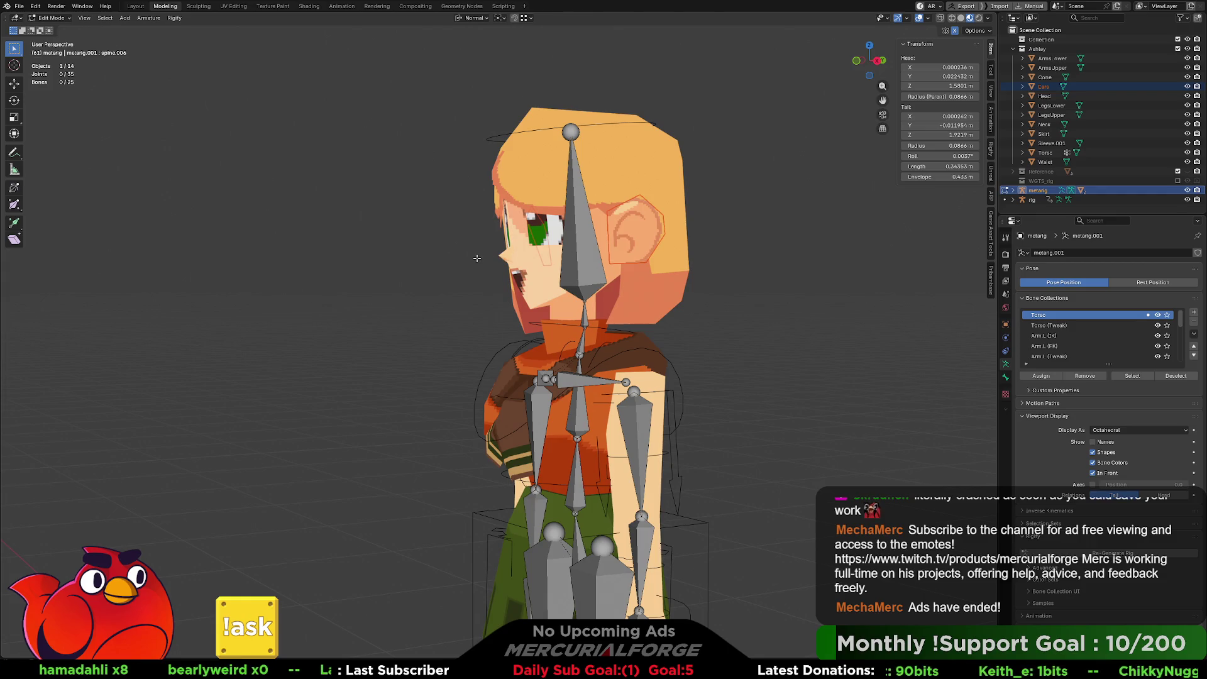
pyautogui.press('Tab')
# Step: Parent the Cone nose mesh to the metarig's head bone
pyautogui.hotkey('ctrl', 'Tab')
pyautogui.click(379, 264)
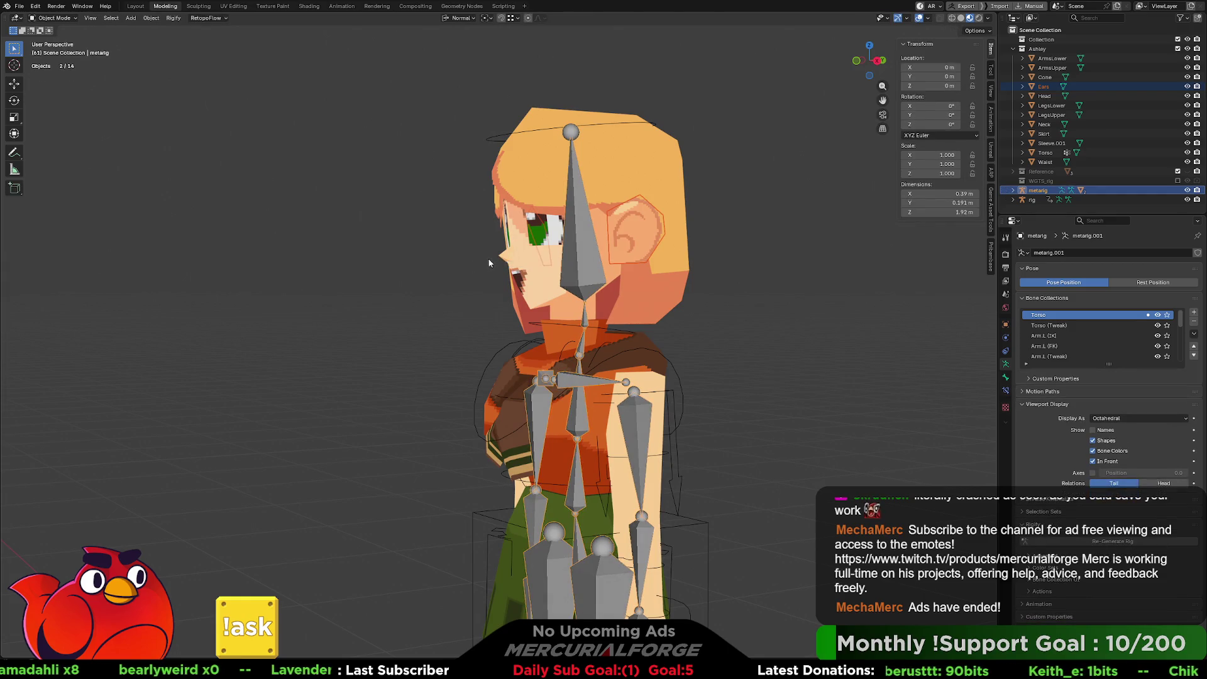
pyautogui.click(505, 257)
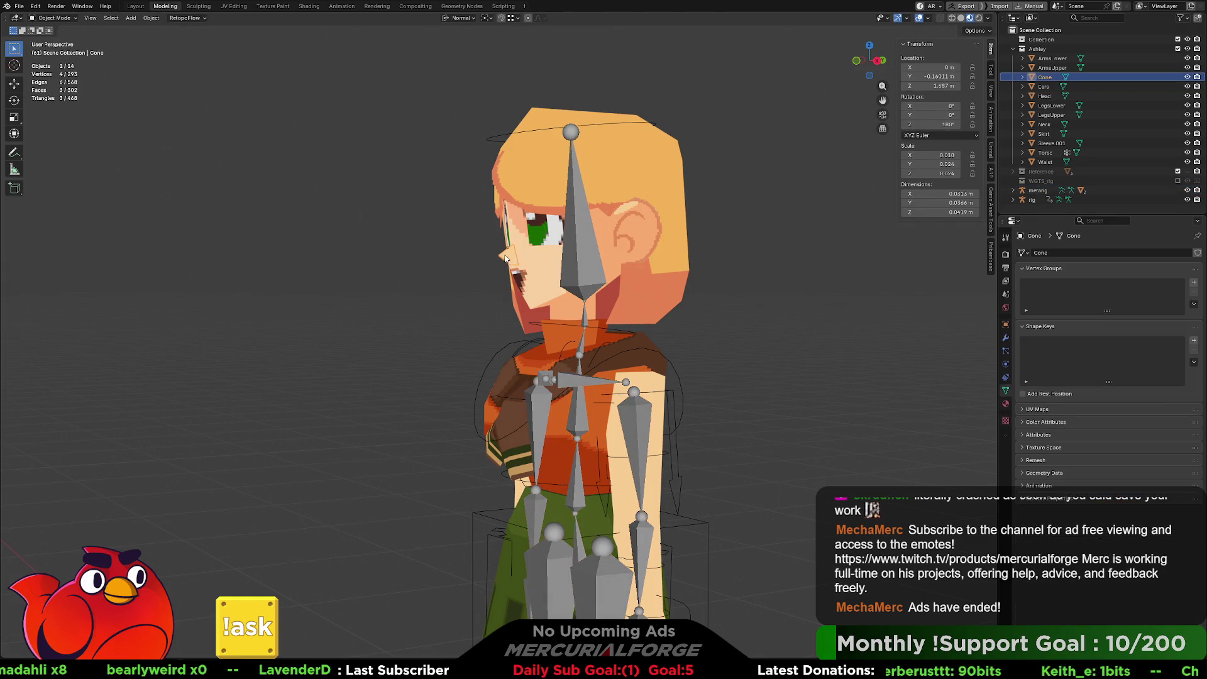
pyautogui.keyDown('shift'); pyautogui.click(583, 257); pyautogui.keyUp('shift')
pyautogui.hotkey('ctrl', 'Tab')
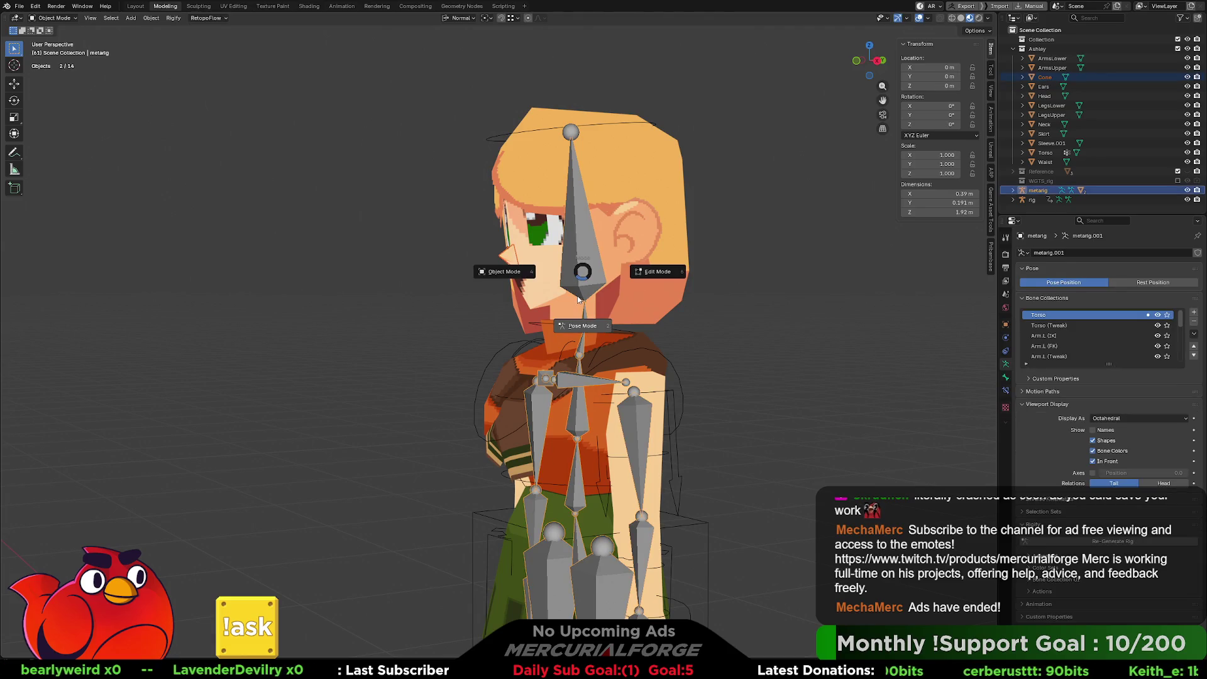
pyautogui.click(604, 290)
pyautogui.click(579, 256)
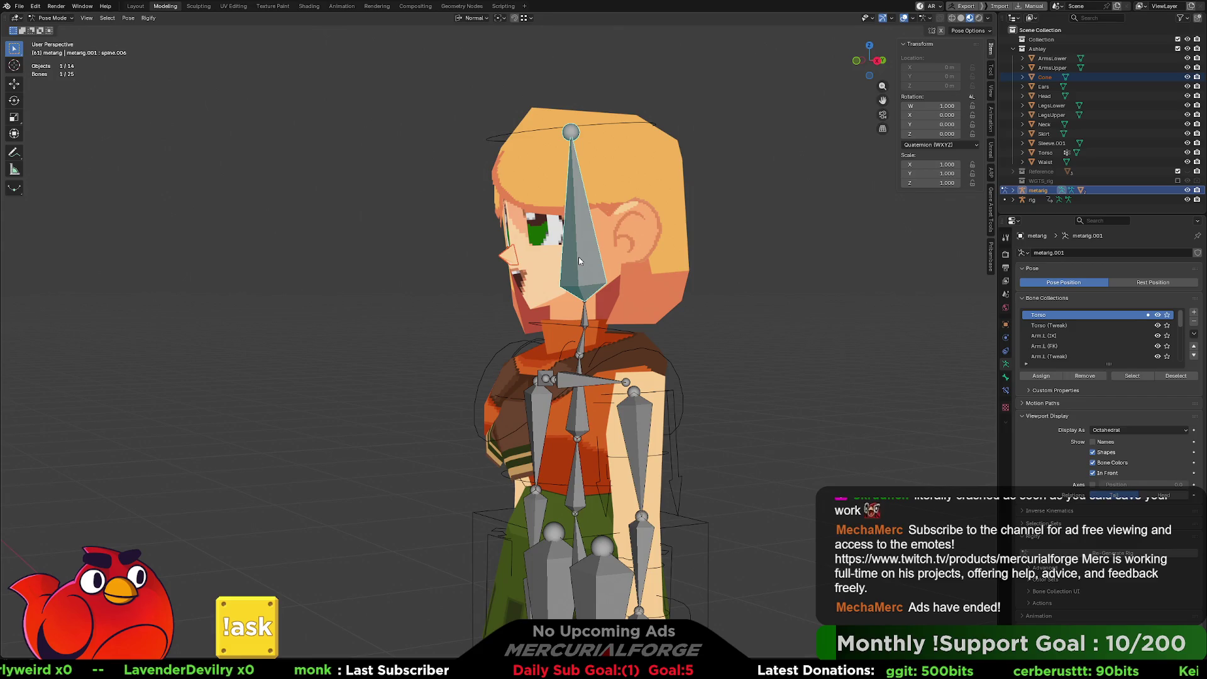
pyautogui.hotkey('ctrl', 'p')
pyautogui.click(576, 261)
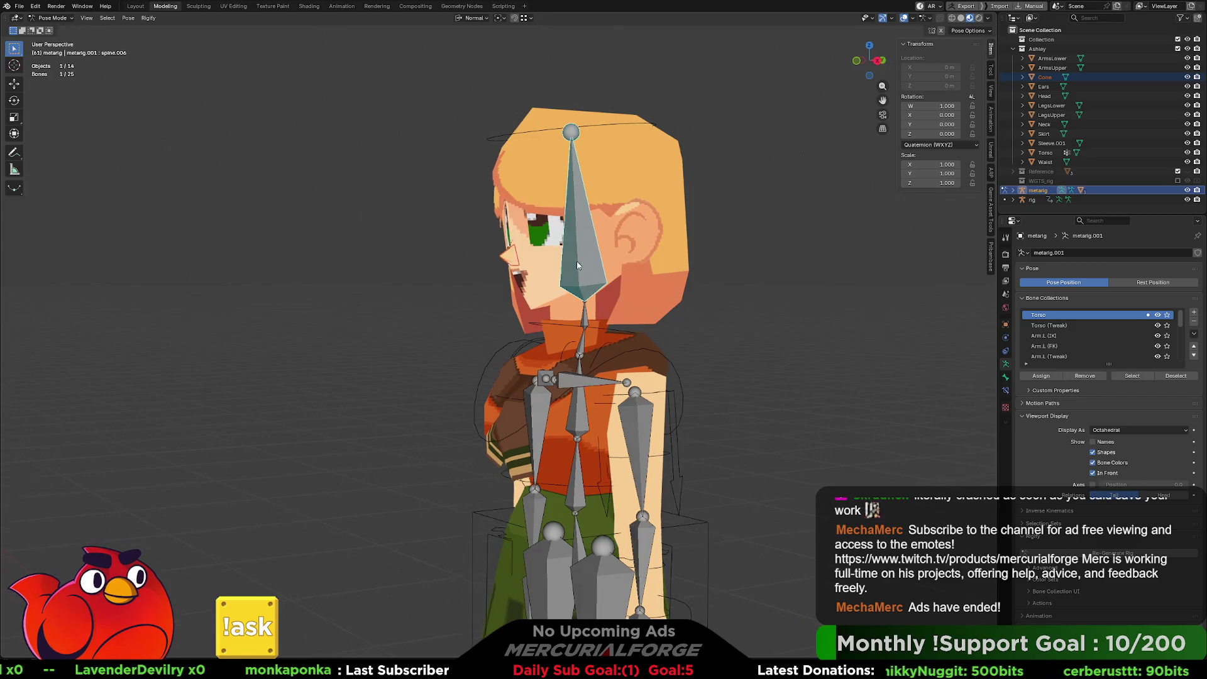
# Step: Test-rotate the head bone, cancel it, and deselect all bones
pyautogui.press('r')
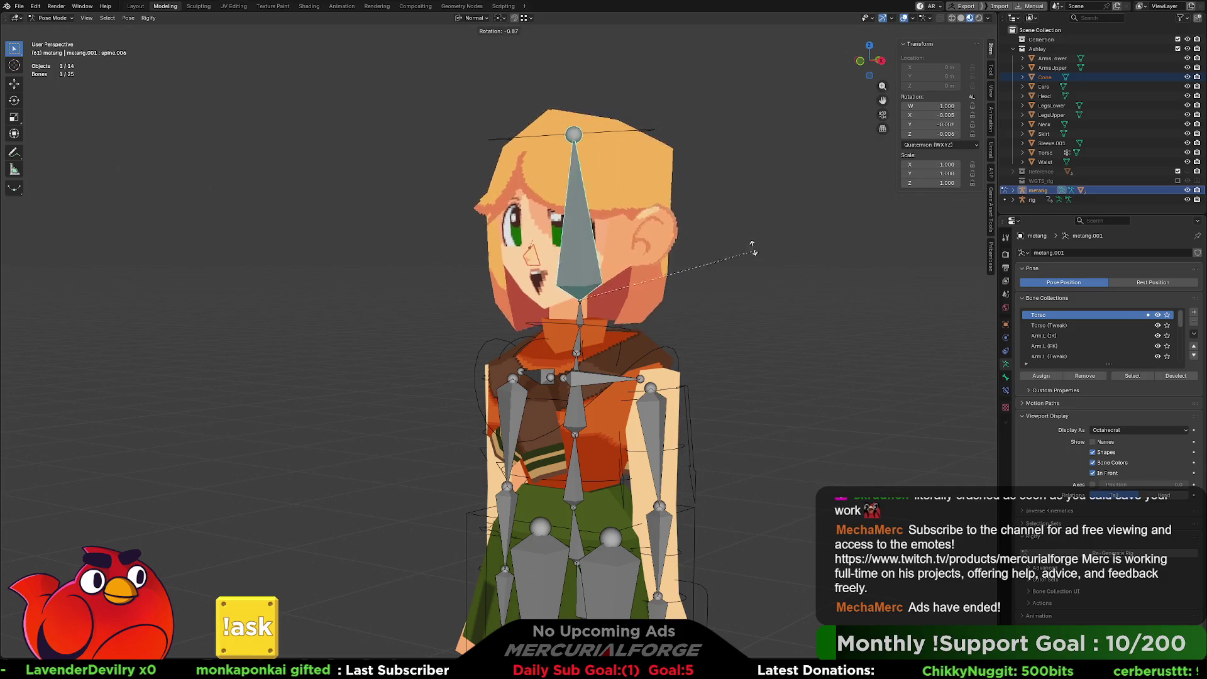
pyautogui.press('Escape')
pyautogui.hotkey('alt', 'a')
pyautogui.moveTo(707, 273)
pyautogui.mouseDown(button='middle')
pyautogui.moveTo(739, 291)
pyautogui.moveTo(877, 288)
pyautogui.moveTo(709, 287)
pyautogui.moveTo(731, 291)
pyautogui.mouseUp(button='middle')
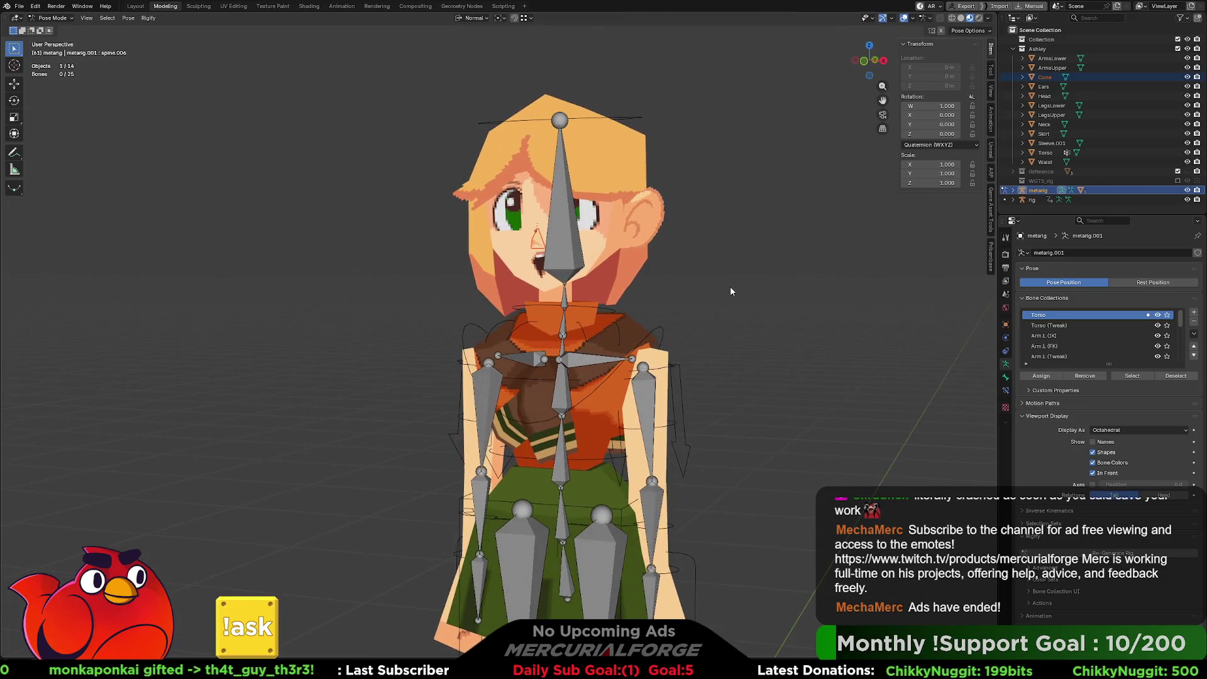
pyautogui.scroll(1, 733, 292)
pyautogui.scroll(2, 643, 172)
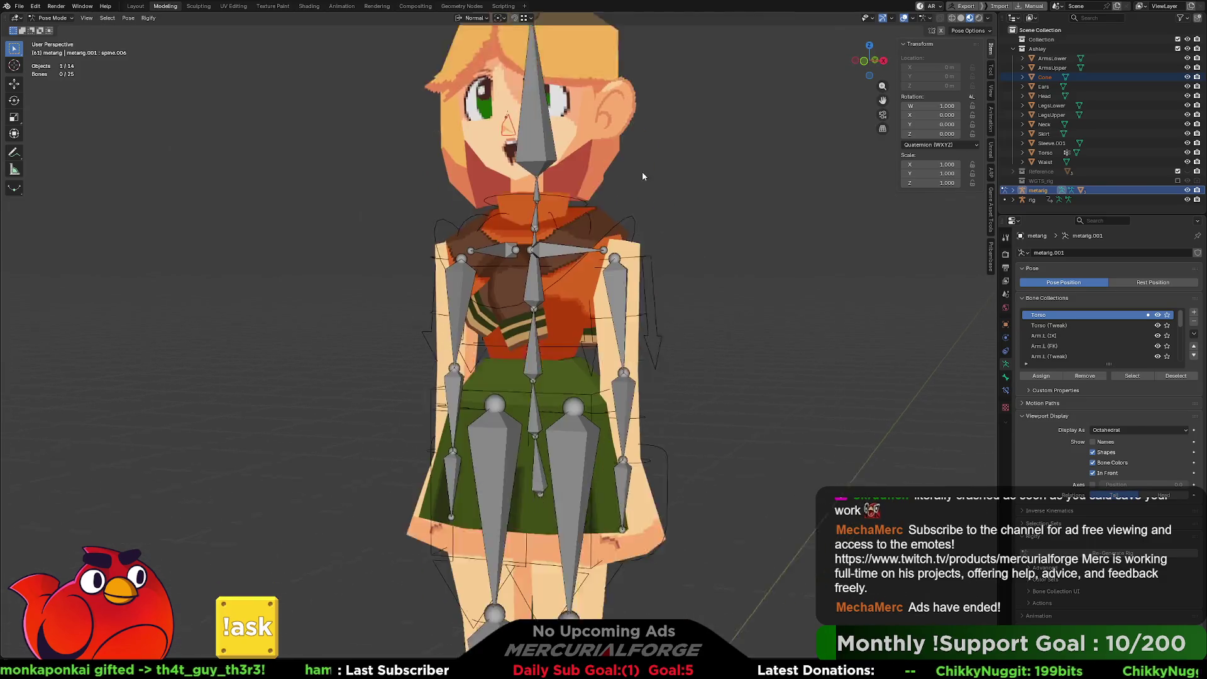
pyautogui.moveTo(643, 171); pyautogui.dragTo(695, 420, button='middle')
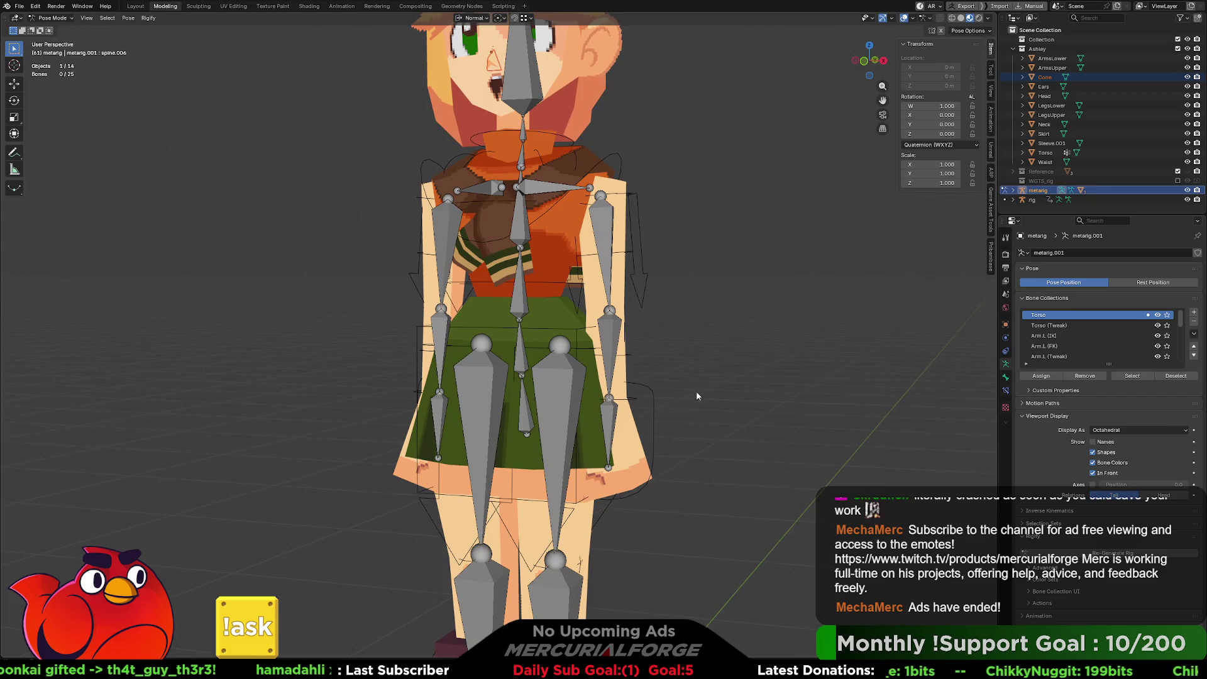
pyautogui.click(1044, 567)
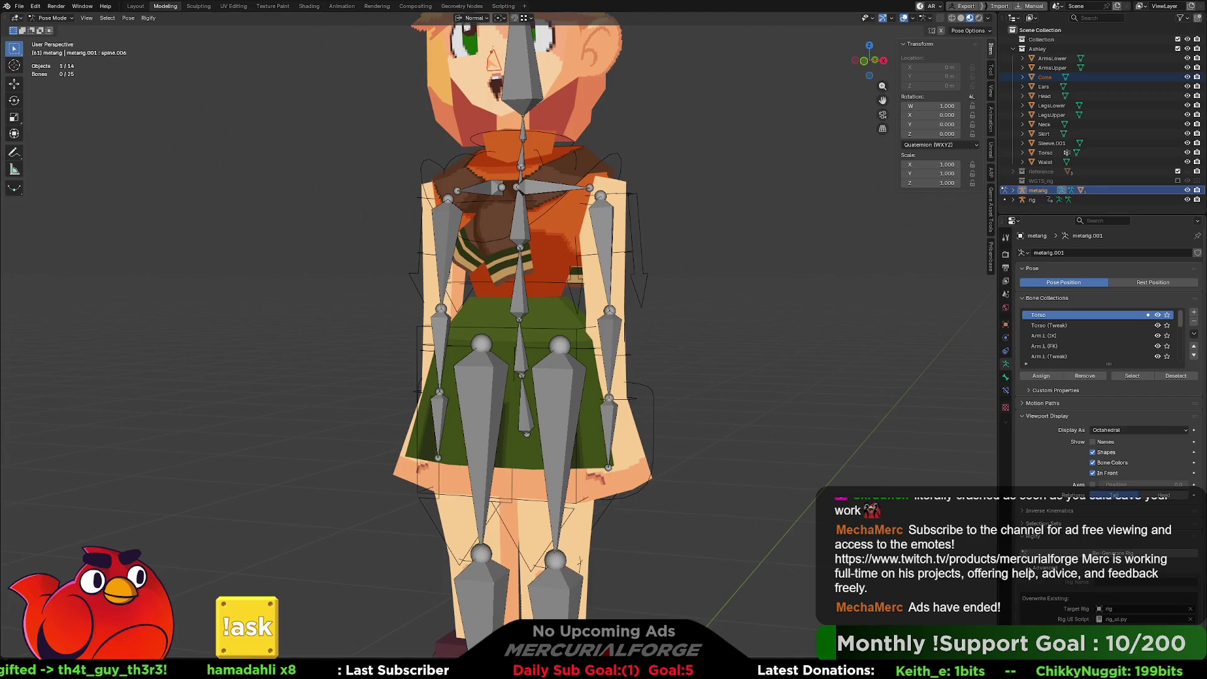
pyautogui.click(1032, 569)
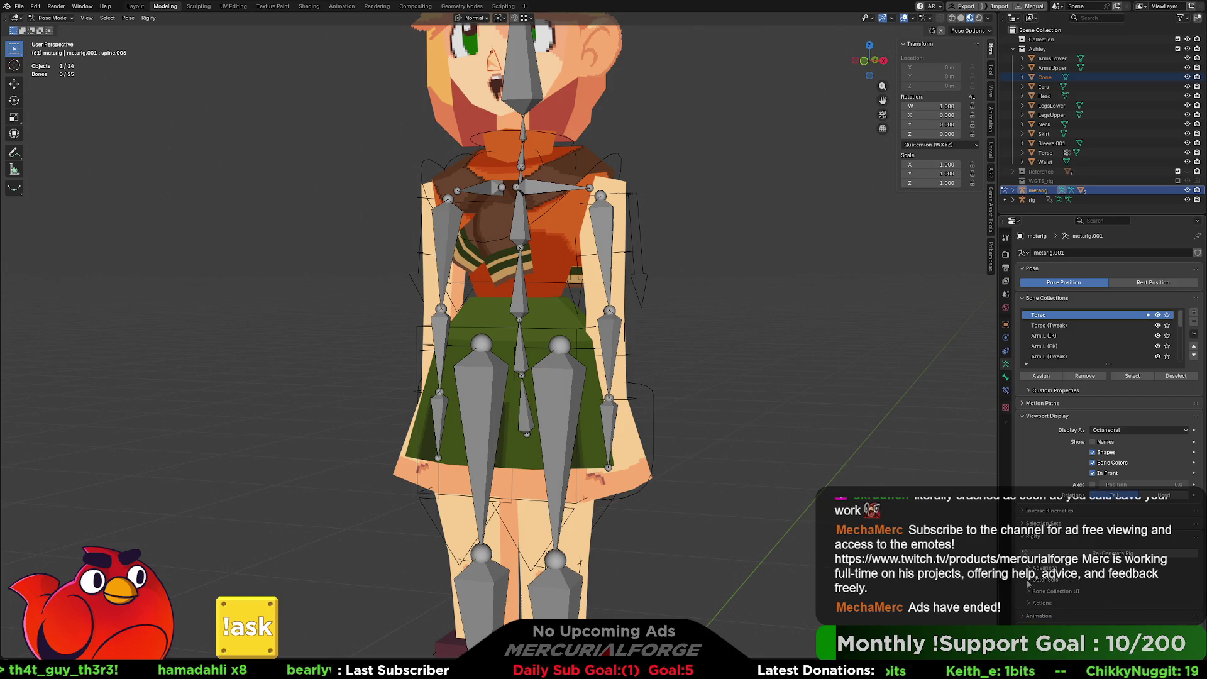
pyautogui.keyDown('shift'); pyautogui.moveTo(733, 322); pyautogui.dragTo(751, 380, button='middle'); pyautogui.keyUp('shift')
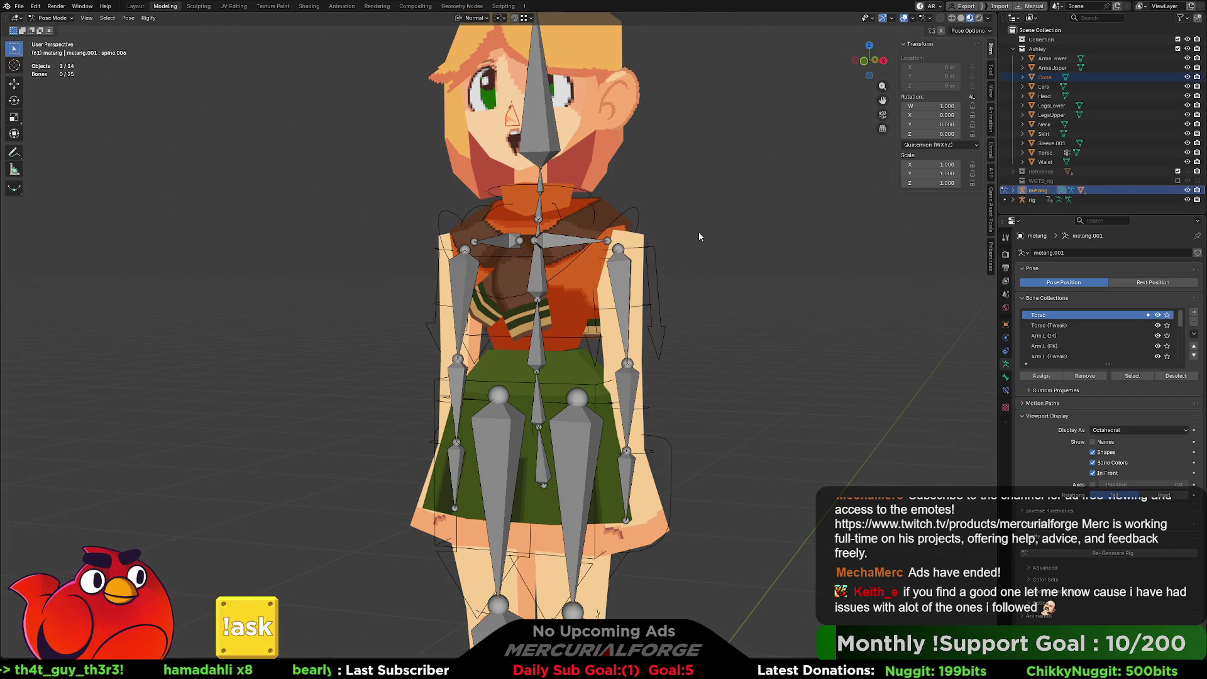
pyautogui.scroll(-3, 699, 232)
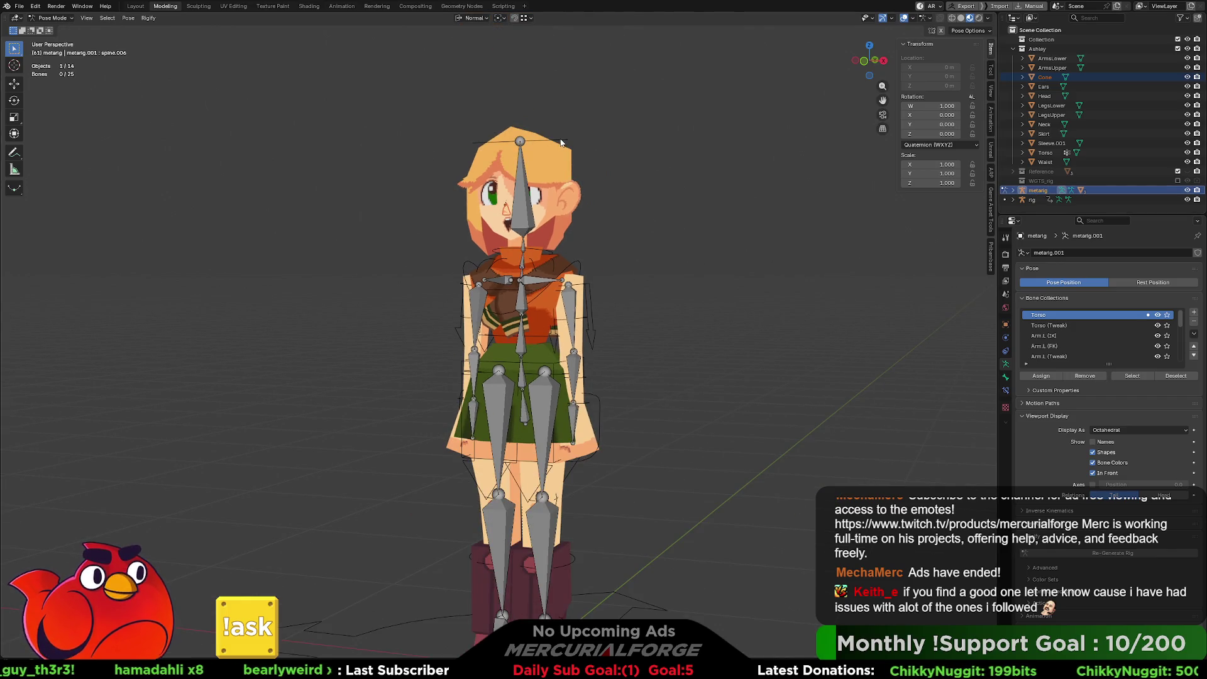
# Step: Hide the metarig and expand the generated rig's armature data to list its bones
pyautogui.click(1186, 190)
pyautogui.click(1032, 200)
pyautogui.click(1013, 200)
pyautogui.scroll(-2, 1019, 205)
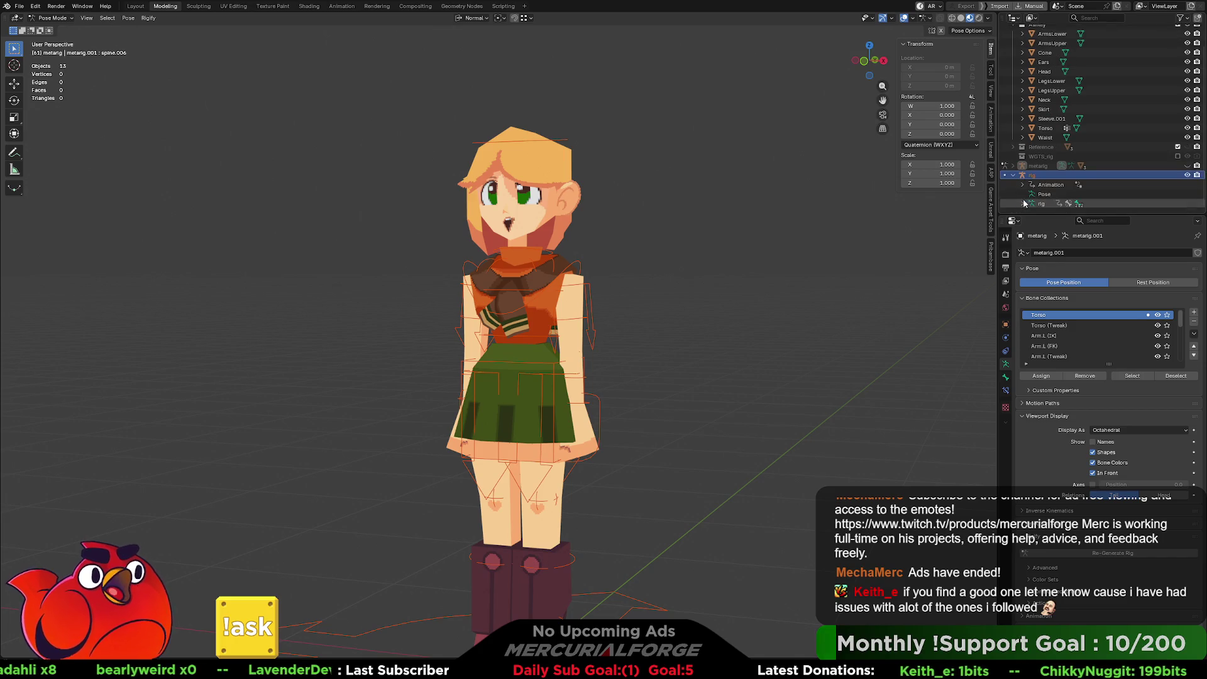
pyautogui.click(1022, 205)
pyautogui.click(1022, 204)
pyautogui.scroll(-6, 1030, 183)
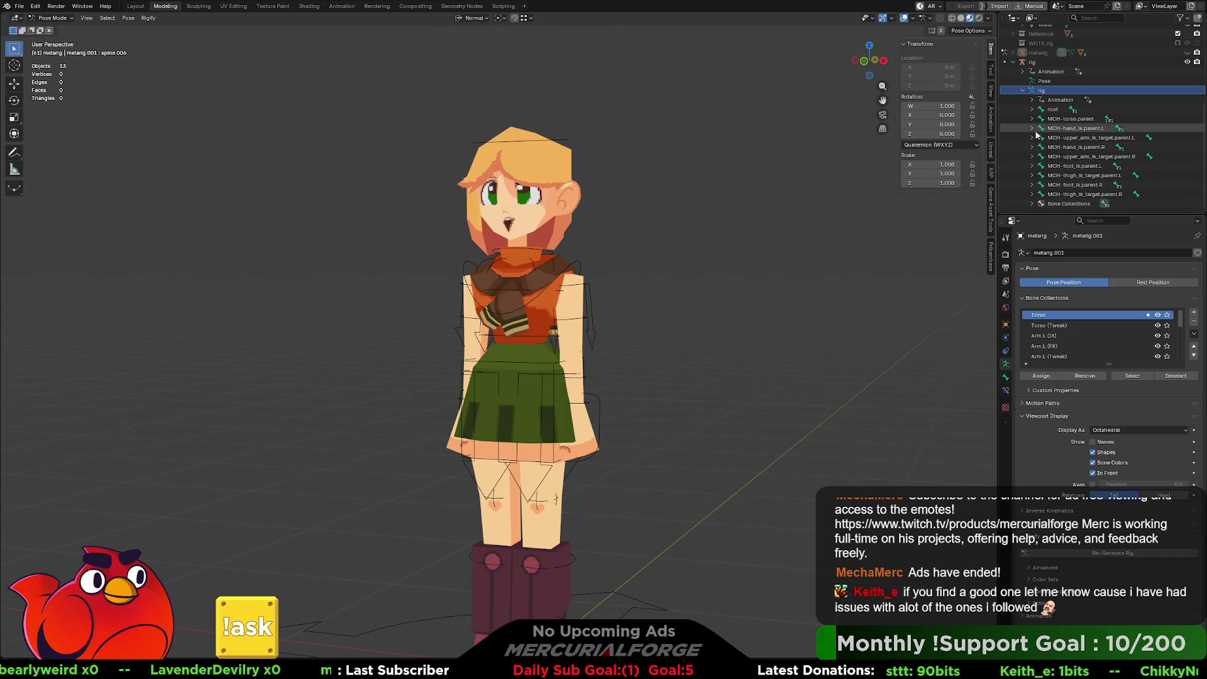
# Step: Inspect the MCH-torso.parent bone, reselect the rig, and toggle drawing bones in front
pyautogui.click(1035, 119)
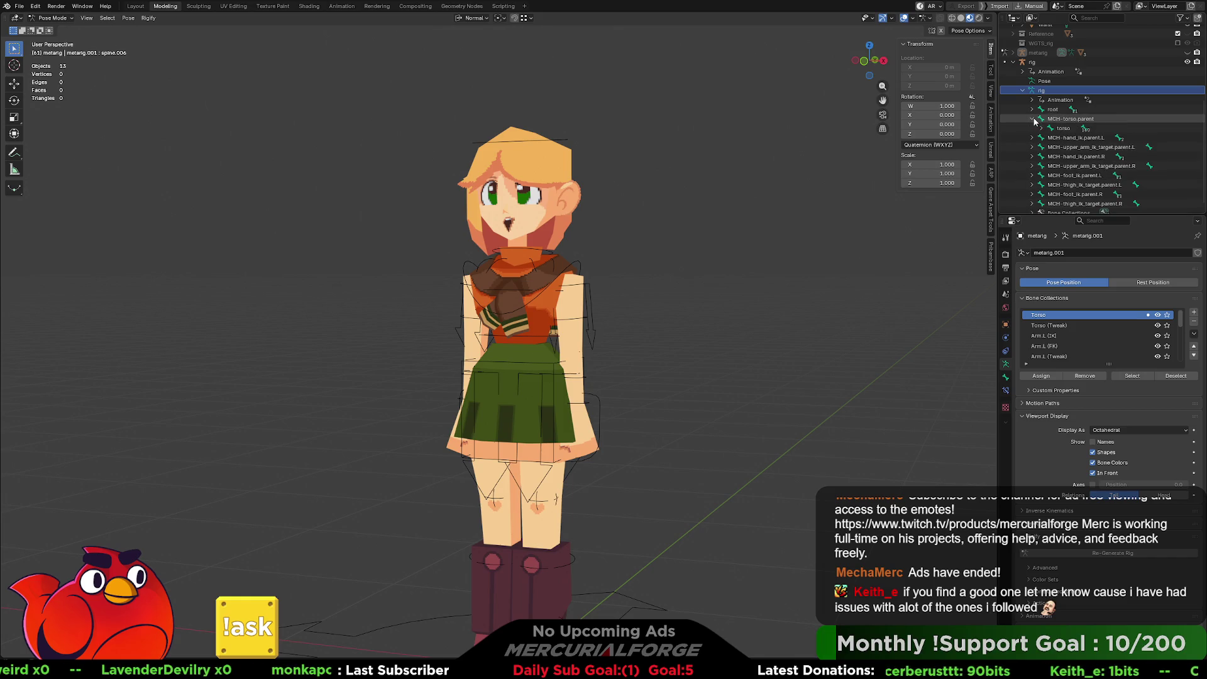
pyautogui.click(1034, 119)
pyautogui.click(1062, 119)
pyautogui.click(1047, 91)
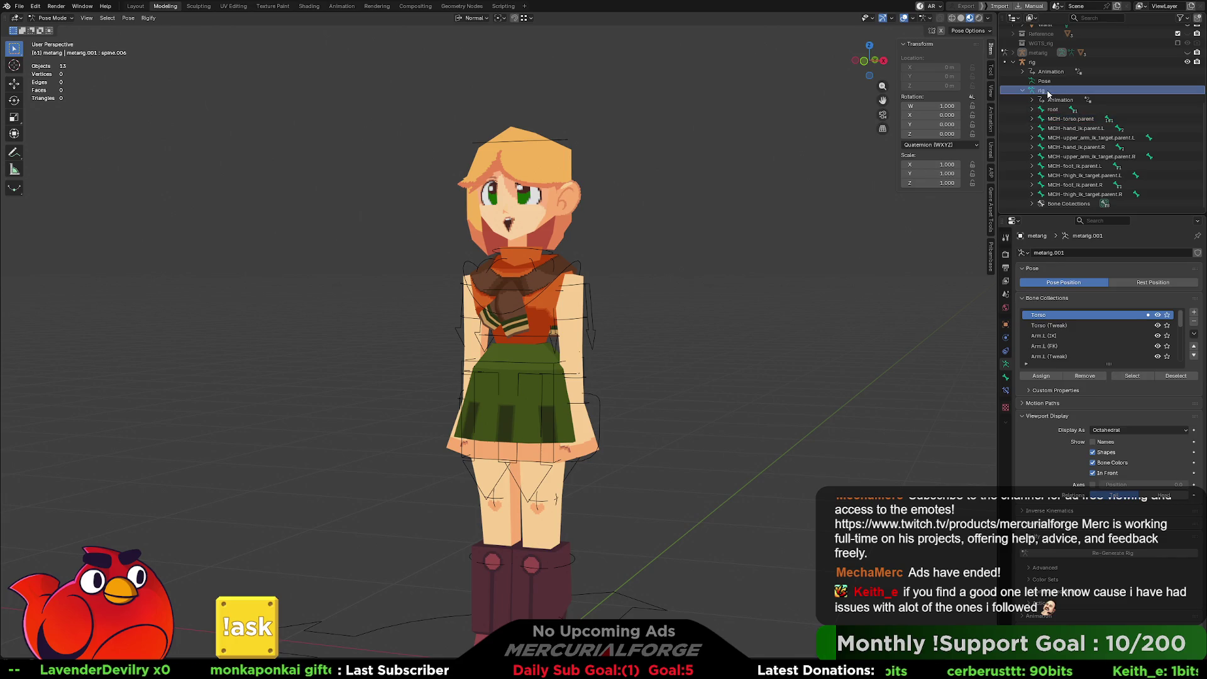
pyautogui.click(1093, 473)
pyautogui.click(1093, 473)
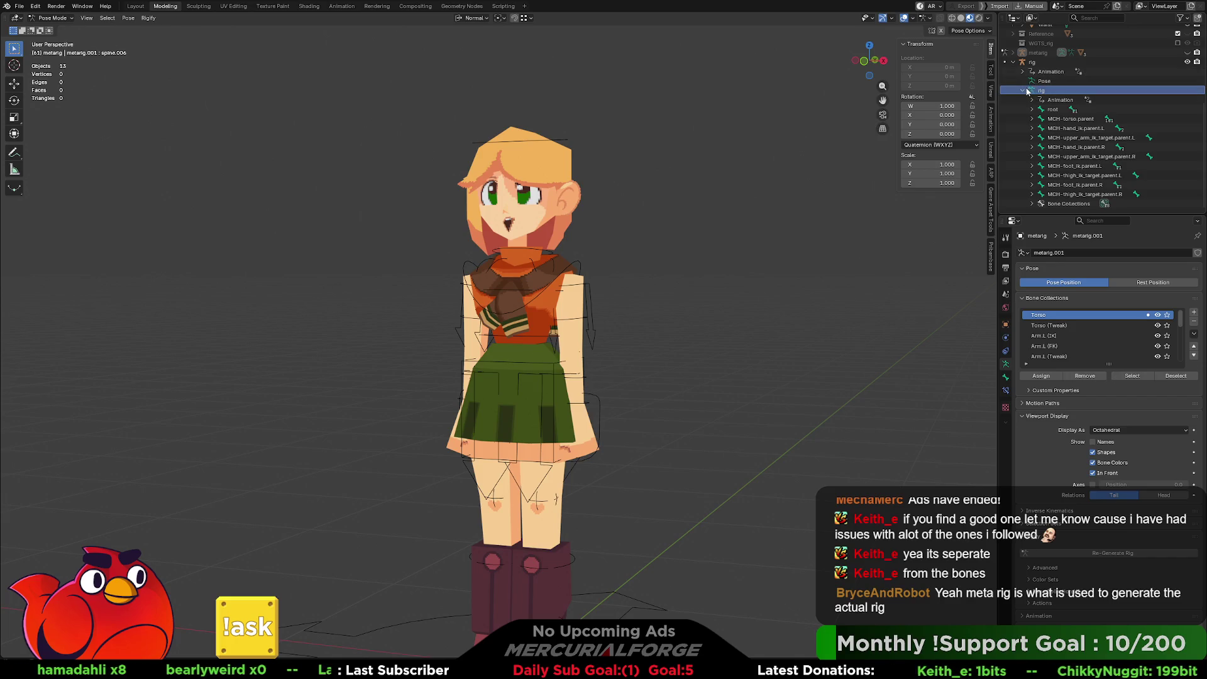
# Step: Show the rig's Bone Collections and bring up the Torso collection's options
pyautogui.click(1021, 90)
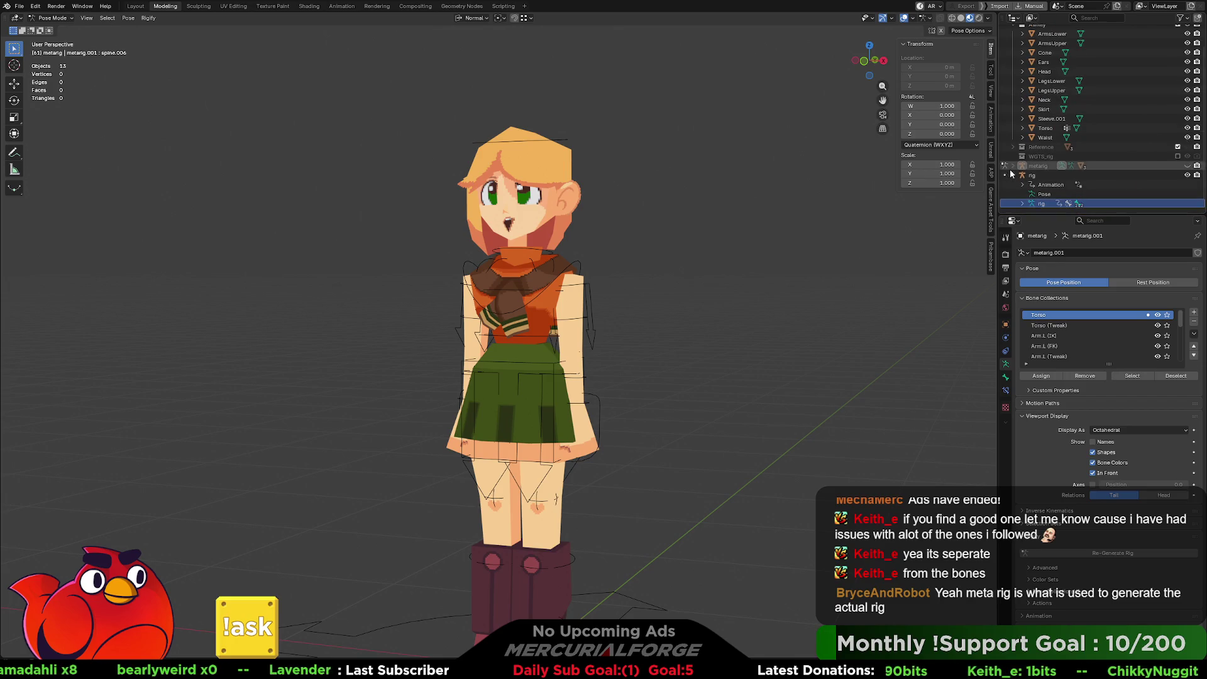
pyautogui.click(1021, 203)
pyautogui.scroll(-4, 1021, 203)
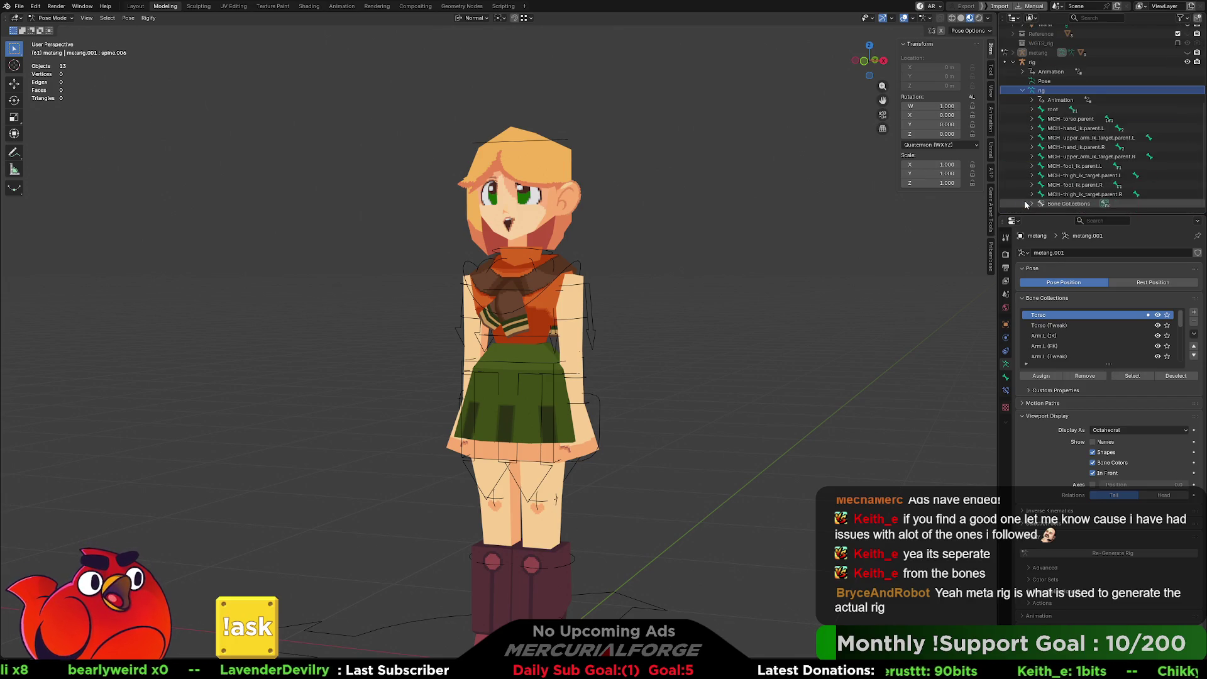
pyautogui.click(1031, 204)
pyautogui.scroll(-5, 1031, 203)
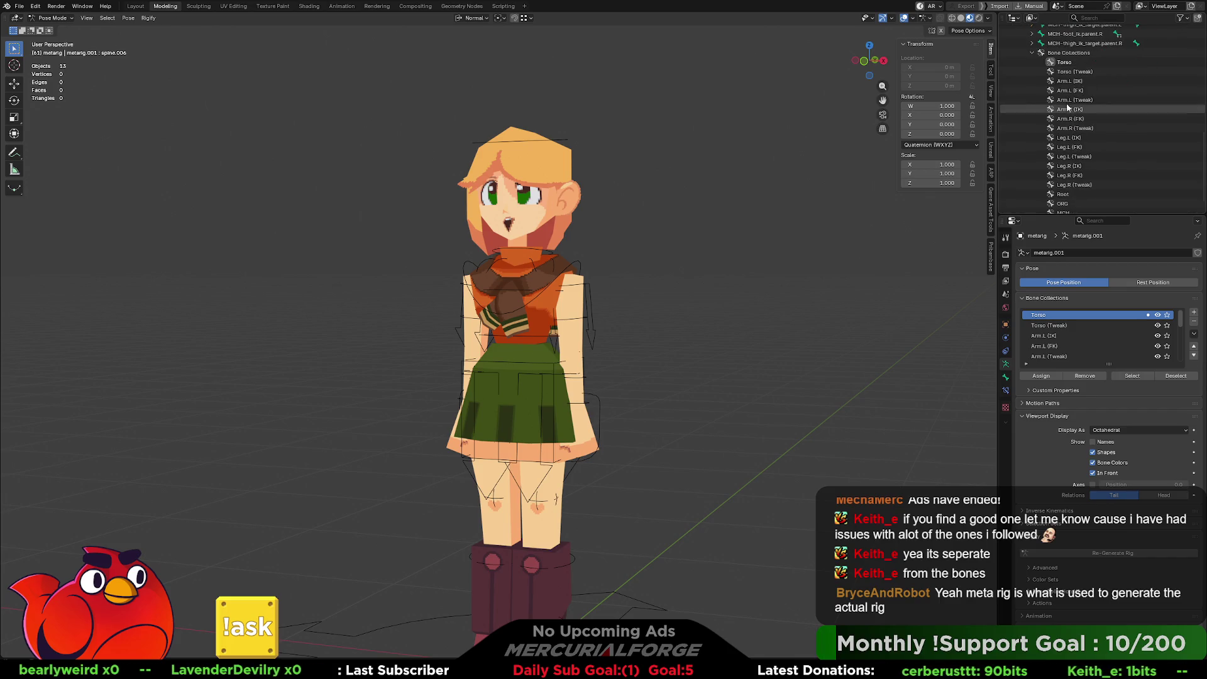
pyautogui.click(1065, 64)
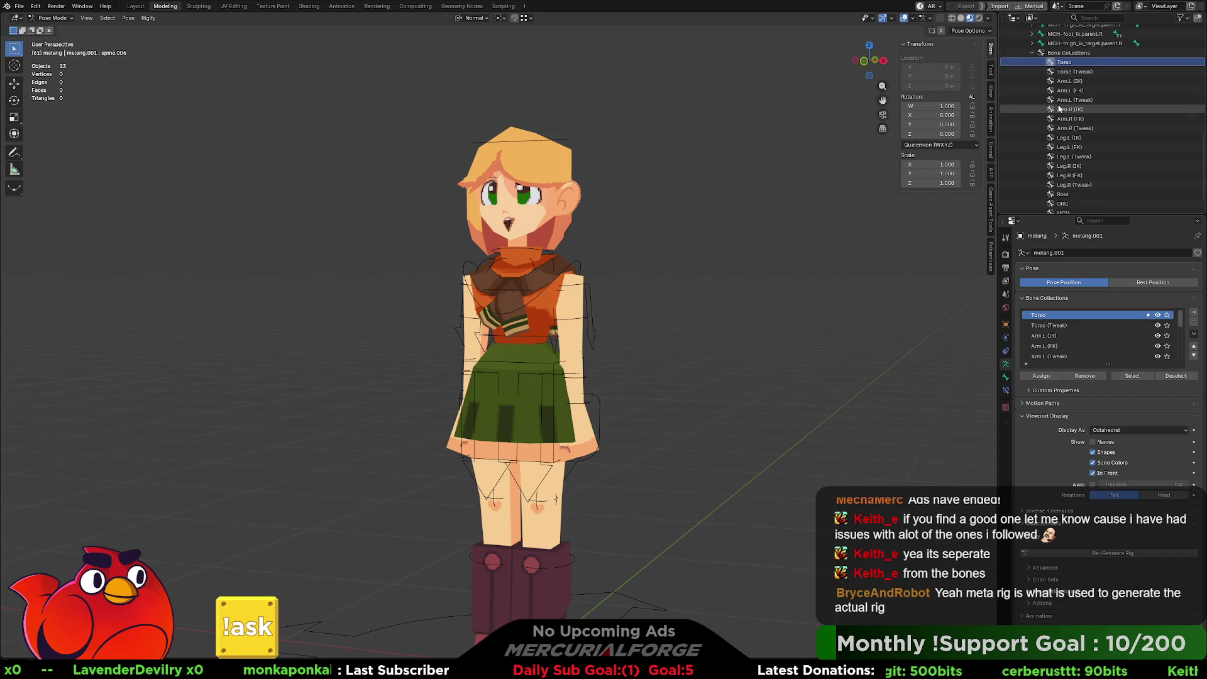
pyautogui.rightClick(1066, 63)
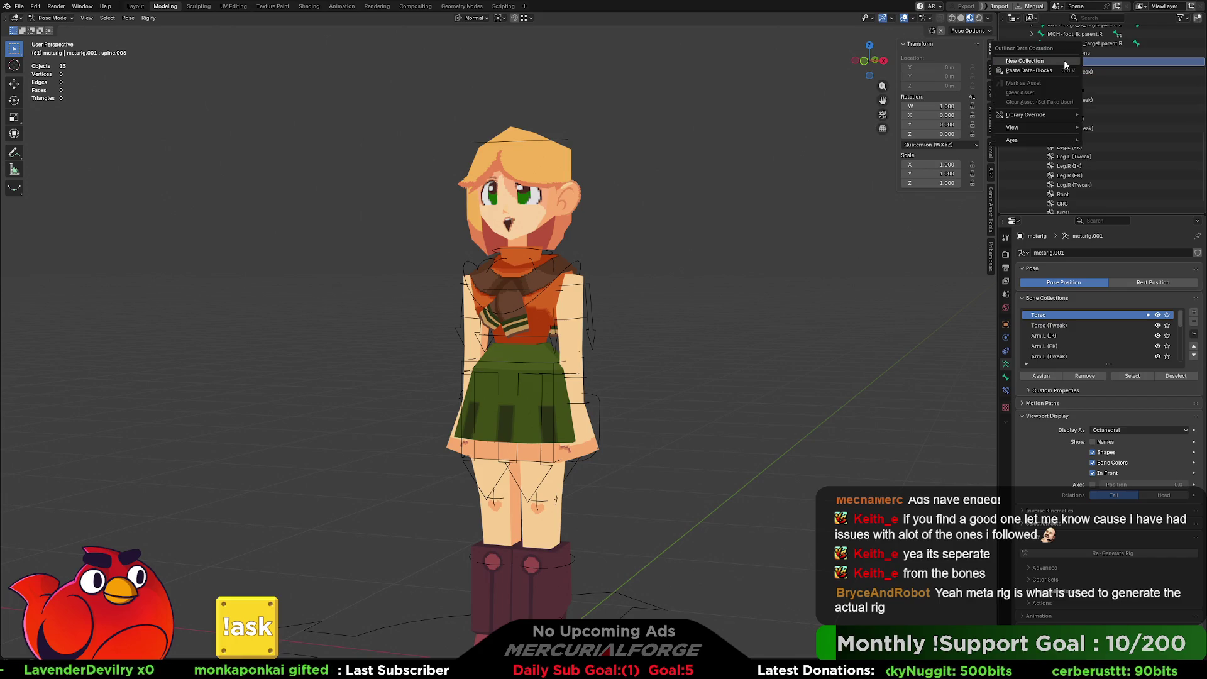
# Step: Close the Torso collection's context menu without choosing New Collection
pyautogui.click(1117, 66)
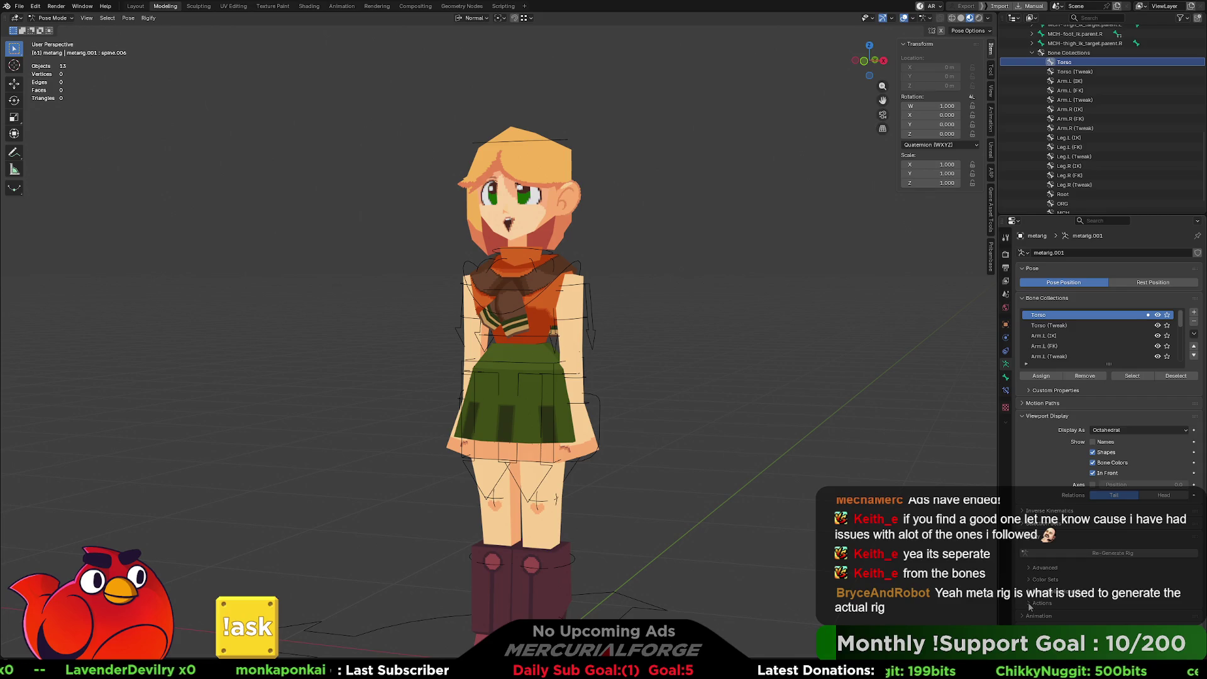
# Step: Expand the Bone Collection UI panel and drag its list taller
pyautogui.click(1044, 591)
pyautogui.scroll(-1, 1054, 586)
pyautogui.scroll(-2, 1053, 586)
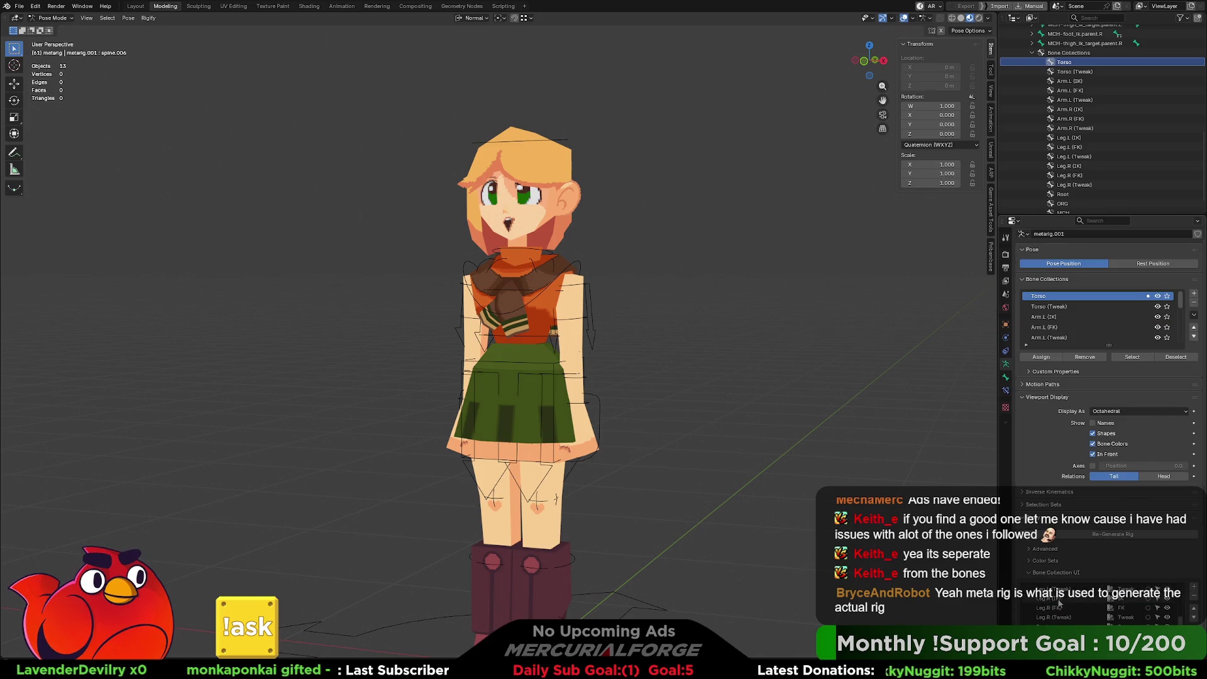
pyautogui.scroll(1, 1033, 569)
pyautogui.scroll(-1, 1031, 595)
pyautogui.scroll(4, 1092, 620)
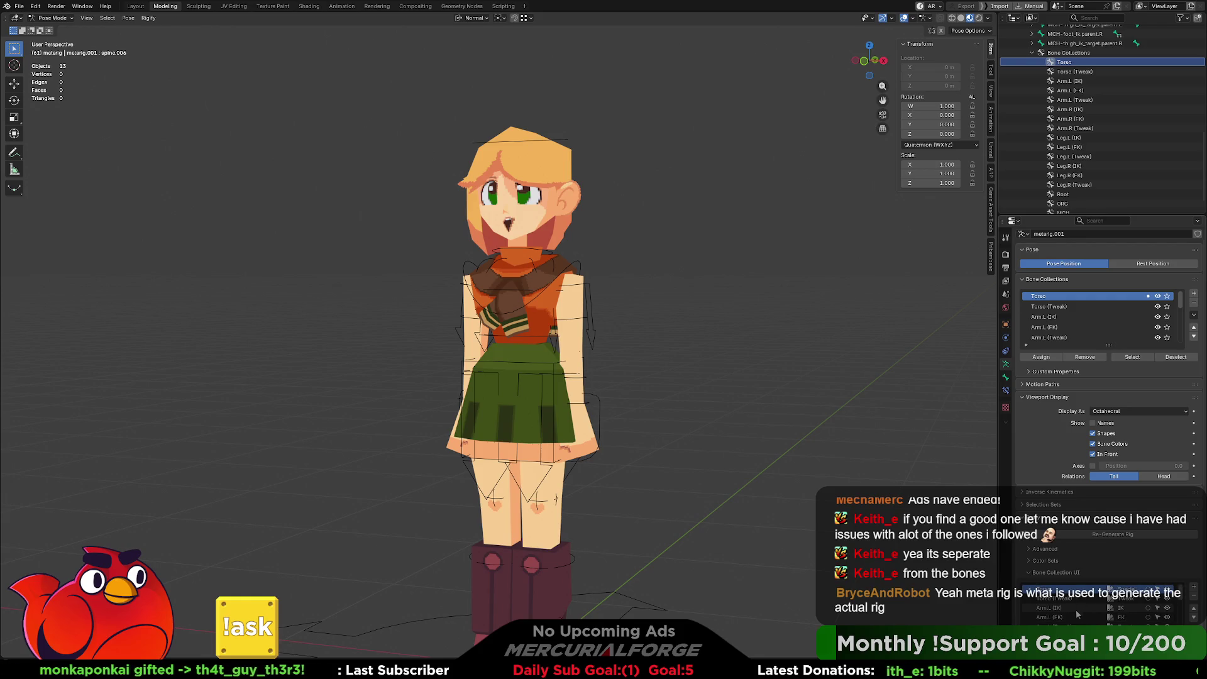
pyautogui.scroll(1, 1031, 600)
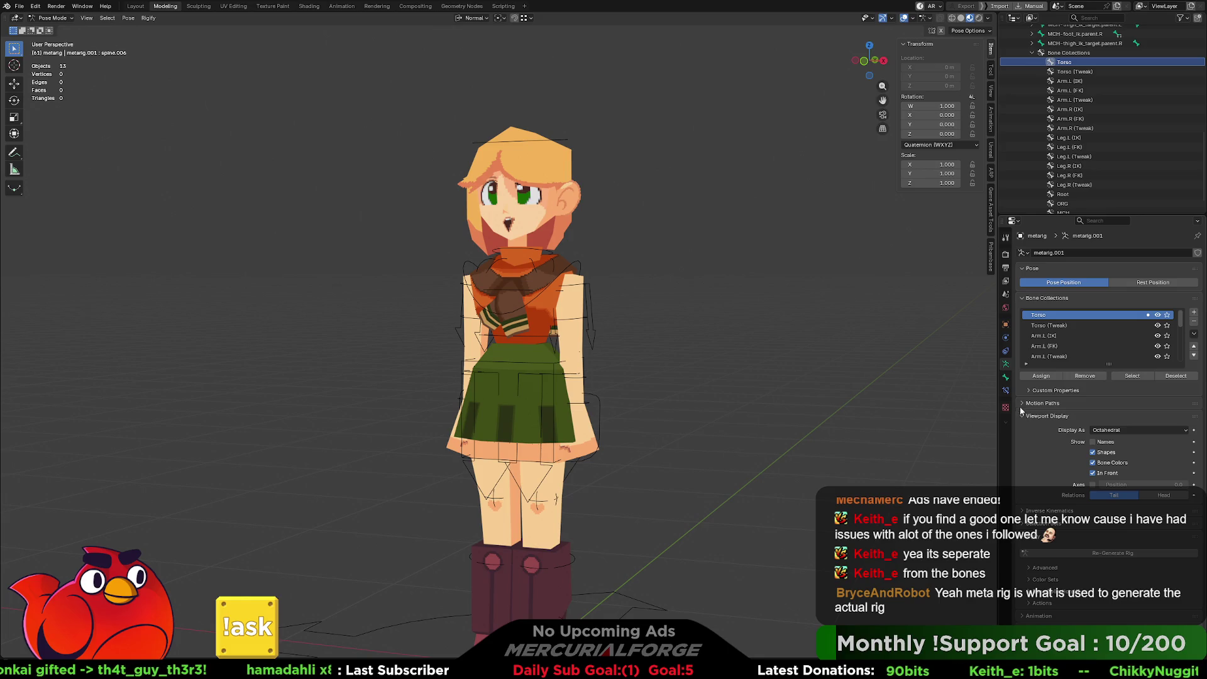
pyautogui.moveTo(1081, 364)
pyautogui.mouseDown()
pyautogui.moveTo(1088, 521)
pyautogui.moveTo(1091, 480)
pyautogui.mouseUp()
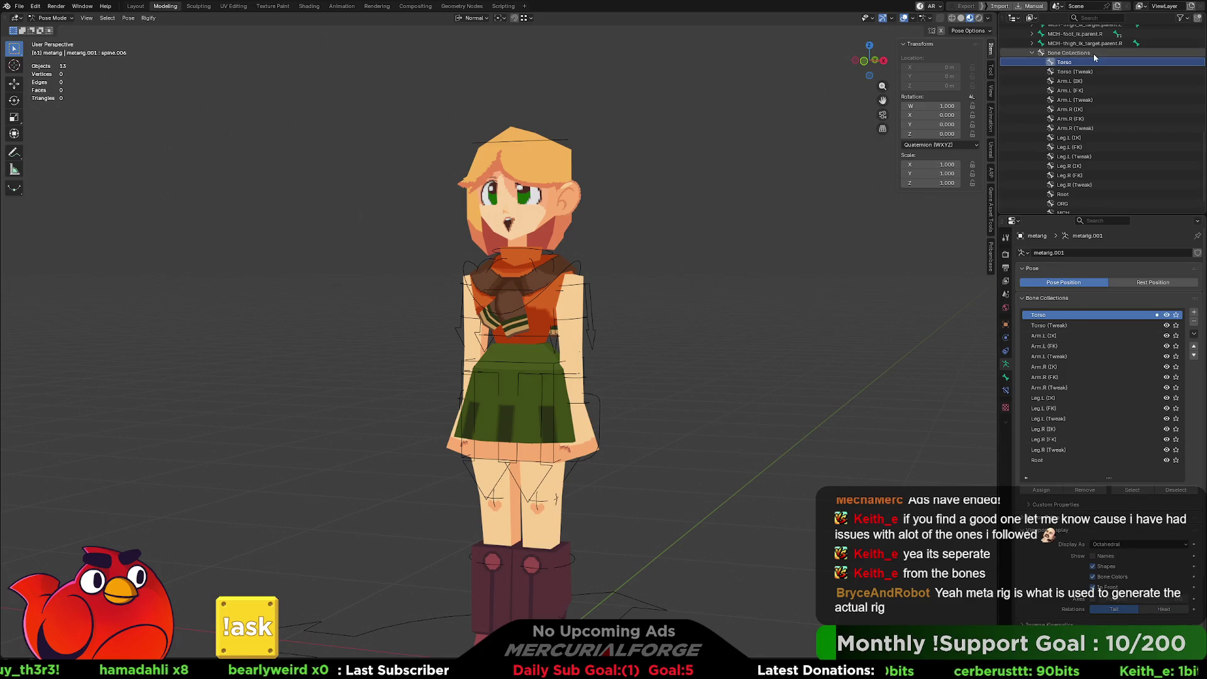
# Step: Collapse the rig in the Outliner and stretch the Bone Collections list down to Root
pyautogui.scroll(10, 1093, 57)
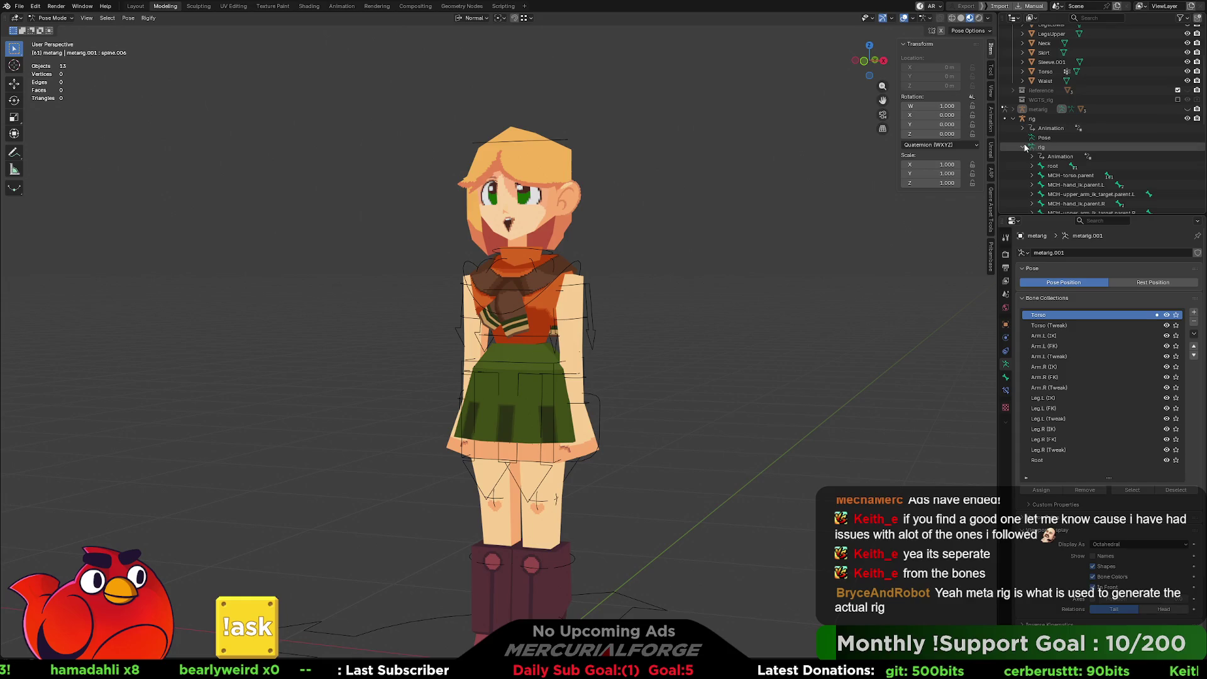
pyautogui.scroll(5, 1031, 149)
pyautogui.click(1046, 204)
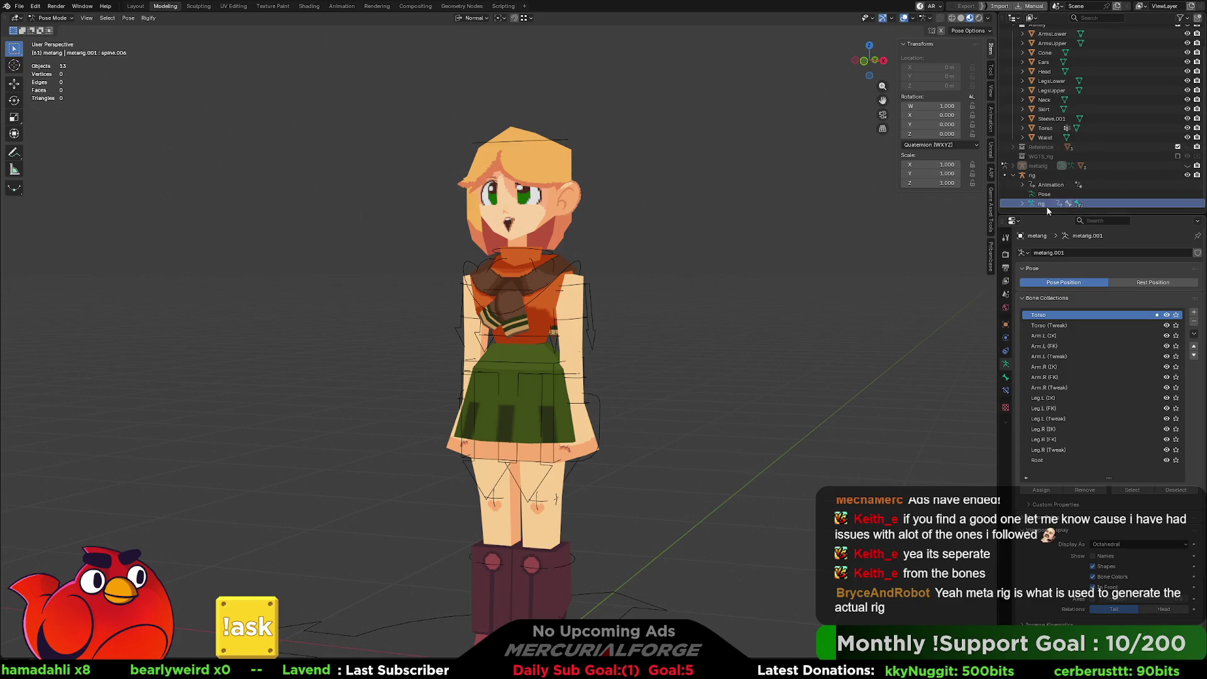
pyautogui.click(1032, 176)
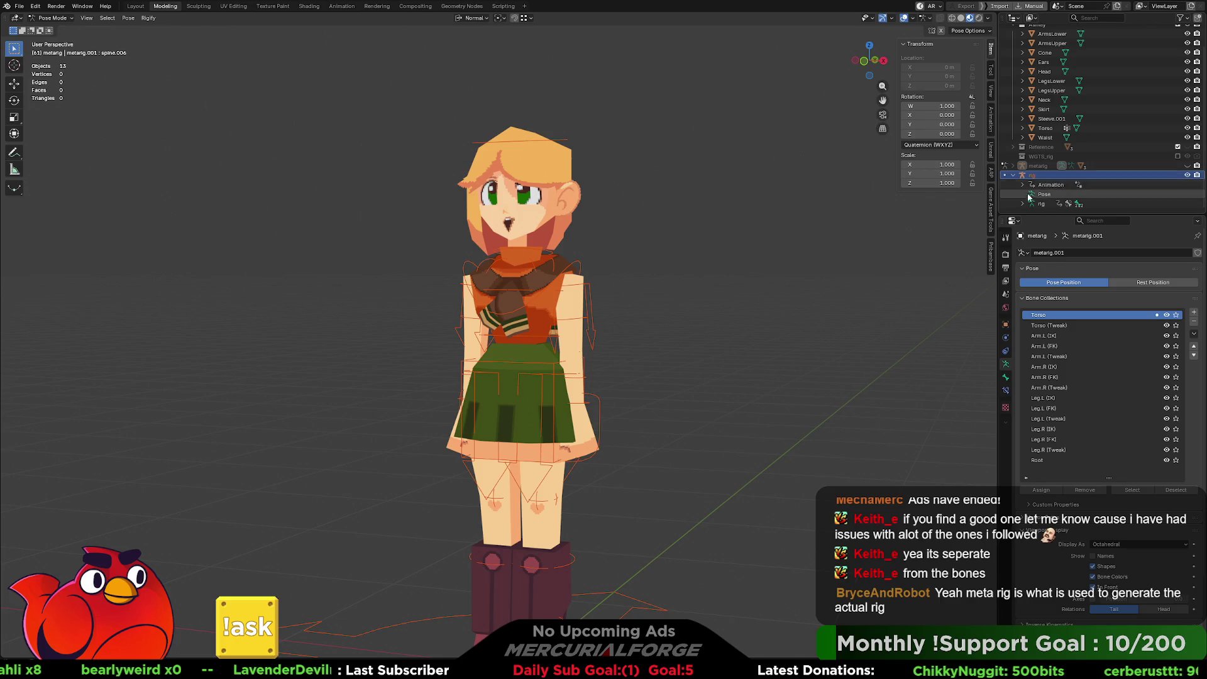
pyautogui.click(1014, 176)
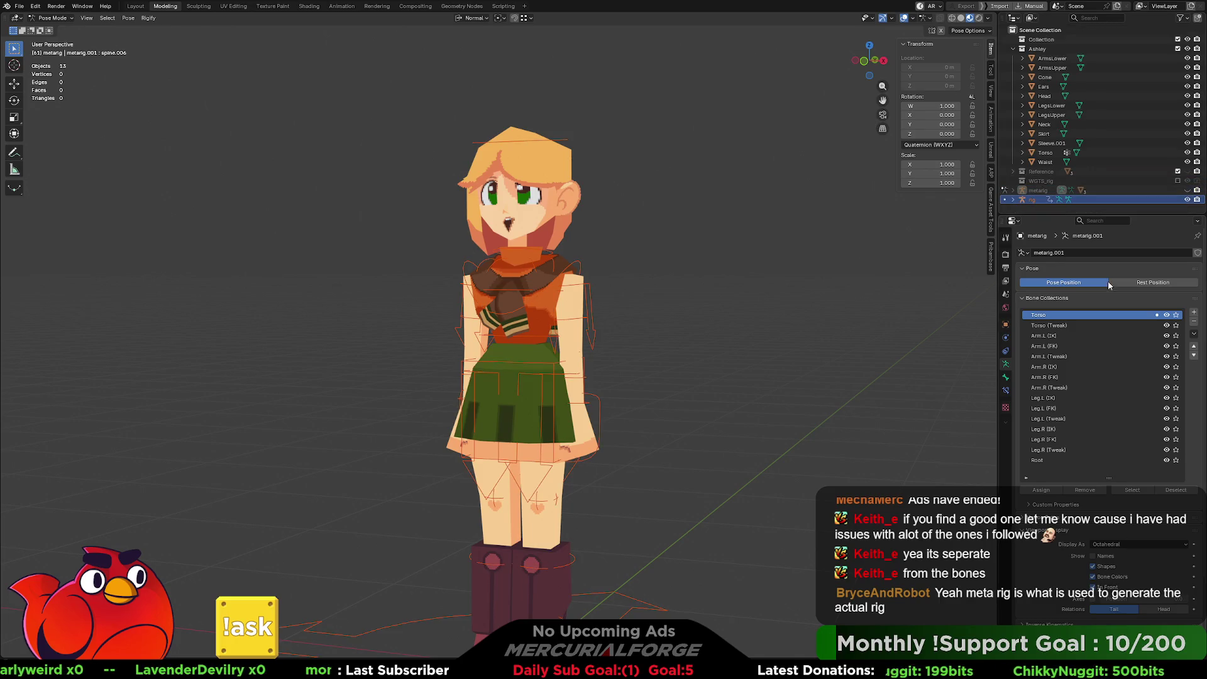
pyautogui.scroll(-1, 1138, 367)
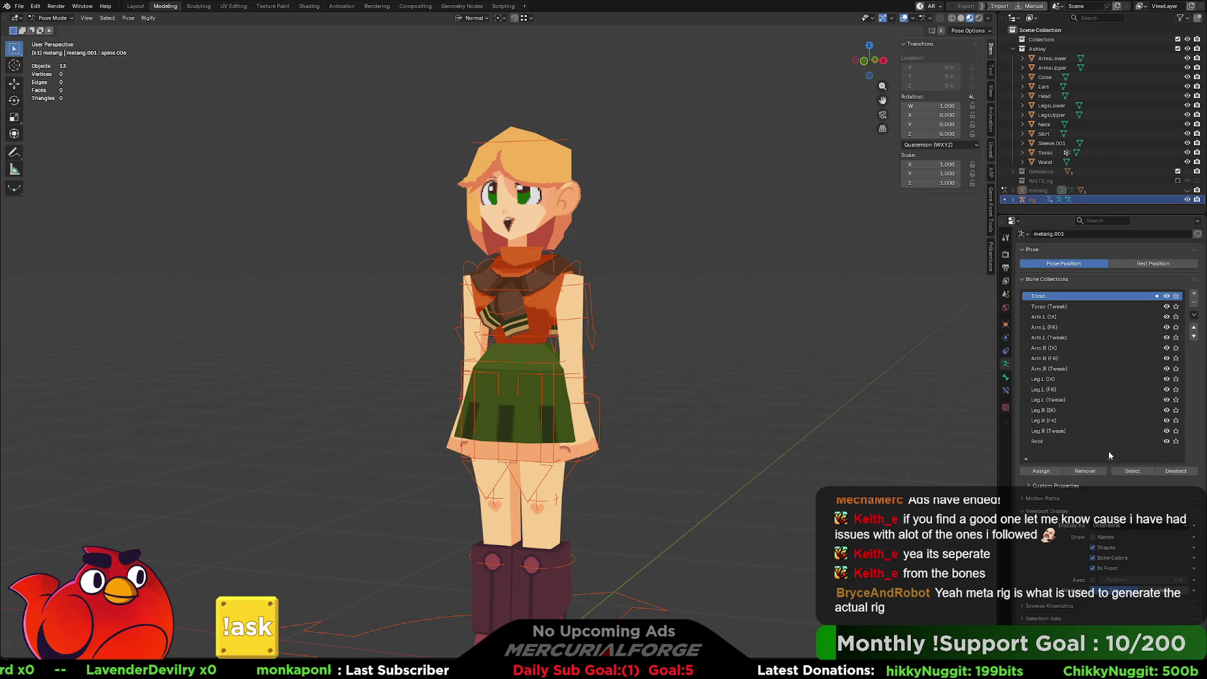
pyautogui.moveTo(1105, 458); pyautogui.dragTo(1106, 482)
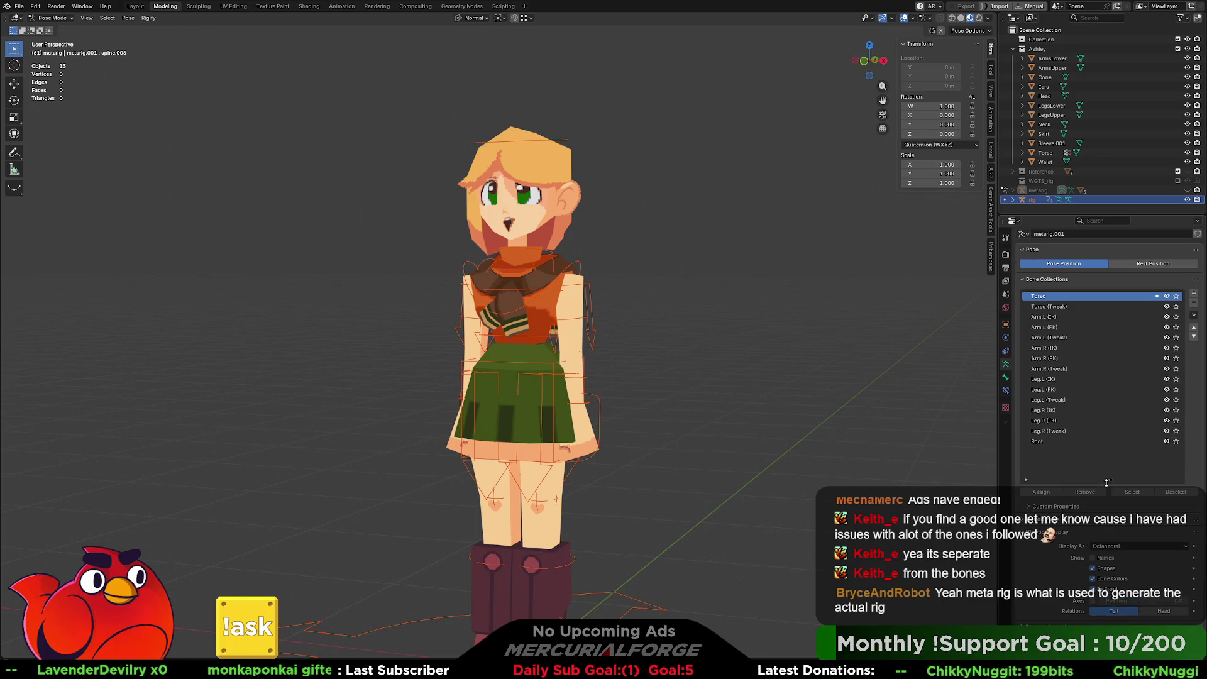
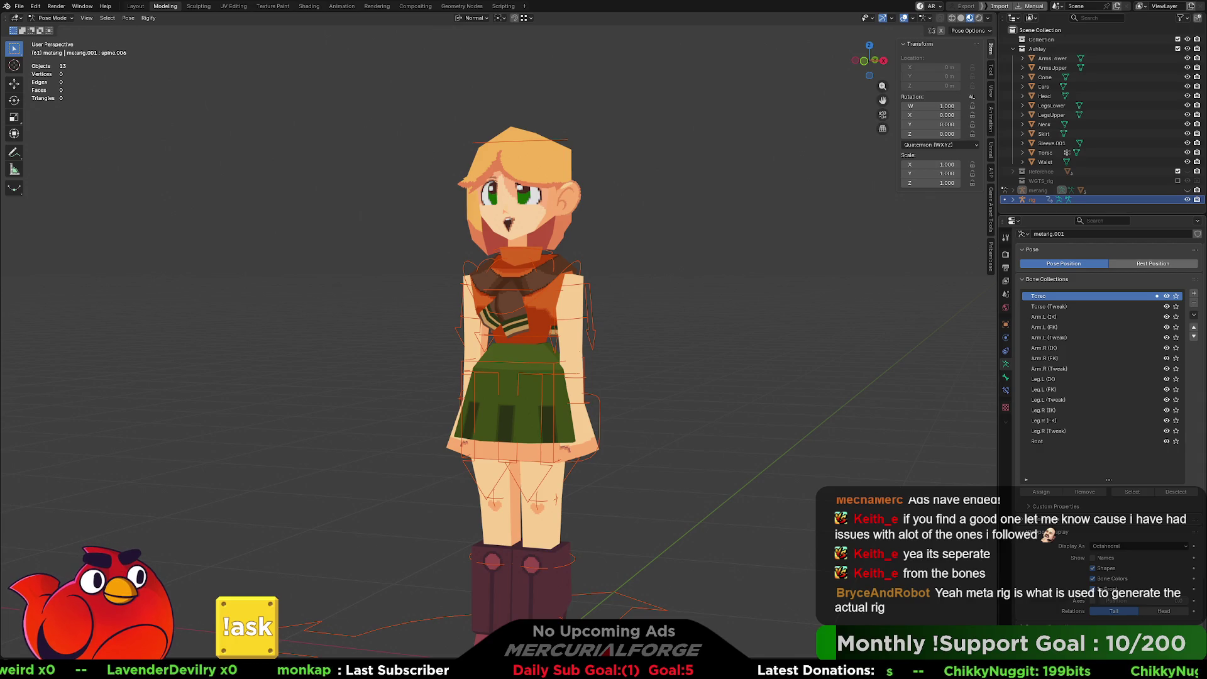
# Step: Hide the Leg.R (Tweak) bone collection, then show the spine.006 bone's own properties
pyautogui.click(1032, 249)
pyautogui.click(1032, 249)
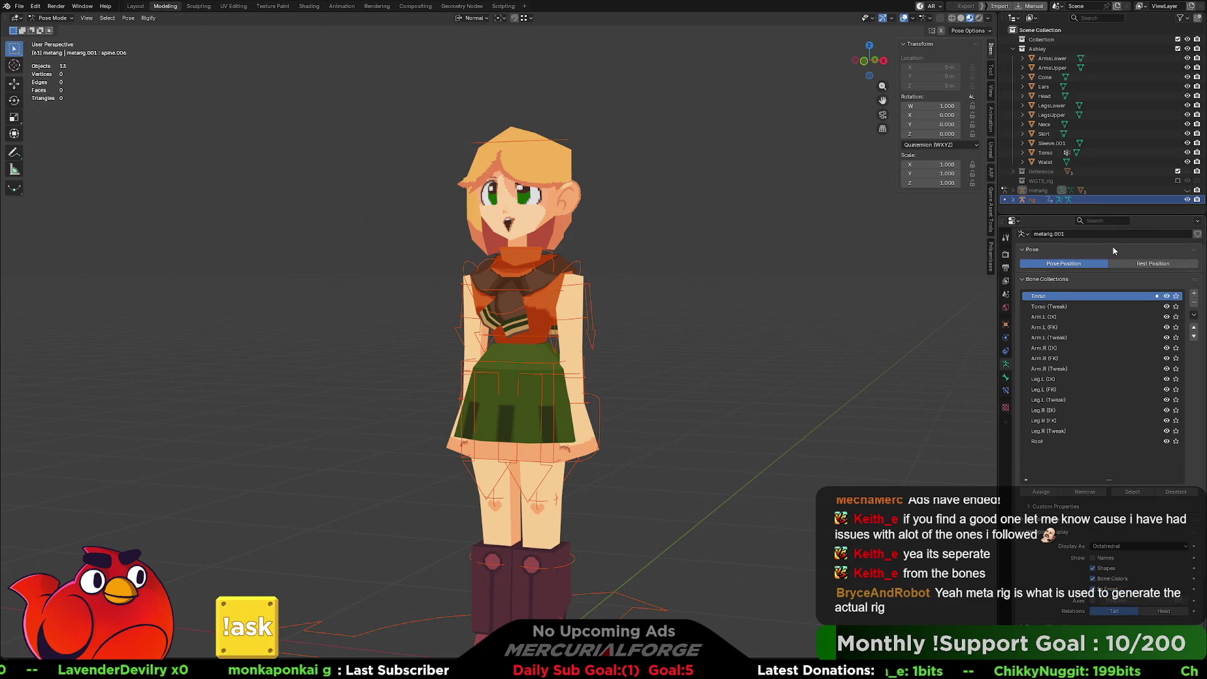
pyautogui.moveTo(1109, 479); pyautogui.dragTo(1109, 469)
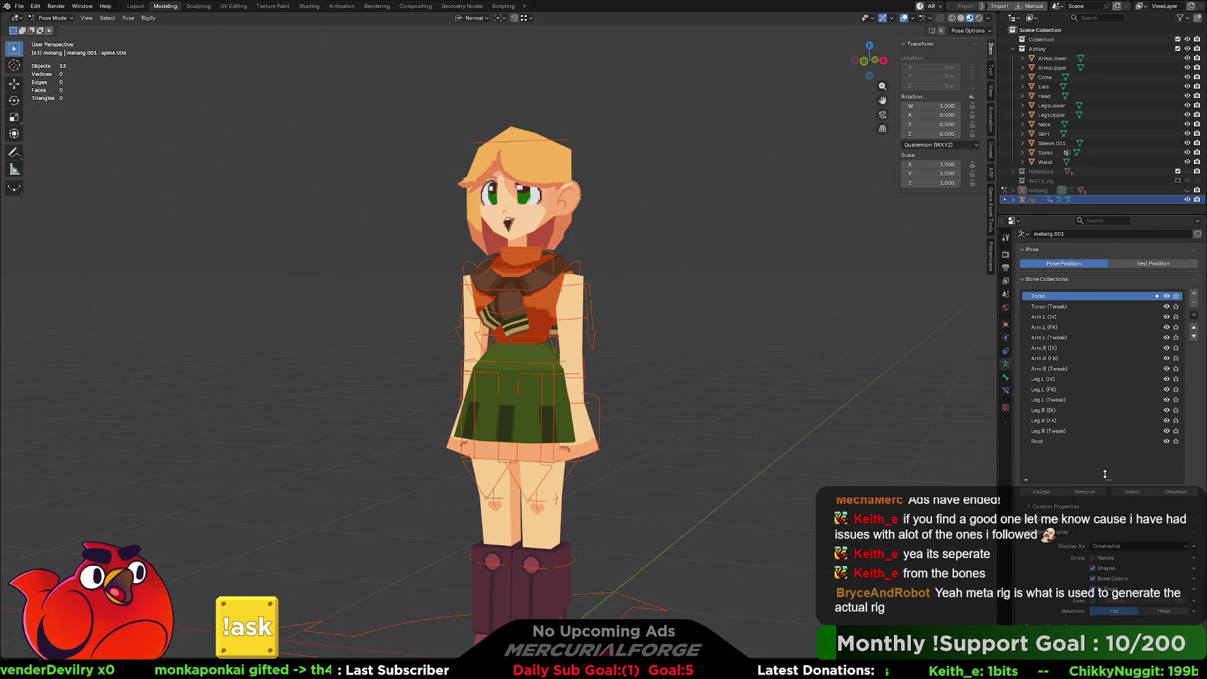
pyautogui.click(1166, 431)
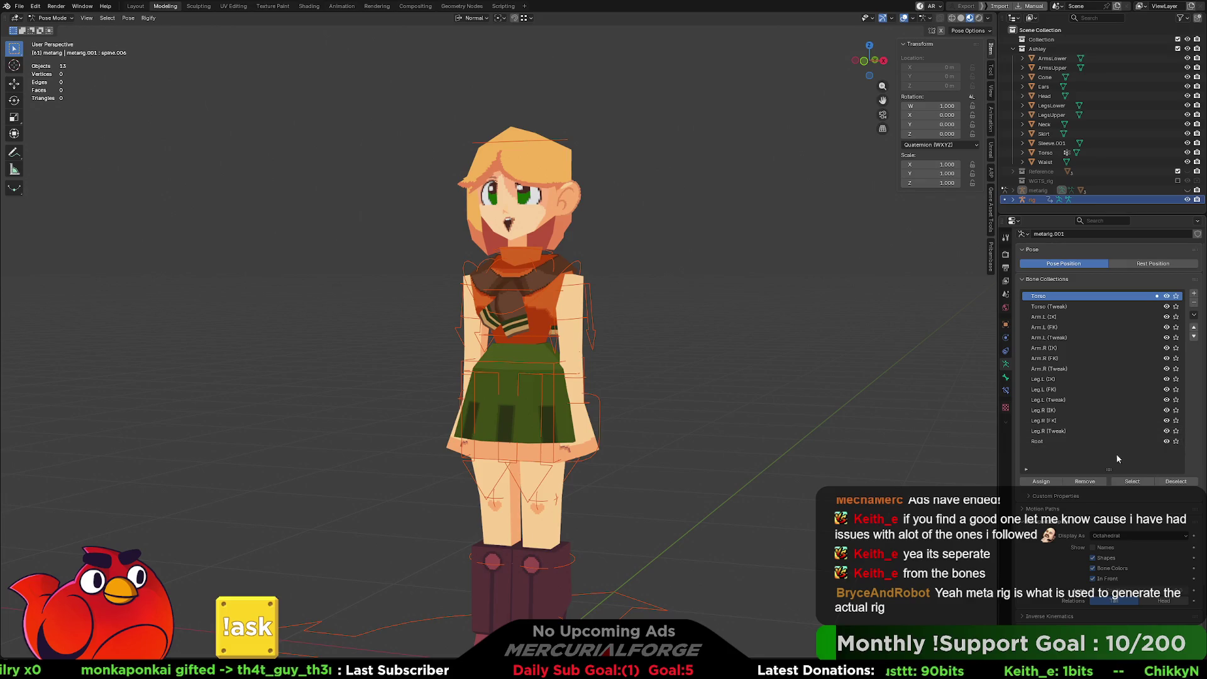
pyautogui.click(1006, 377)
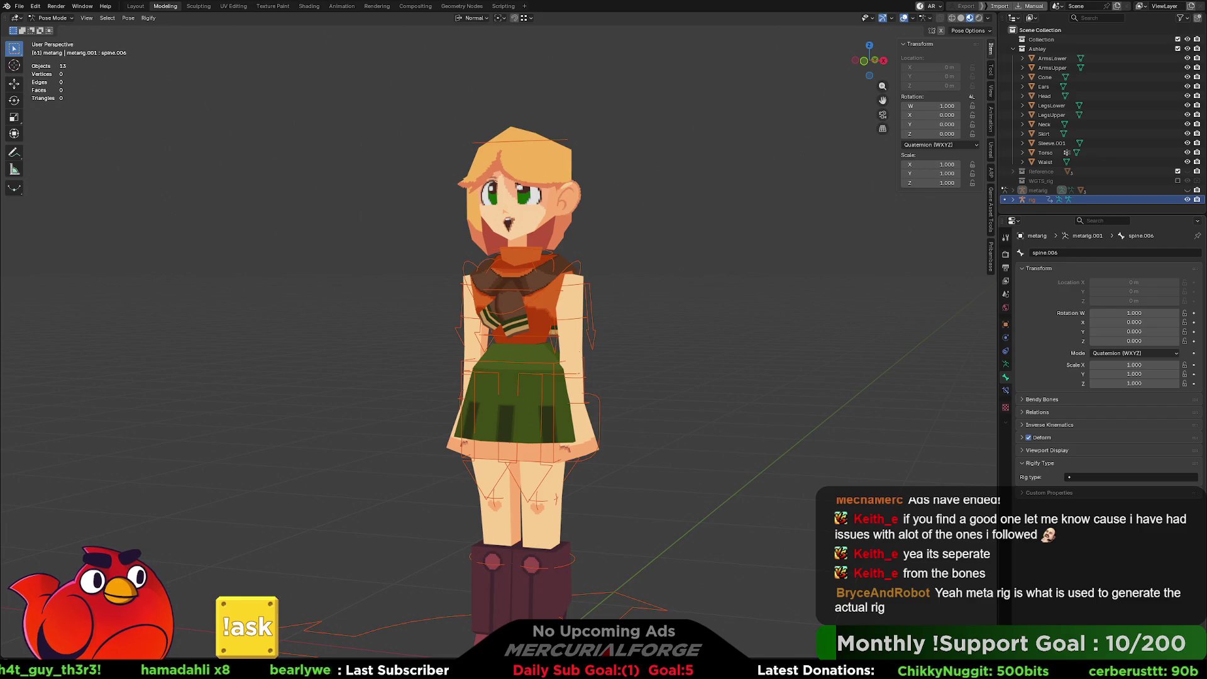
# Step: Look through the spine.006 bone's Bendy Bones and bone constraint settings
pyautogui.click(1024, 399)
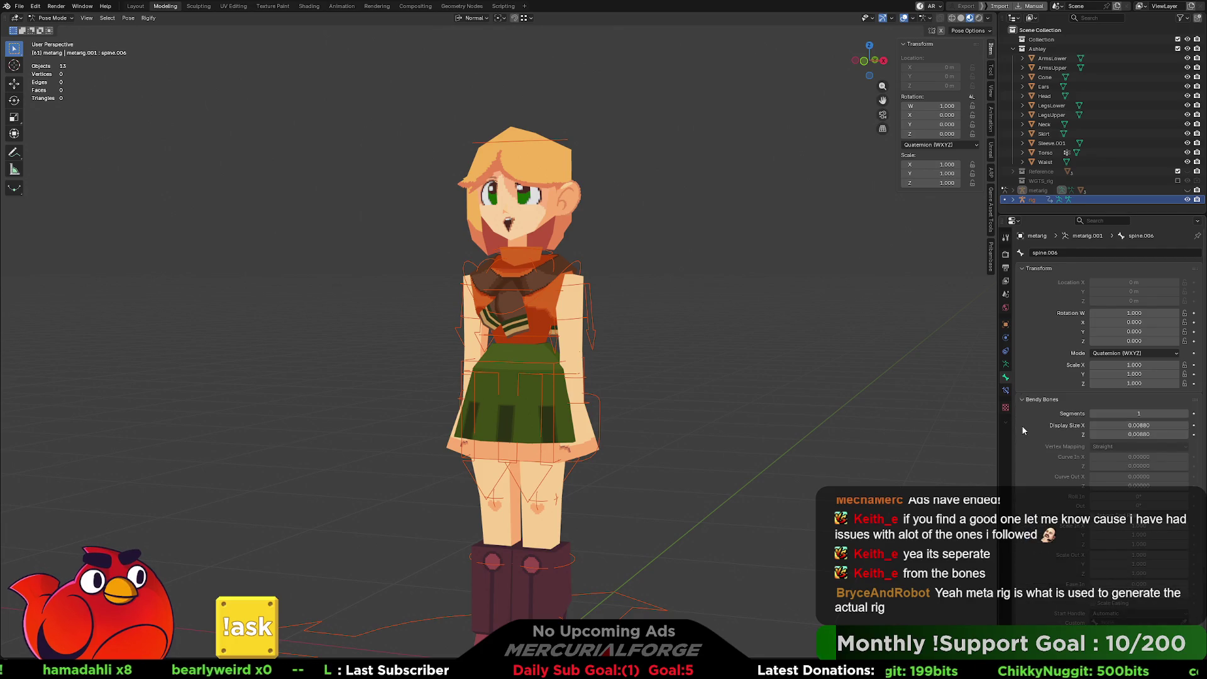
pyautogui.click(1022, 400)
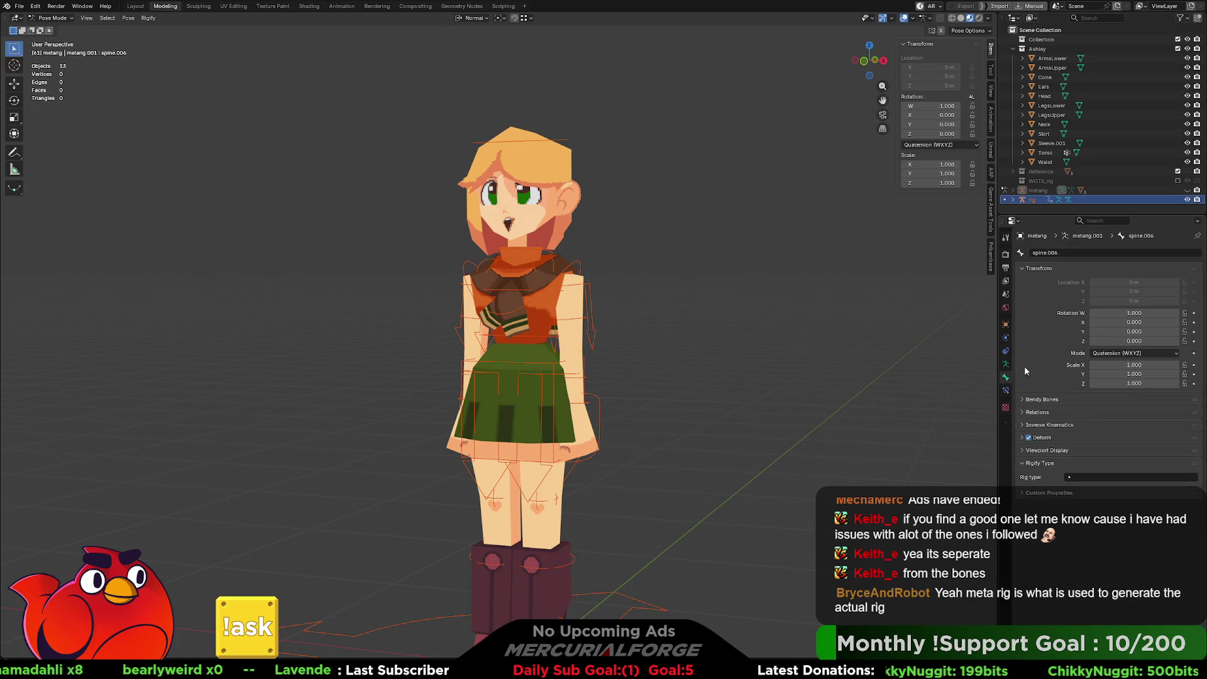
pyautogui.click(1034, 191)
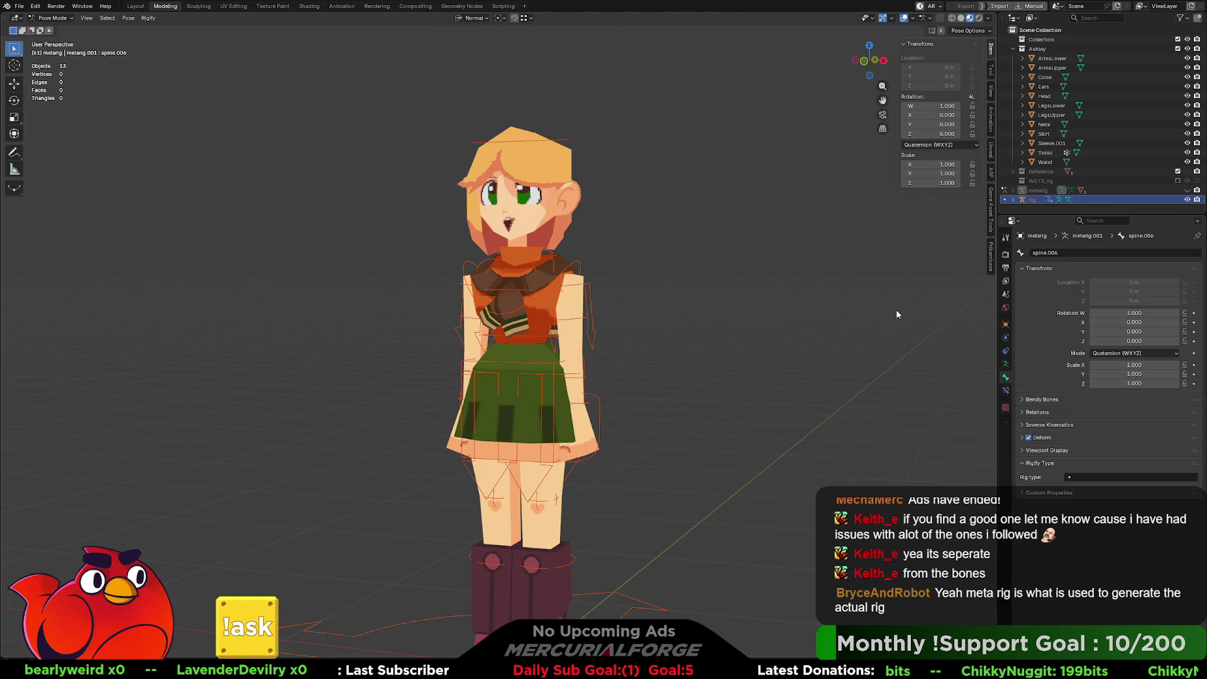
pyautogui.click(1005, 389)
# Step: Return to the armature's Bone Collections and scroll down past Motion Paths to Viewport Display
pyautogui.click(1005, 365)
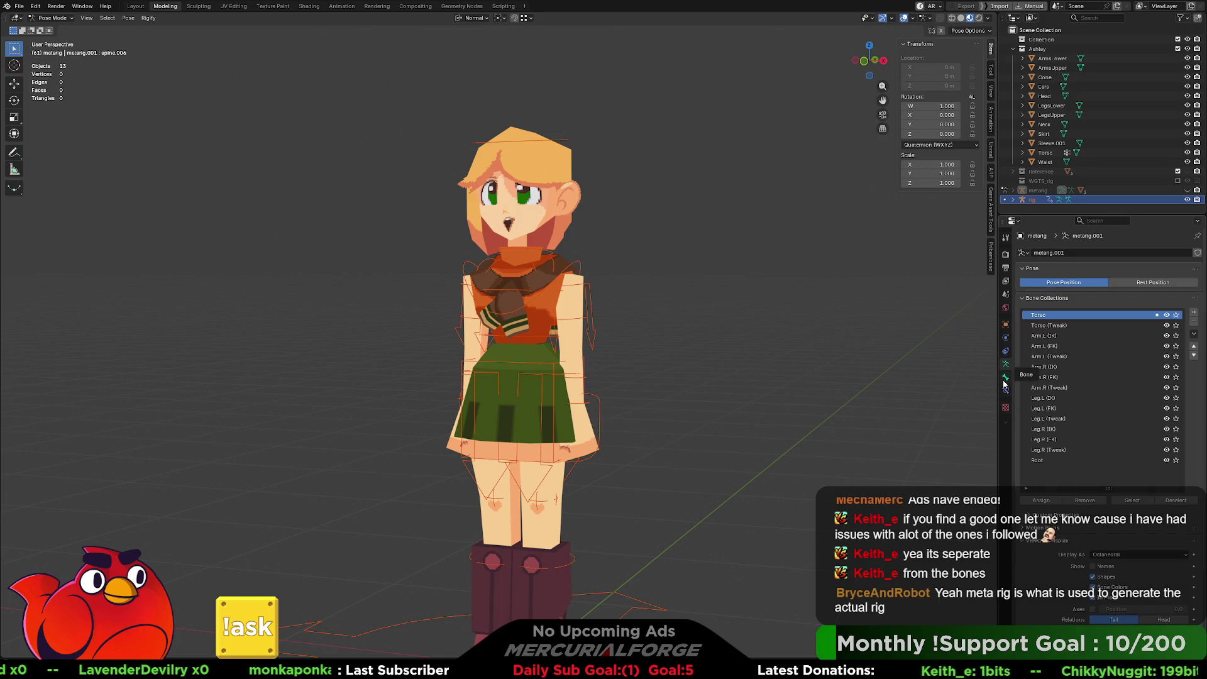
pyautogui.click(1004, 378)
pyautogui.click(1006, 368)
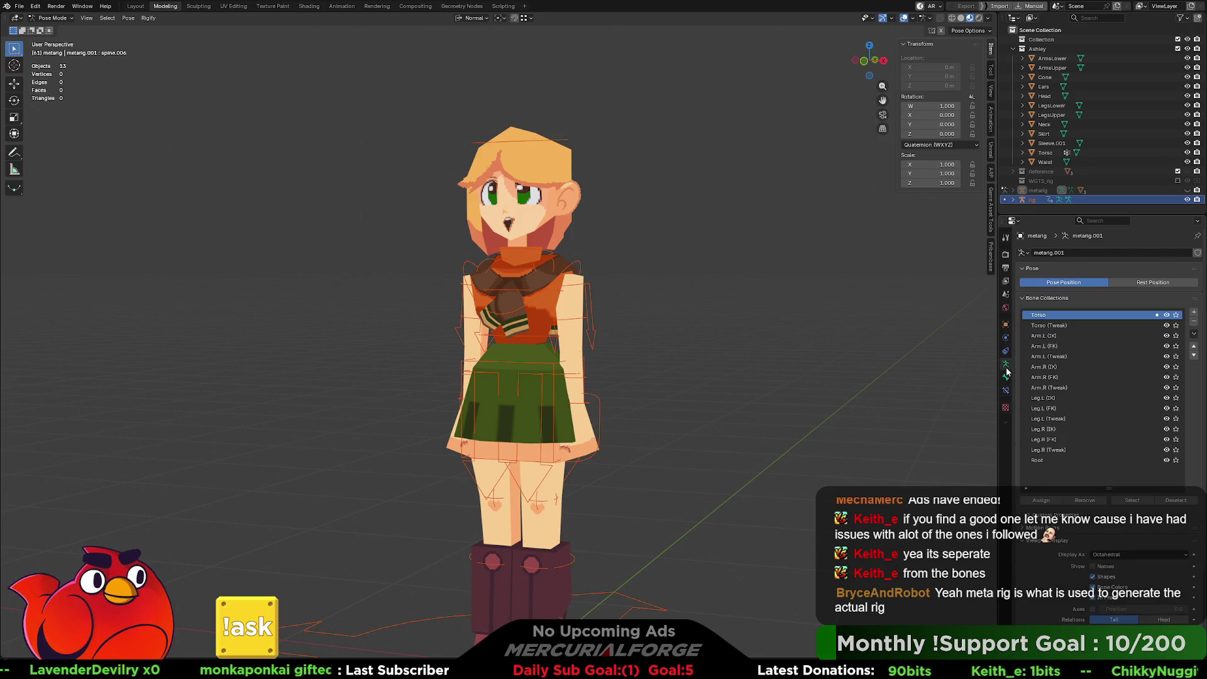
pyautogui.click(1026, 528)
pyautogui.click(1024, 528)
pyautogui.scroll(-4, 1025, 528)
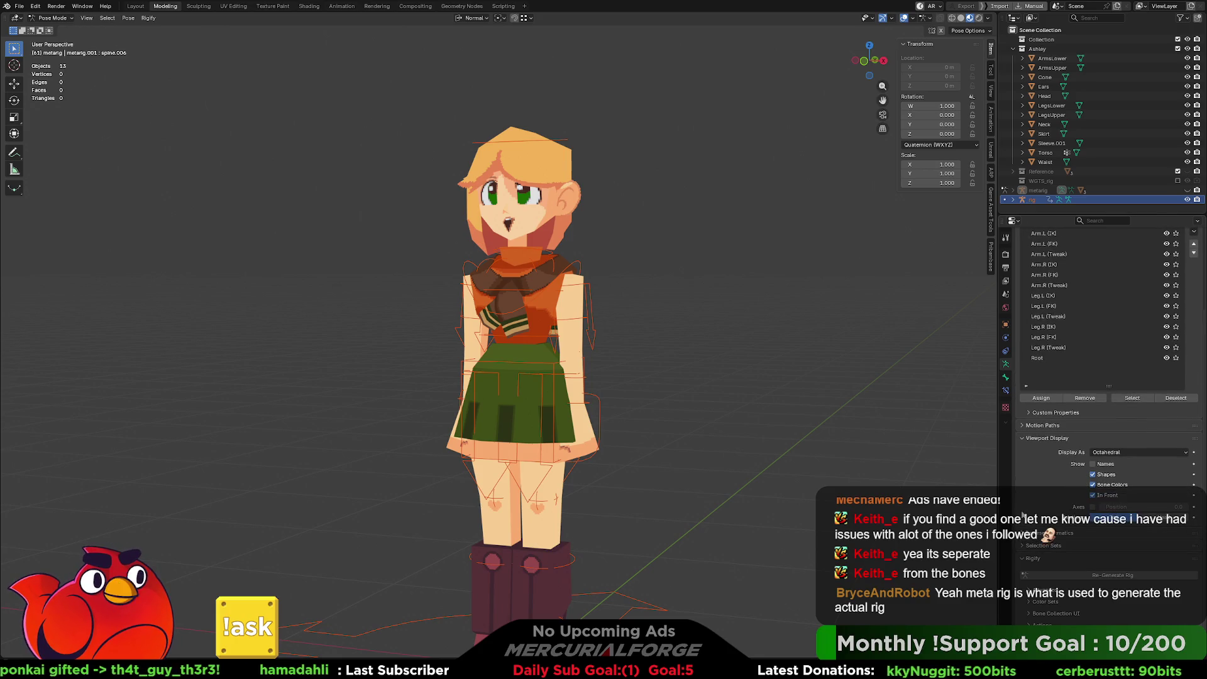
# Step: Expand Rigify's Advanced options and review the Bone Collection UI and UI Layout settings
pyautogui.click(1031, 589)
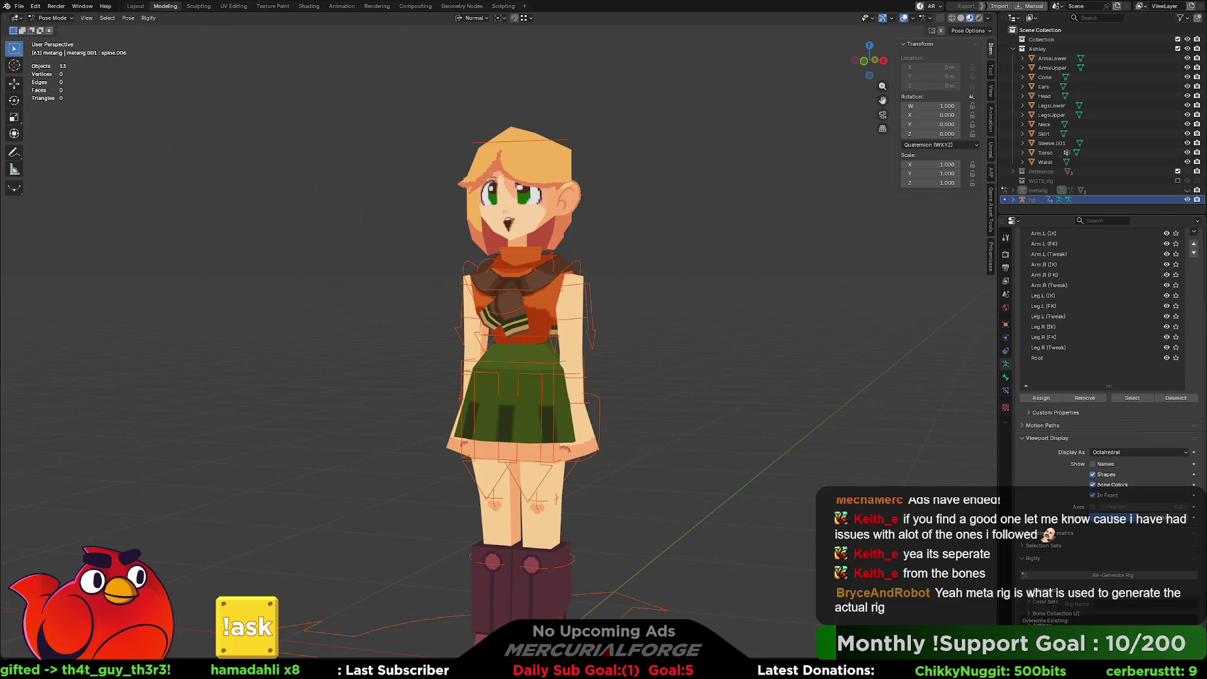
pyautogui.scroll(-4, 1106, 377)
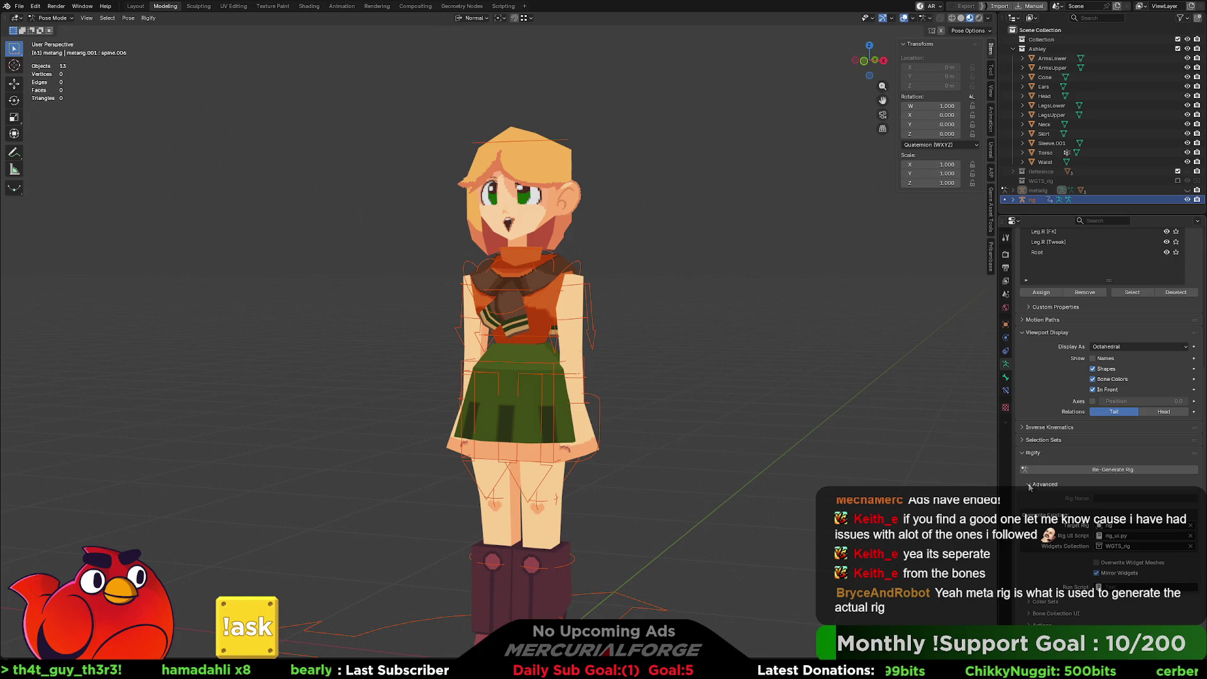
pyautogui.scroll(4, 1107, 377)
pyautogui.scroll(-1, 1107, 581)
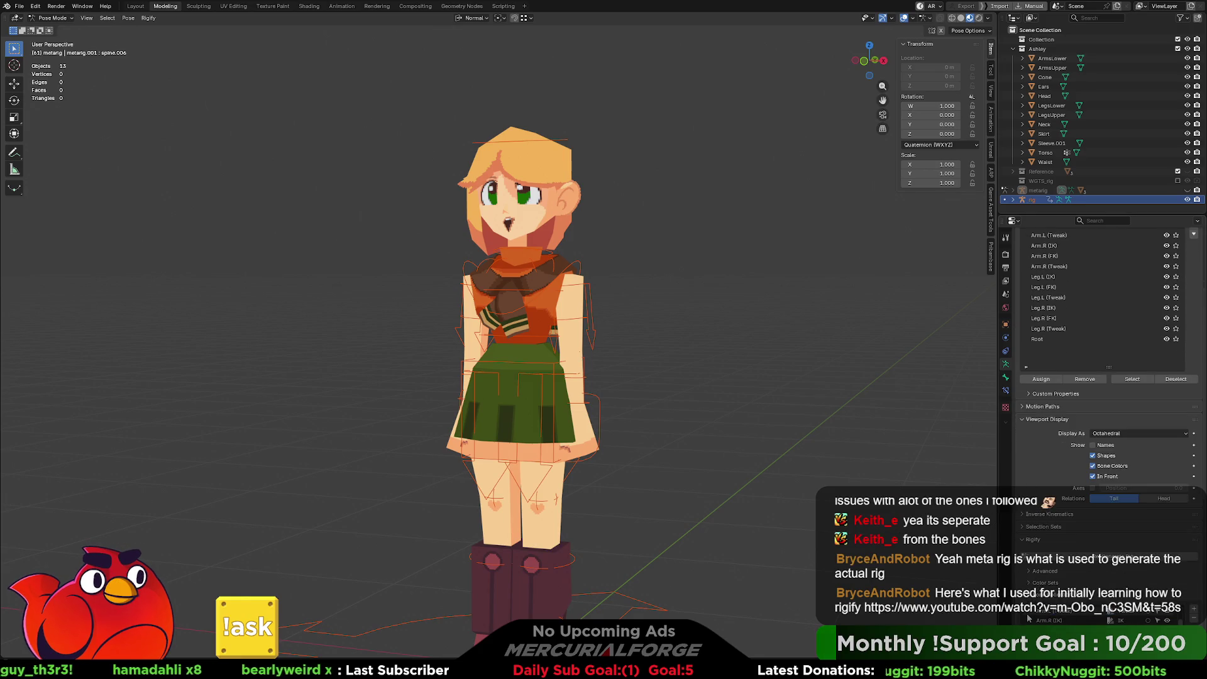
pyautogui.scroll(-2, 1107, 581)
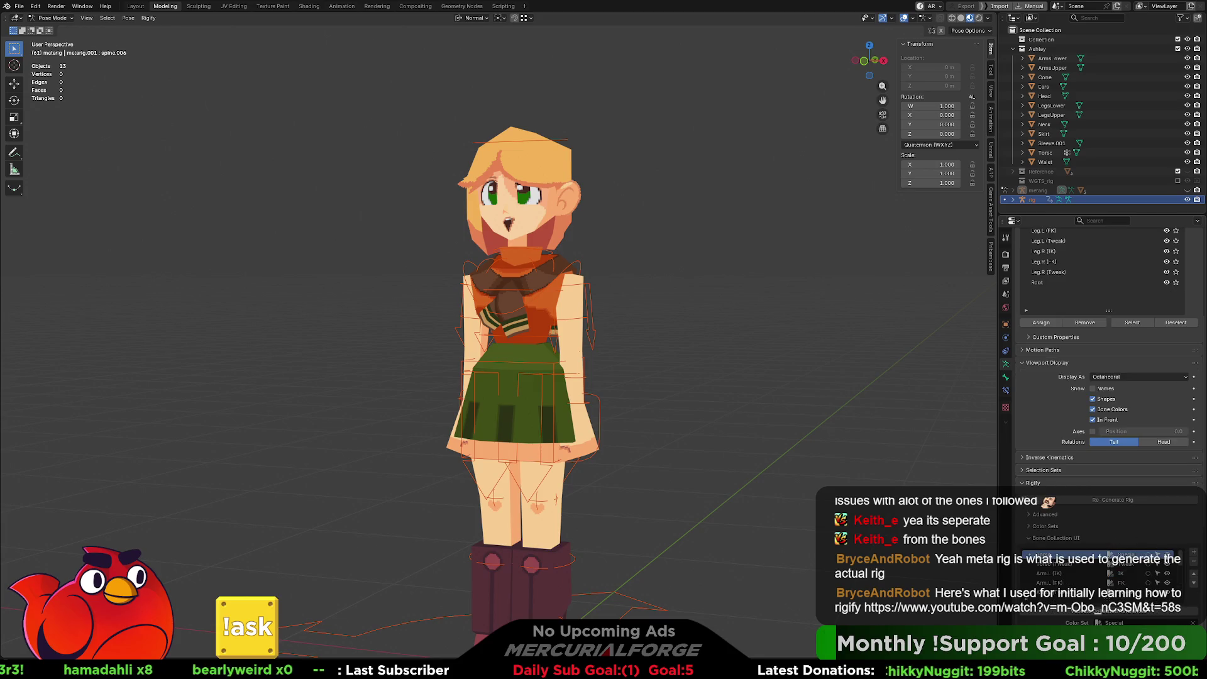
pyautogui.scroll(-1, 1166, 573)
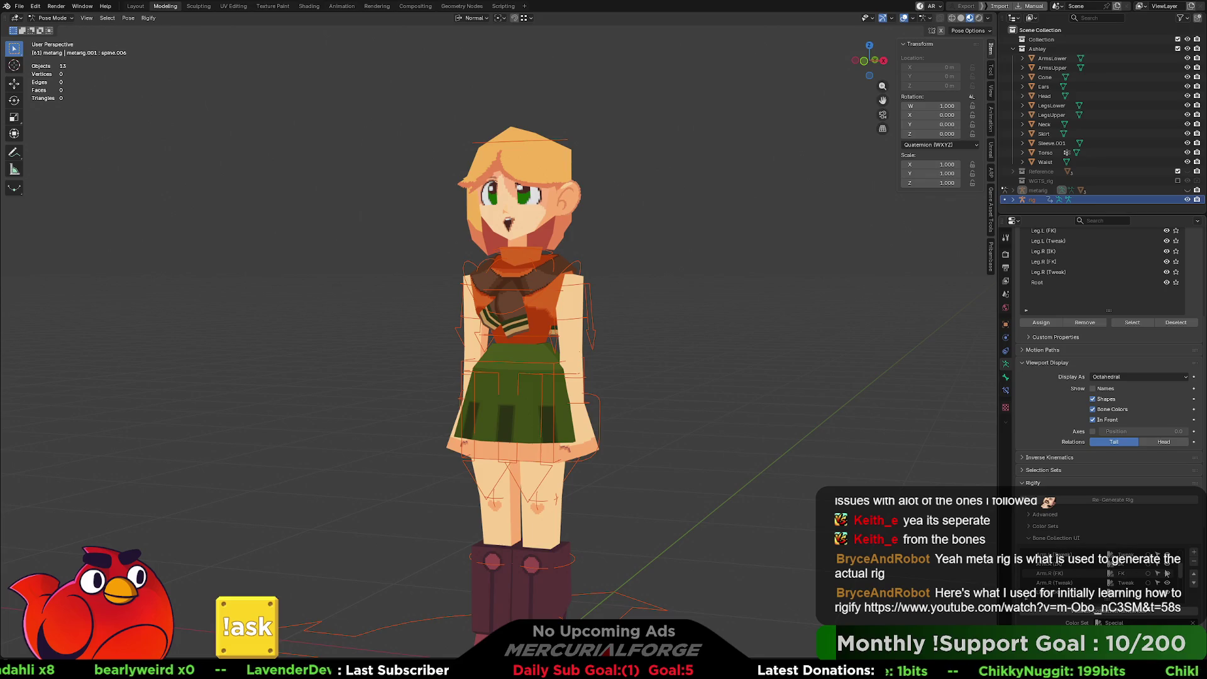
pyautogui.scroll(-6, 1166, 574)
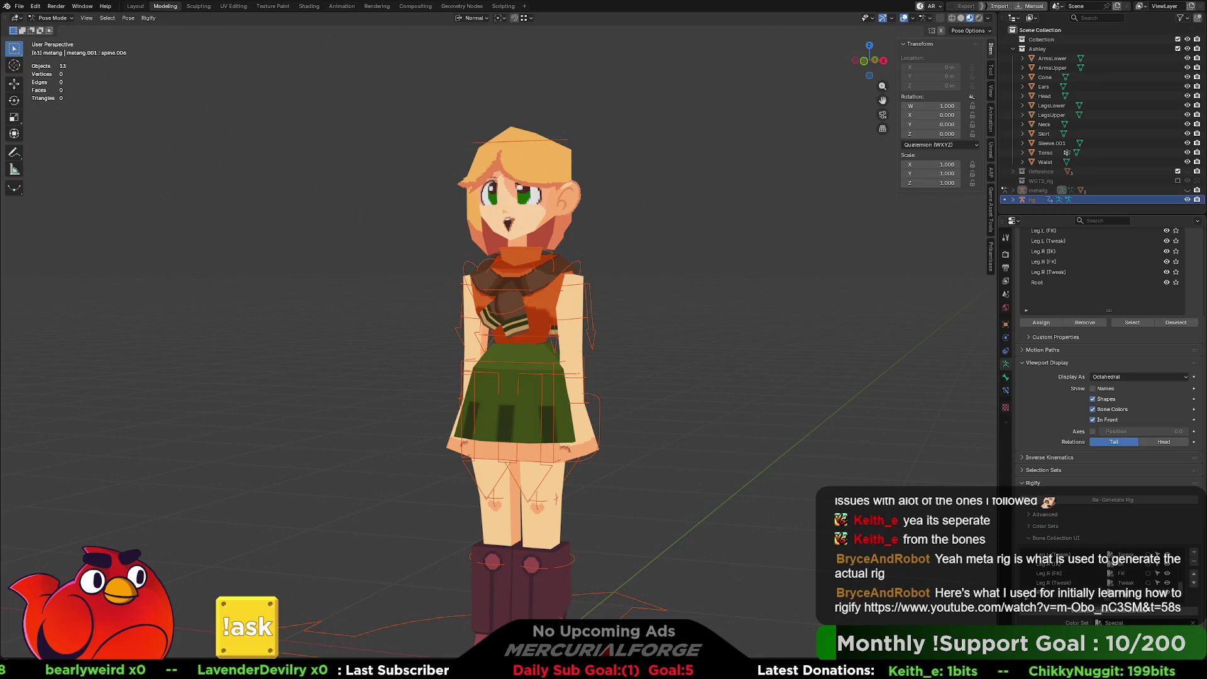
pyautogui.scroll(-8, 1041, 543)
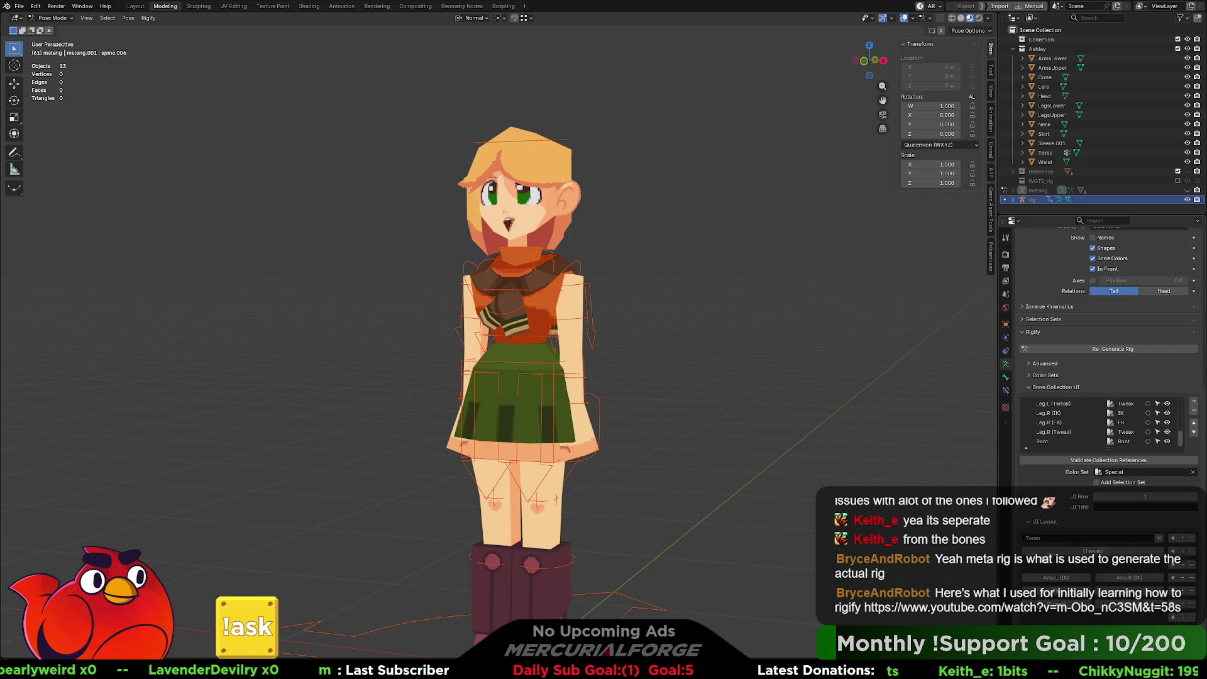
pyautogui.scroll(-1, 1040, 543)
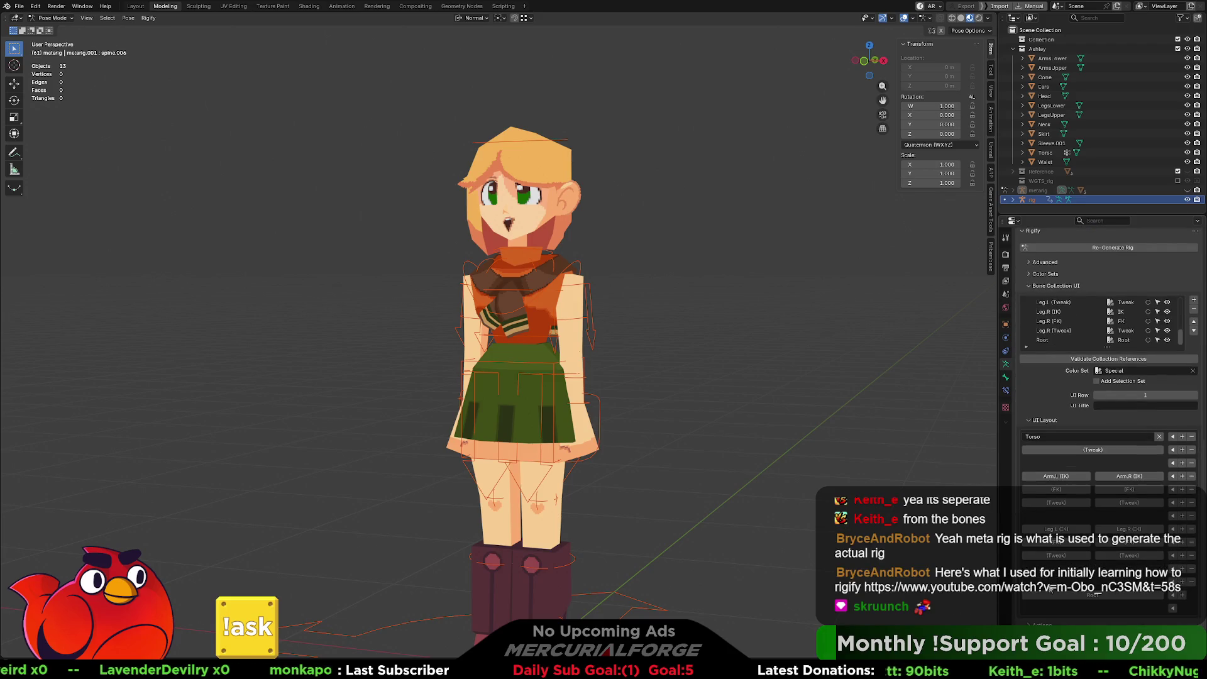
# Step: Make the metarig the active armature from the Outliner
pyautogui.scroll(10, 1048, 589)
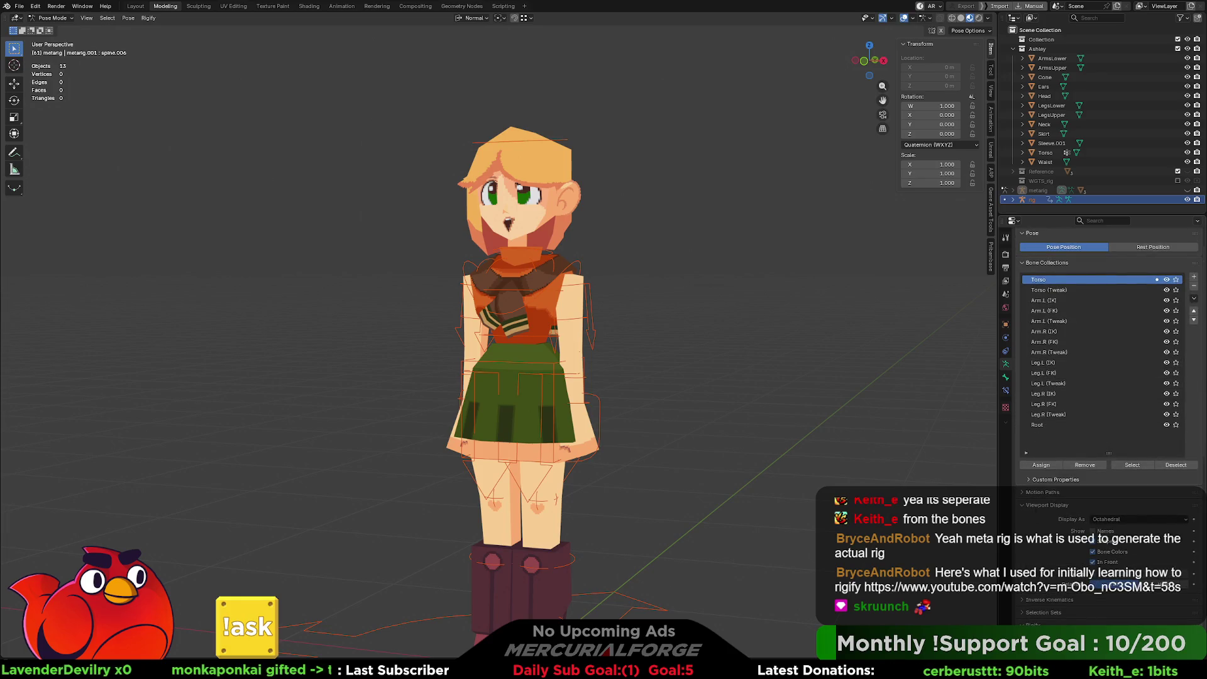
pyautogui.scroll(-4, 1048, 600)
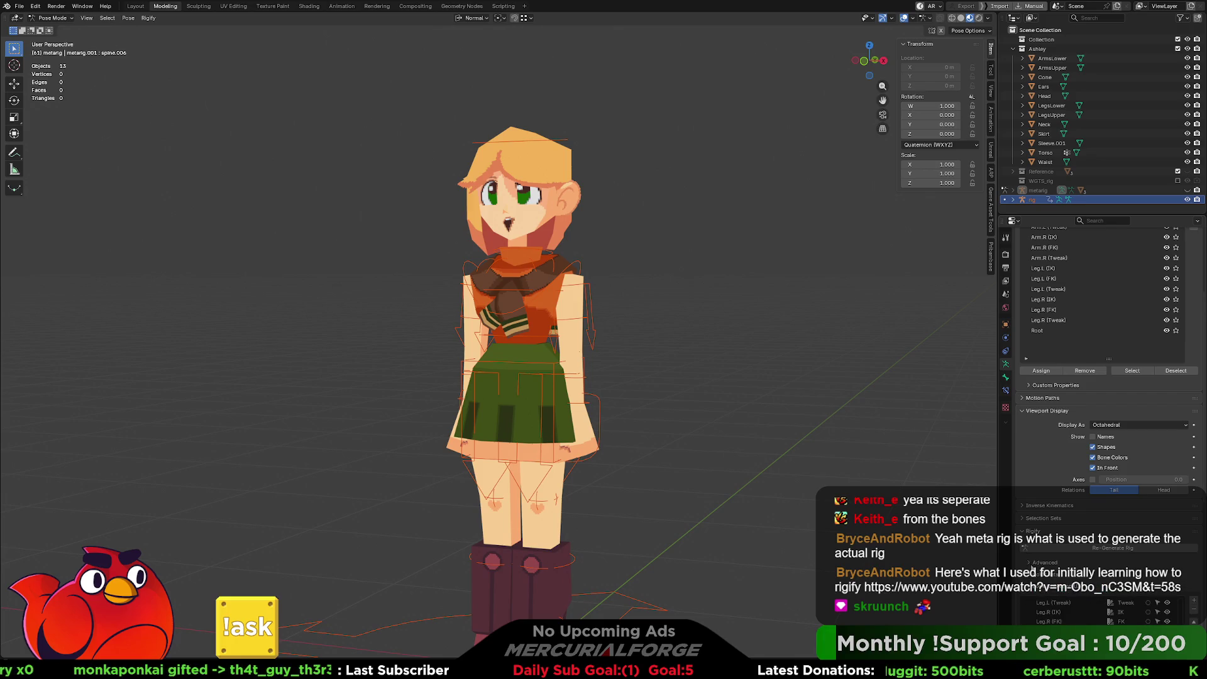
pyautogui.scroll(1, 1046, 472)
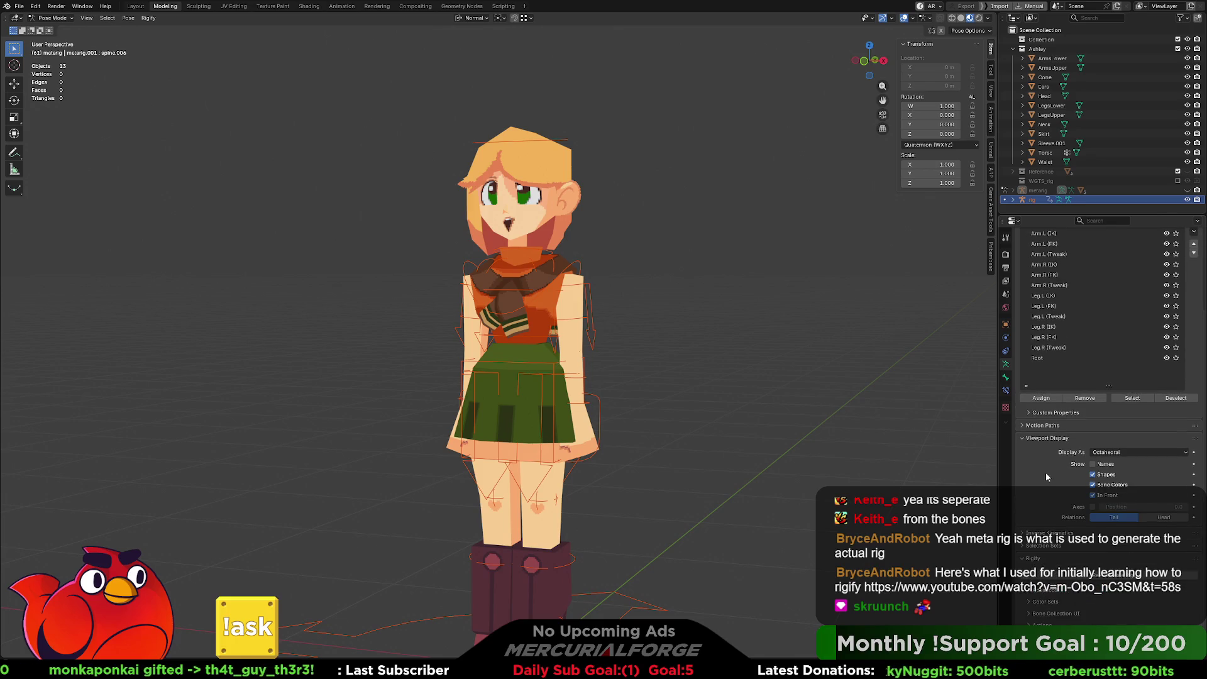
pyautogui.click(1037, 188)
pyautogui.keyDown('shift'); pyautogui.moveTo(684, 364); pyautogui.dragTo(699, 352, button='middle'); pyautogui.keyUp('shift')
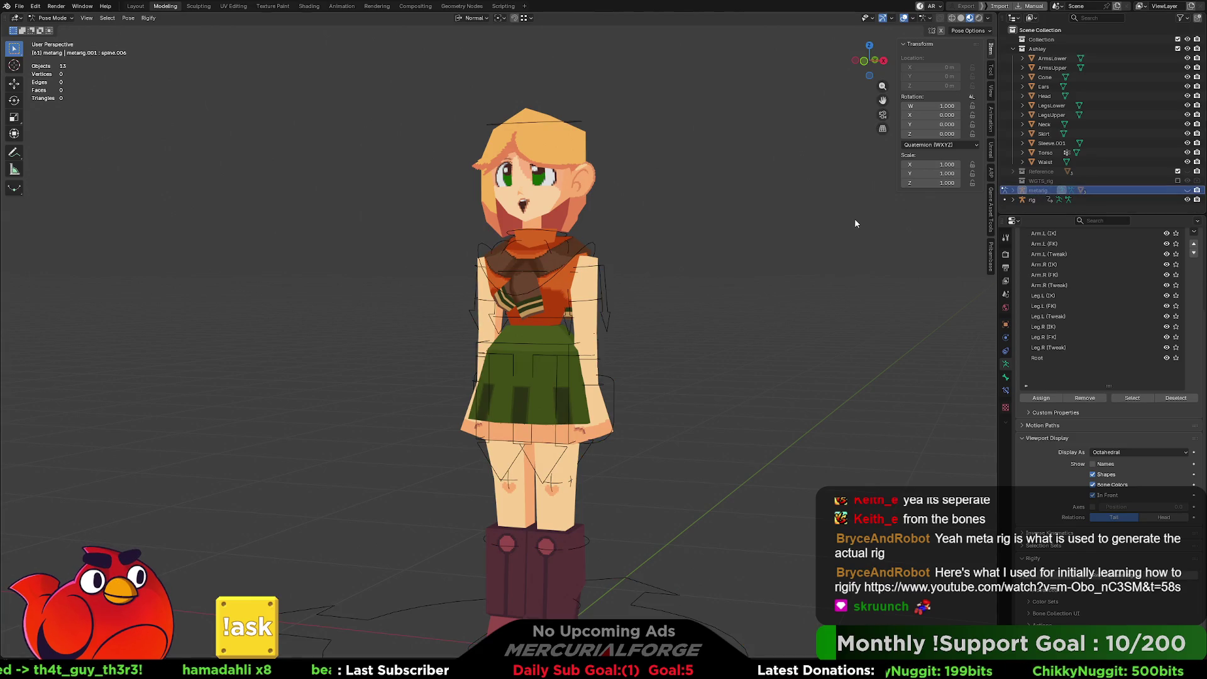
# Step: After a trial bone deletion in Edit Mode, delete the whole metarig object in Object Mode
pyautogui.press('Tab')
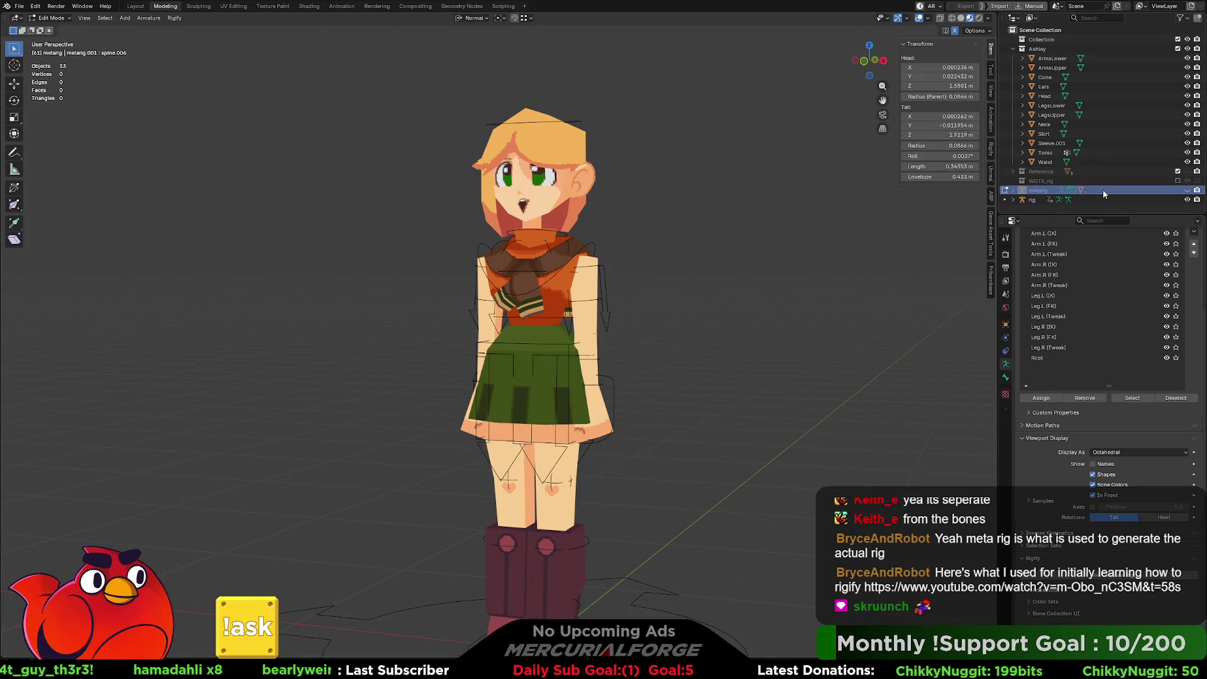
pyautogui.press('x')
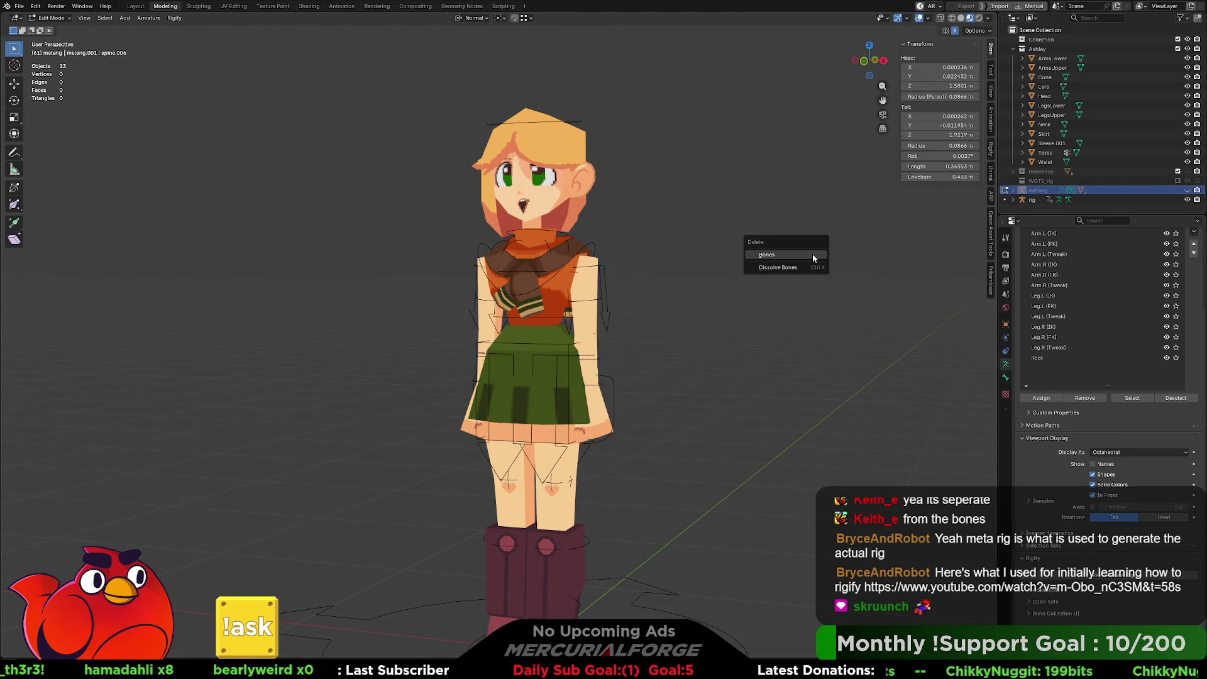
pyautogui.click(790, 259)
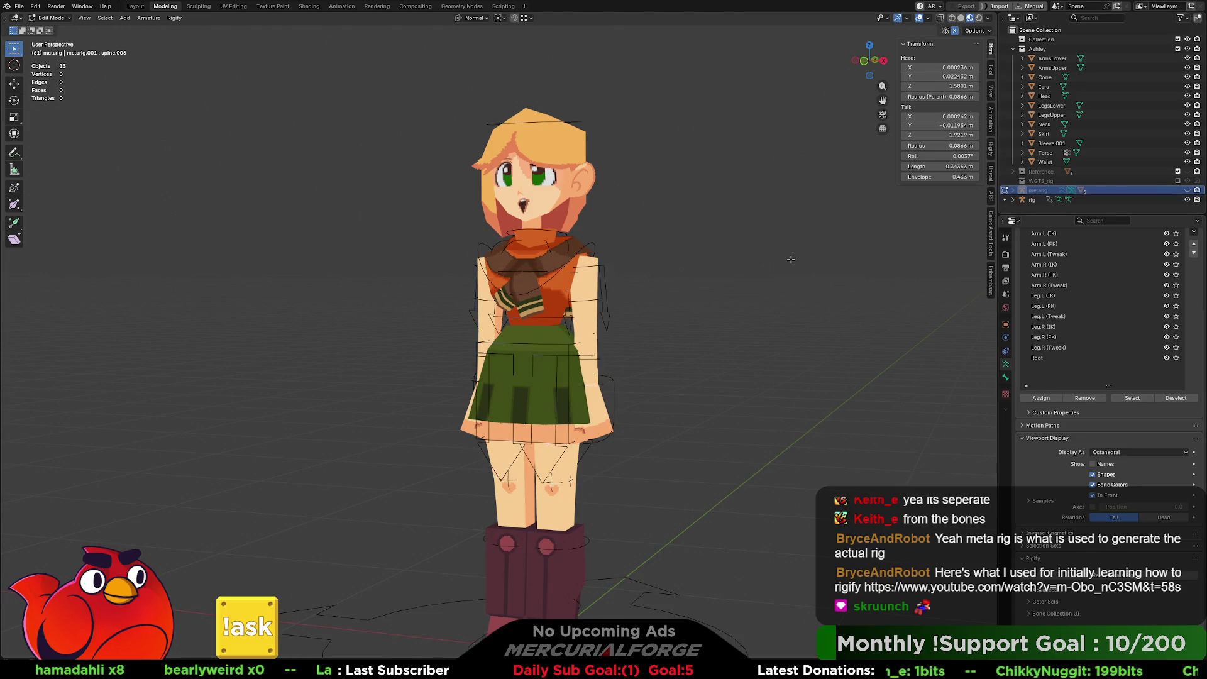
pyautogui.click(1035, 199)
pyautogui.click(1036, 191)
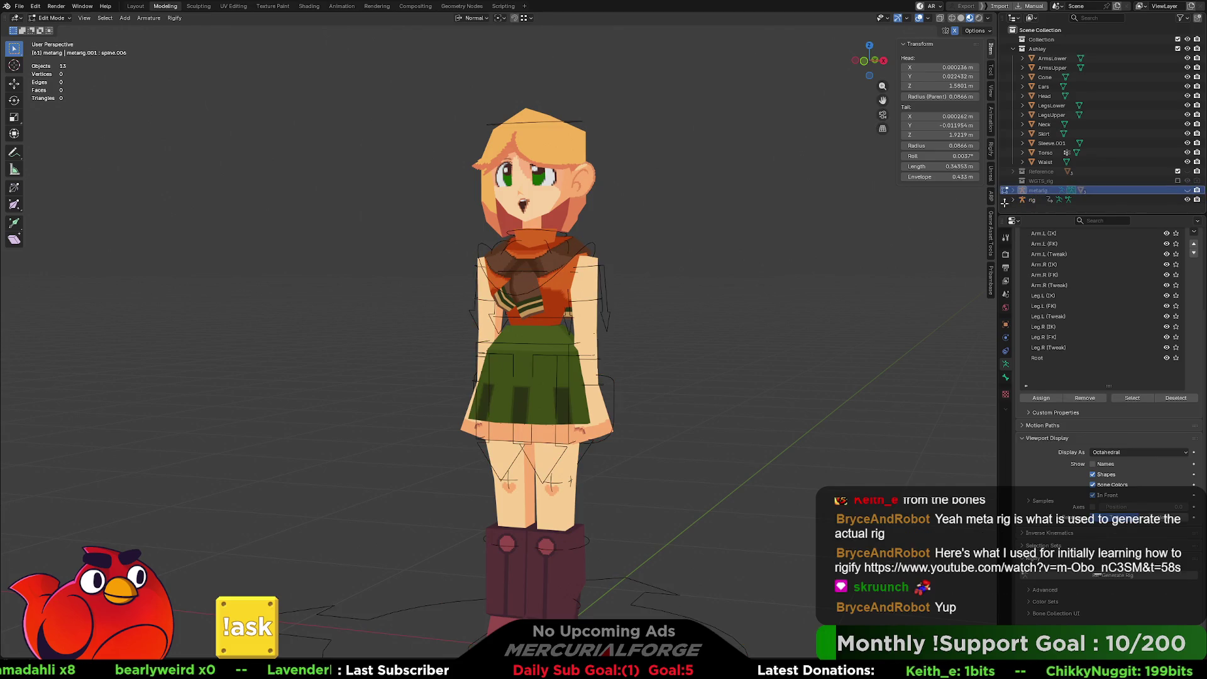
pyautogui.press('x')
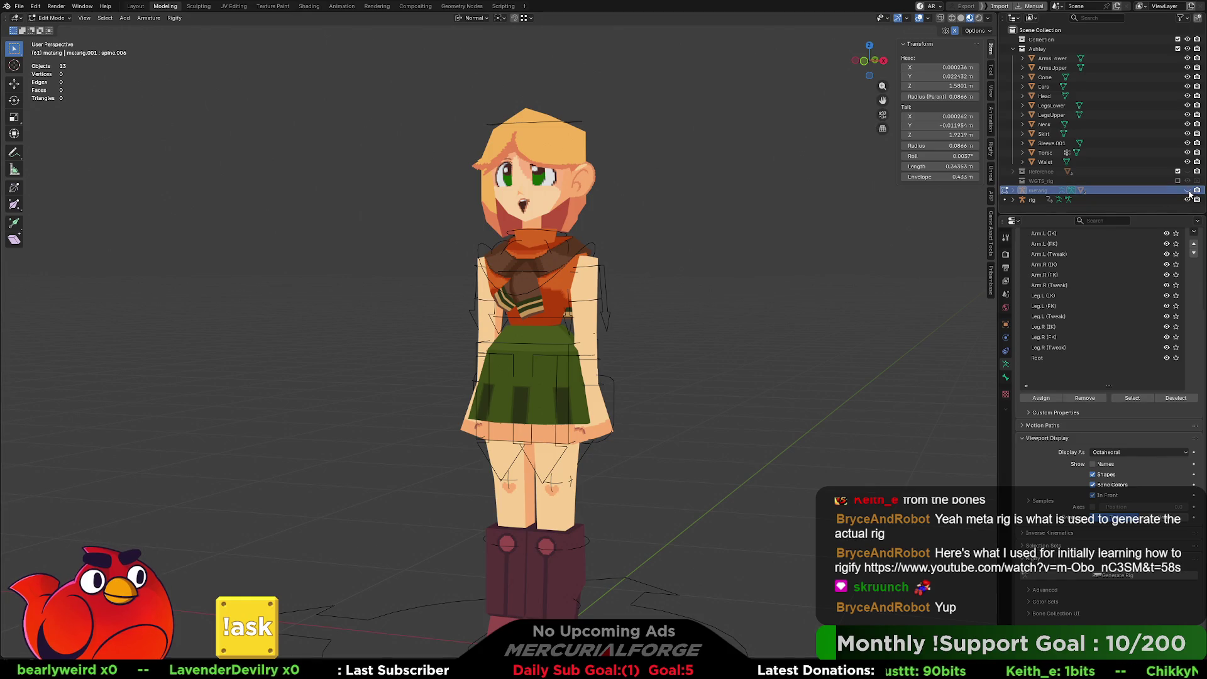
pyautogui.hotkey('ctrl', 'z')
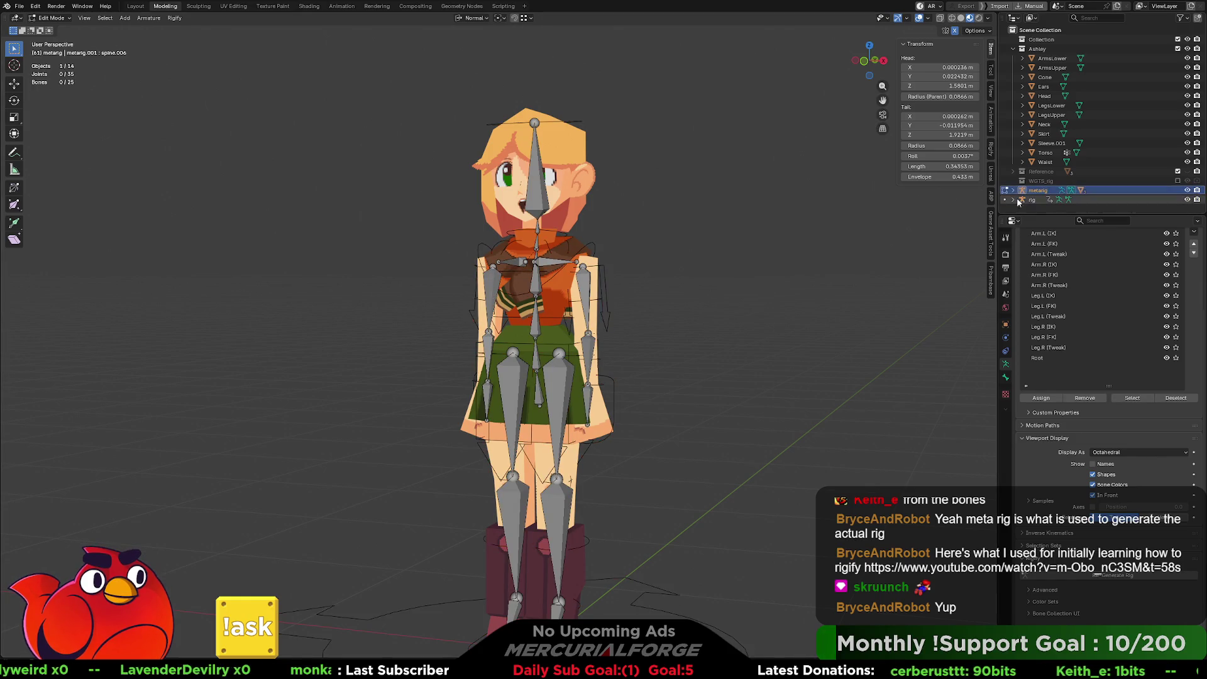
pyautogui.click(542, 193)
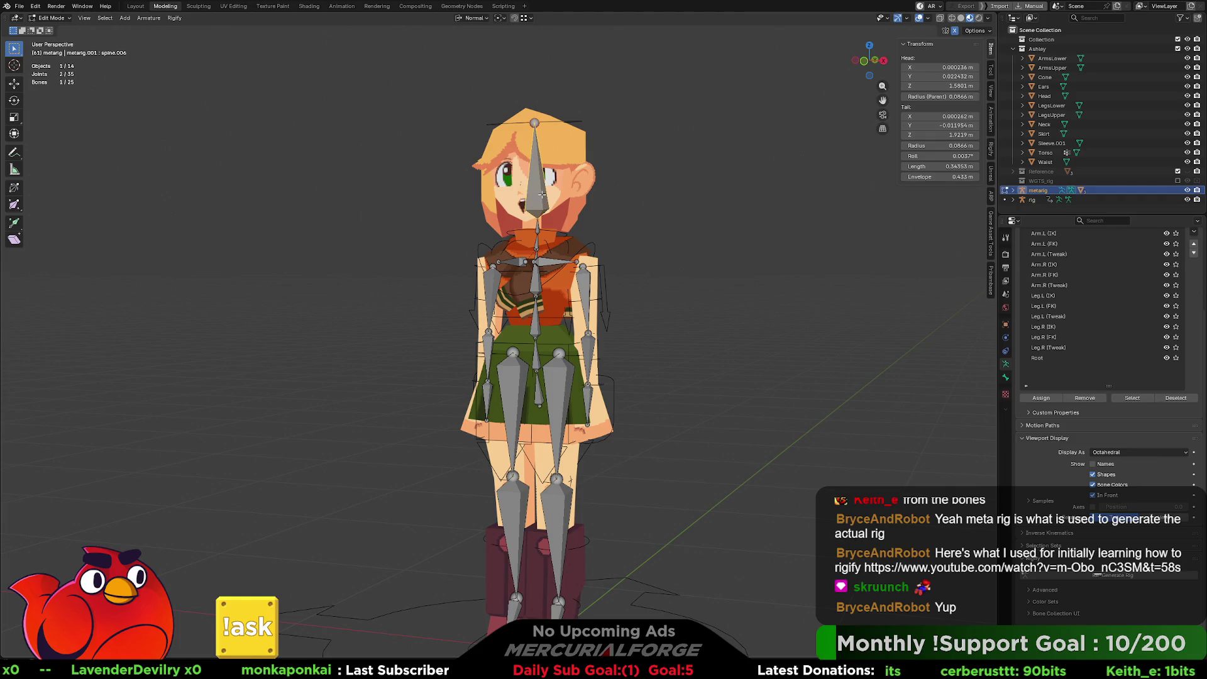
pyautogui.hotkey('ctrl', 'Tab')
pyautogui.hotkey('ctrl', 'Tab')
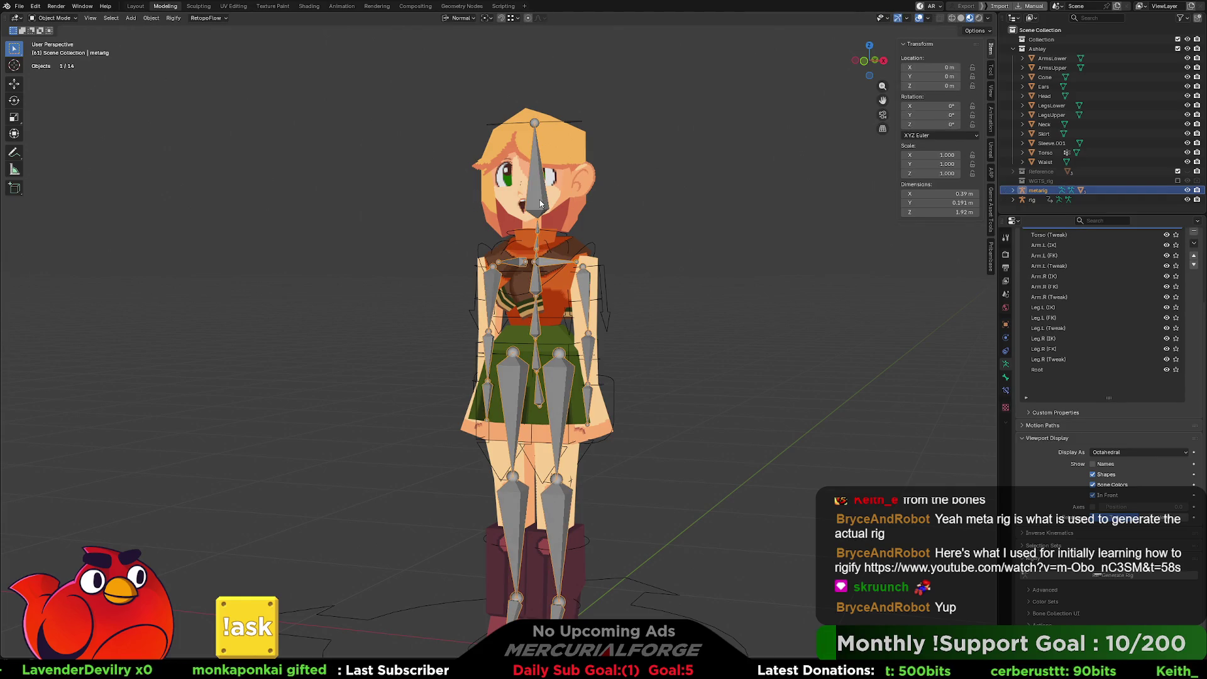
pyautogui.press('Delete')
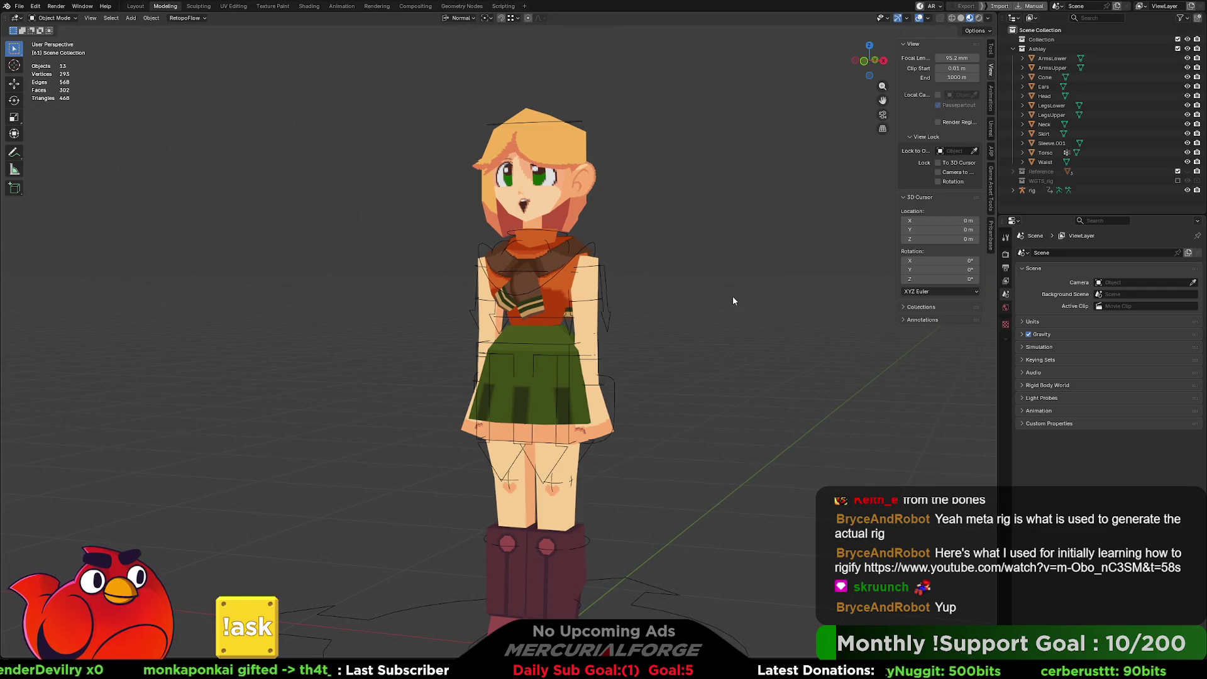
# Step: On the generated rig, hide every bone collection except DEF
pyautogui.keyDown('shift'); pyautogui.moveTo(733, 296); pyautogui.dragTo(748, 286, button='middle'); pyautogui.keyUp('shift')
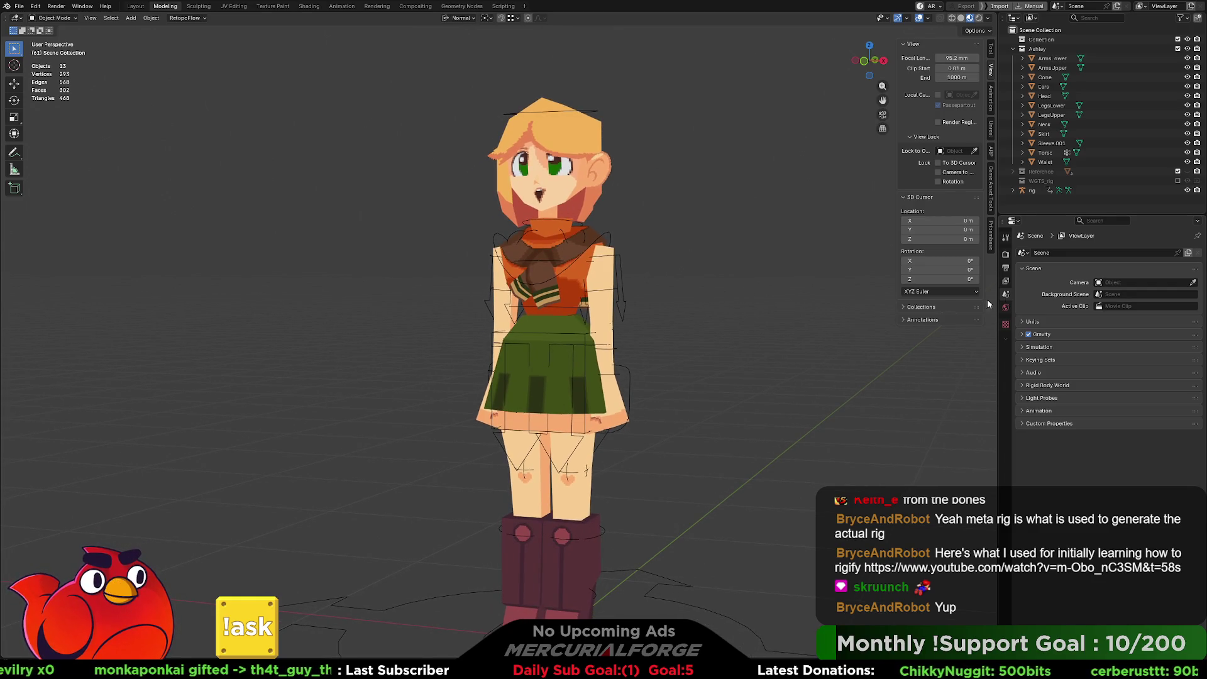
pyautogui.click(1017, 192)
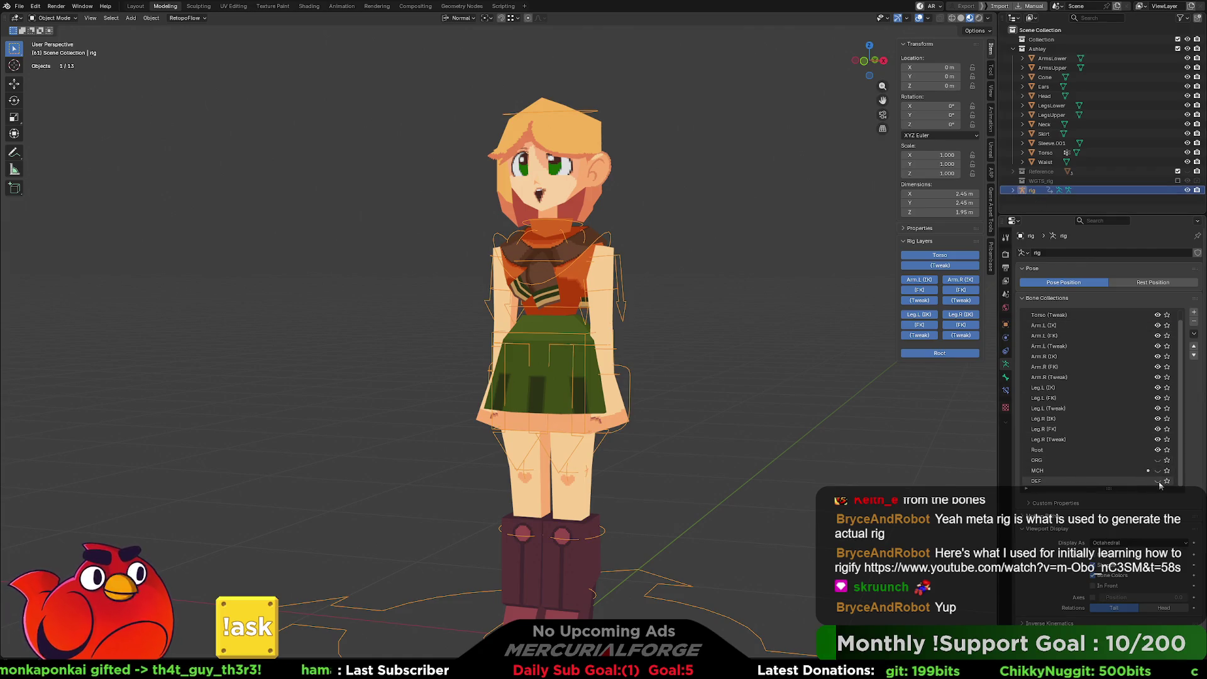
pyautogui.moveTo(1159, 465); pyautogui.dragTo(1160, 320)
pyautogui.scroll(1, 1159, 333)
pyautogui.click(1157, 314)
pyautogui.scroll(-1, 1156, 482)
pyautogui.click(1157, 481)
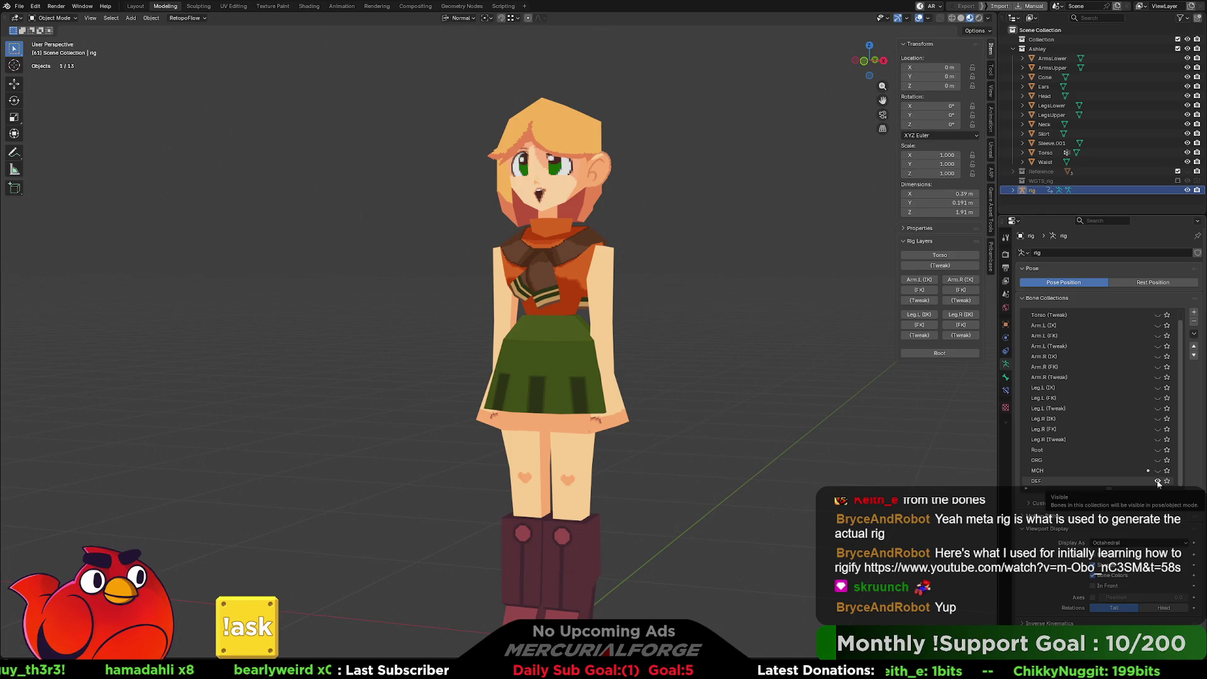
# Step: Enable Viewport Display In Front so the deform bones show through the mesh
pyautogui.moveTo(767, 449)
pyautogui.mouseDown(button='middle')
pyautogui.moveTo(757, 445)
pyautogui.moveTo(812, 450)
pyautogui.mouseUp(button='middle')
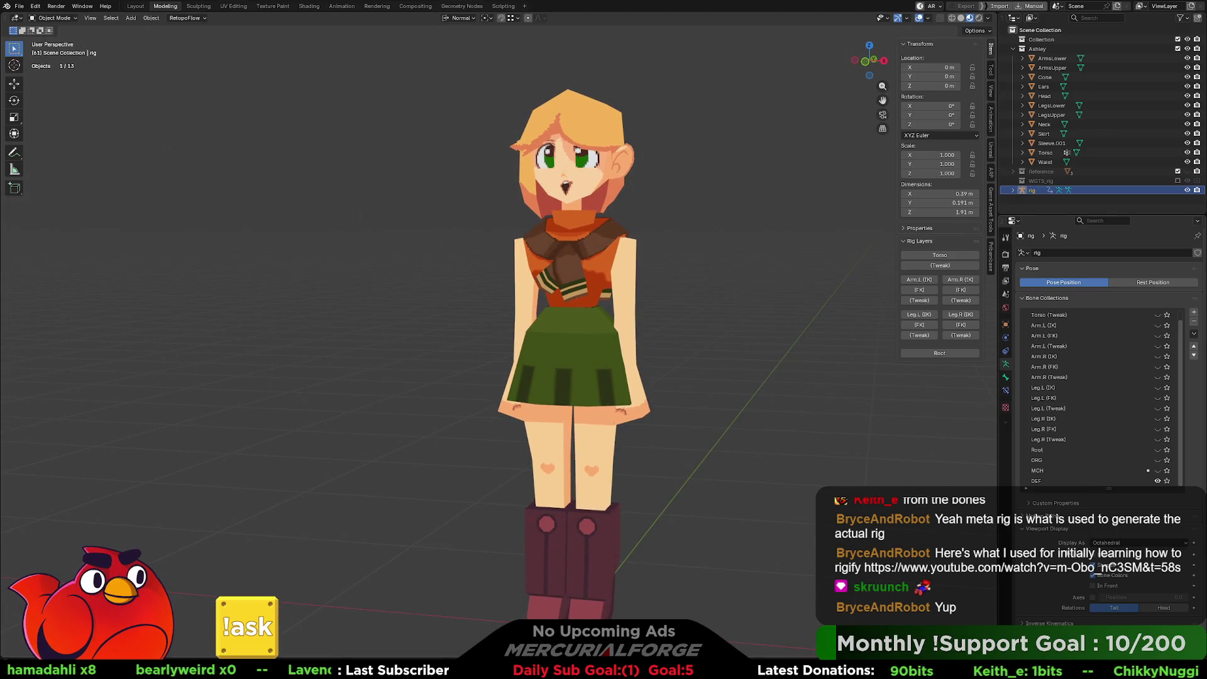
pyautogui.click(1093, 587)
pyautogui.moveTo(710, 308)
pyautogui.mouseDown(button='middle')
pyautogui.moveTo(828, 304)
pyautogui.moveTo(681, 307)
pyautogui.moveTo(708, 337)
pyautogui.moveTo(699, 348)
pyautogui.moveTo(620, 347)
pyautogui.moveTo(654, 319)
pyautogui.moveTo(734, 350)
pyautogui.moveTo(688, 349)
pyautogui.moveTo(696, 320)
pyautogui.moveTo(702, 329)
pyautogui.mouseUp(button='middle')
pyautogui.scroll(-3, 699, 348)
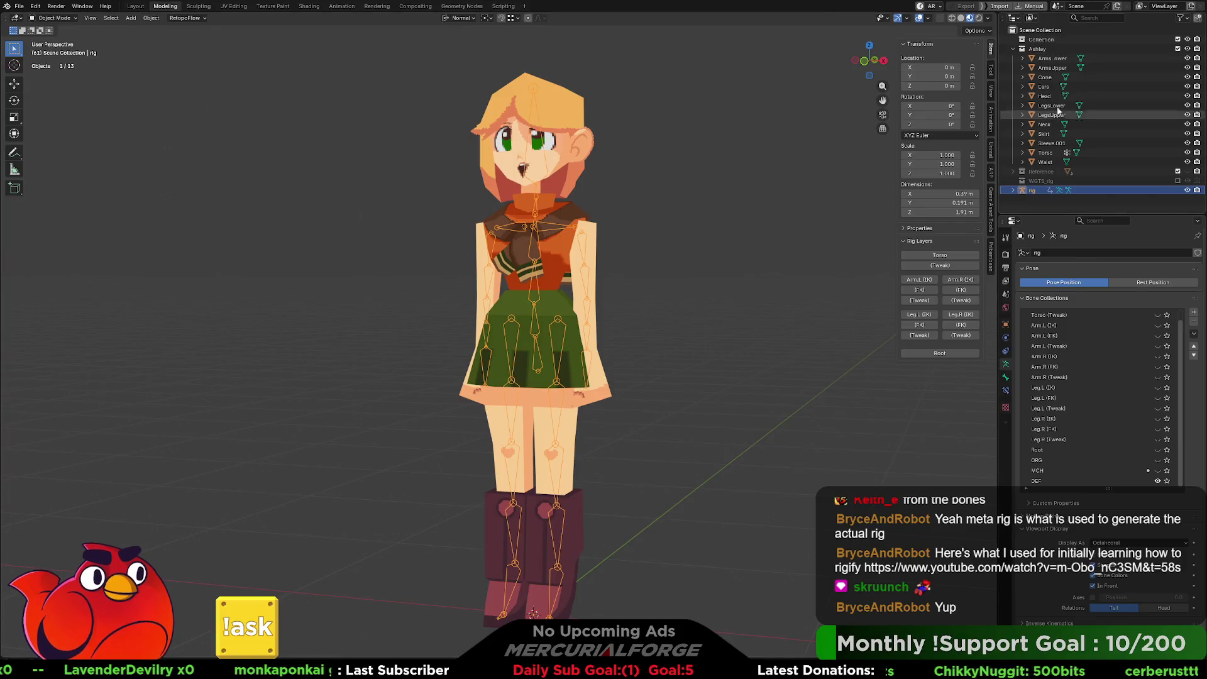
# Step: Select mesh parts ArmsLower through Waist plus the rig, then play the Rigify tutorial
pyautogui.click(1060, 58)
pyautogui.keyDown('shift'); pyautogui.click(1043, 162); pyautogui.keyUp('shift')
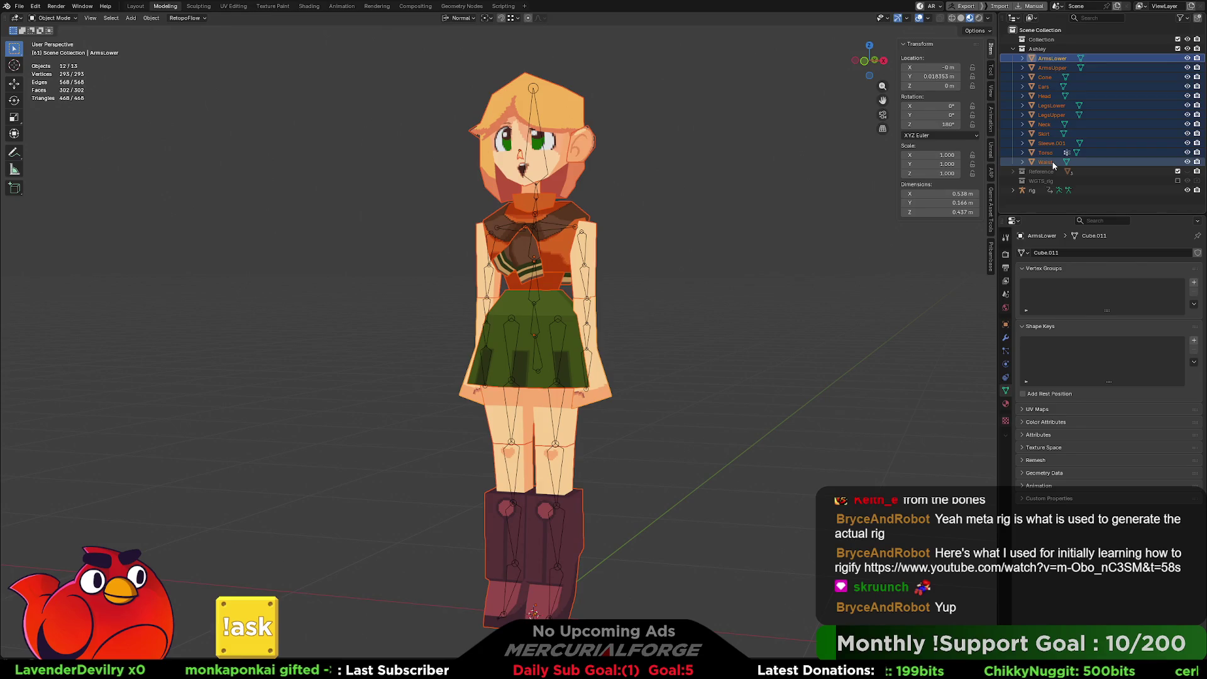
pyautogui.keyDown('ctrl'); pyautogui.click(1035, 191); pyautogui.keyUp('ctrl')
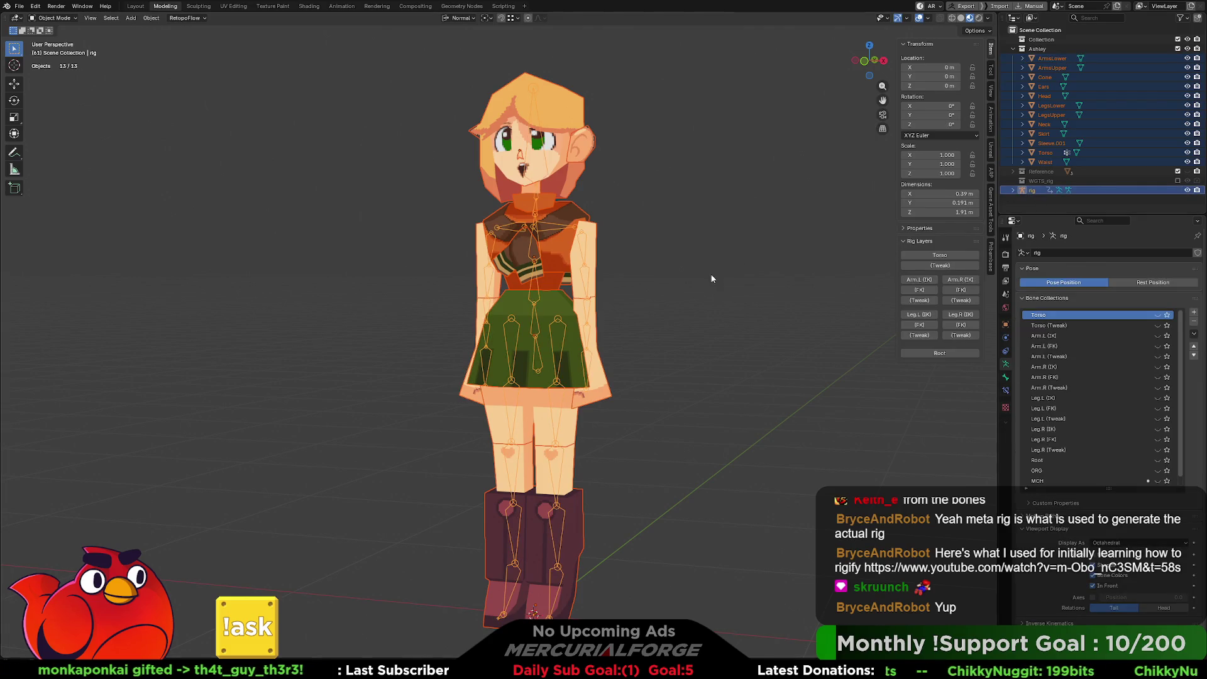
pyautogui.hotkey('ctrl', 'p')
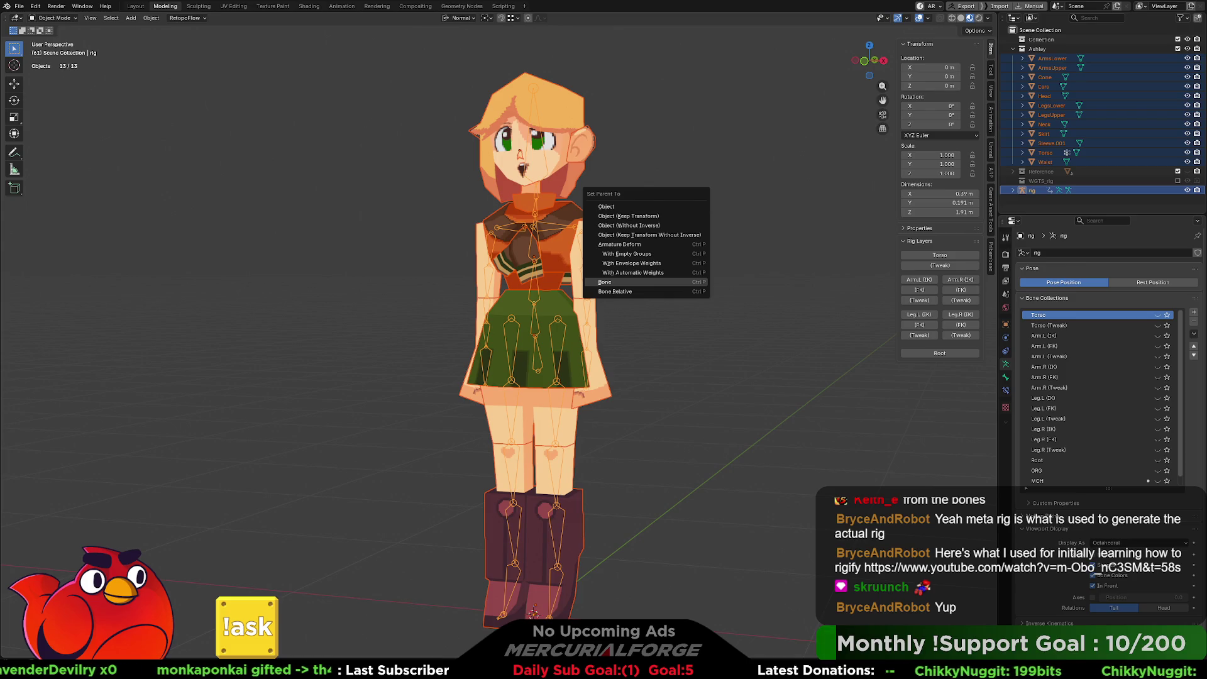
pyautogui.hotkey('alt', 'Tab')
pyautogui.click(609, 229)
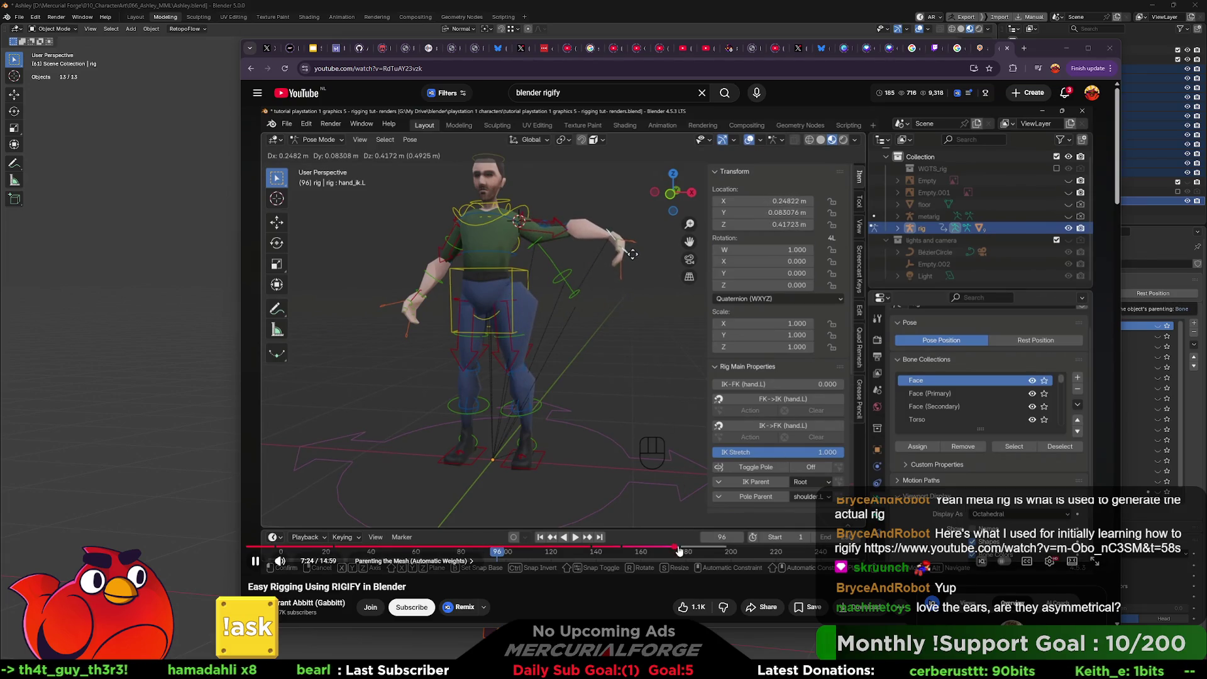
# Step: Seek the tutorial back to its automatic-weights parenting step near 7:09 and pause it
pyautogui.click(672, 550)
pyautogui.click(665, 550)
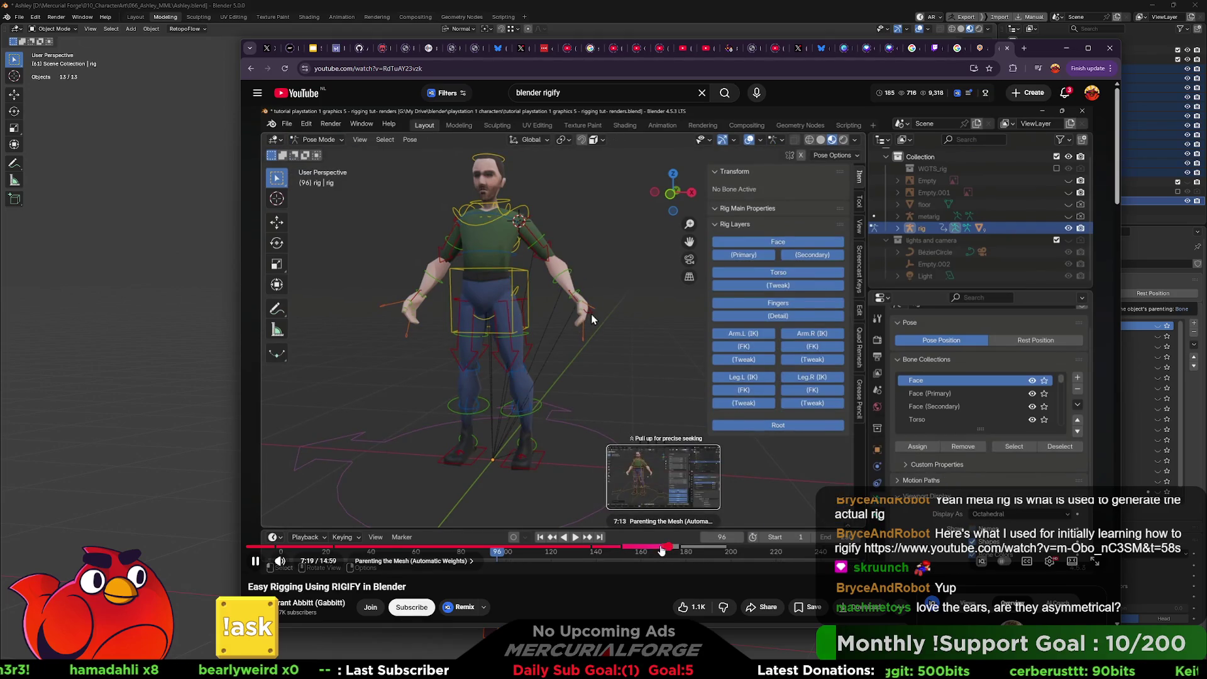
pyautogui.click(660, 550)
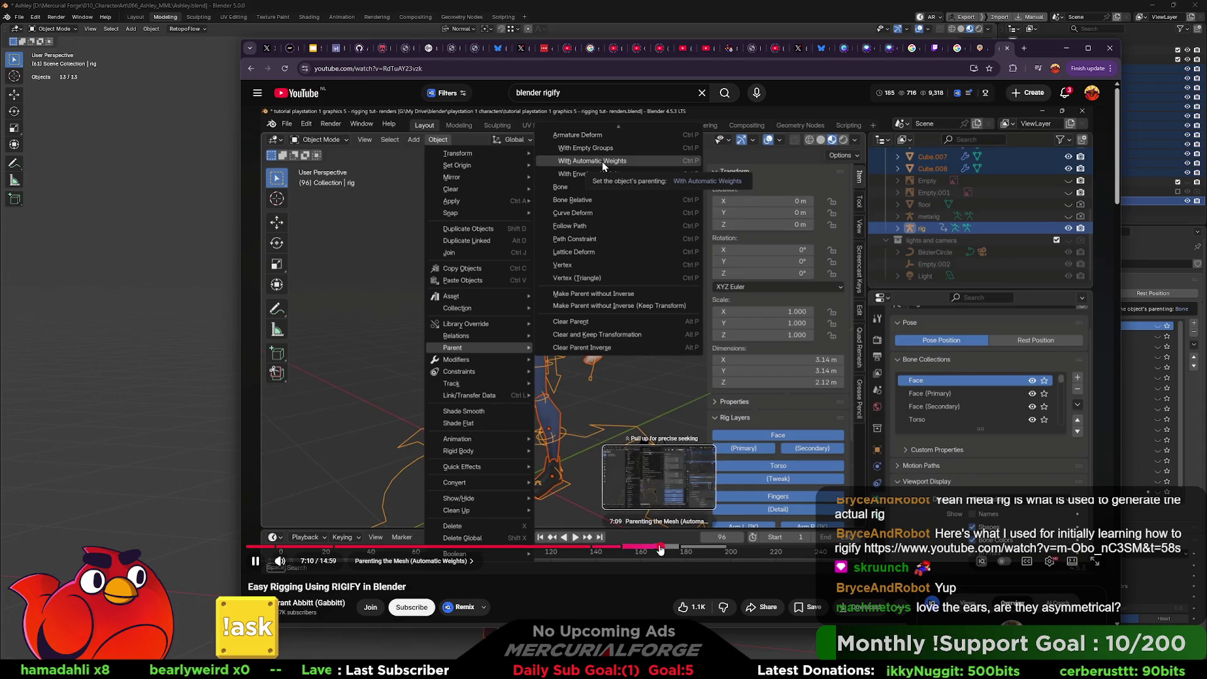
pyautogui.click(673, 396)
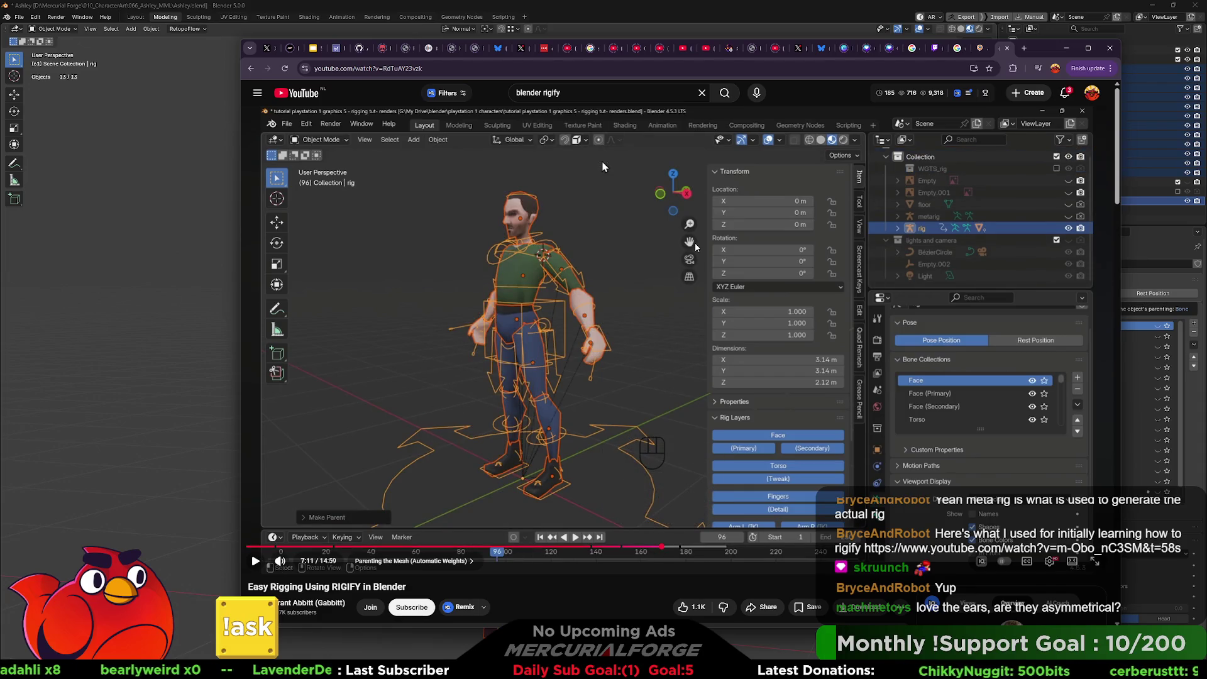
pyautogui.click(674, 12)
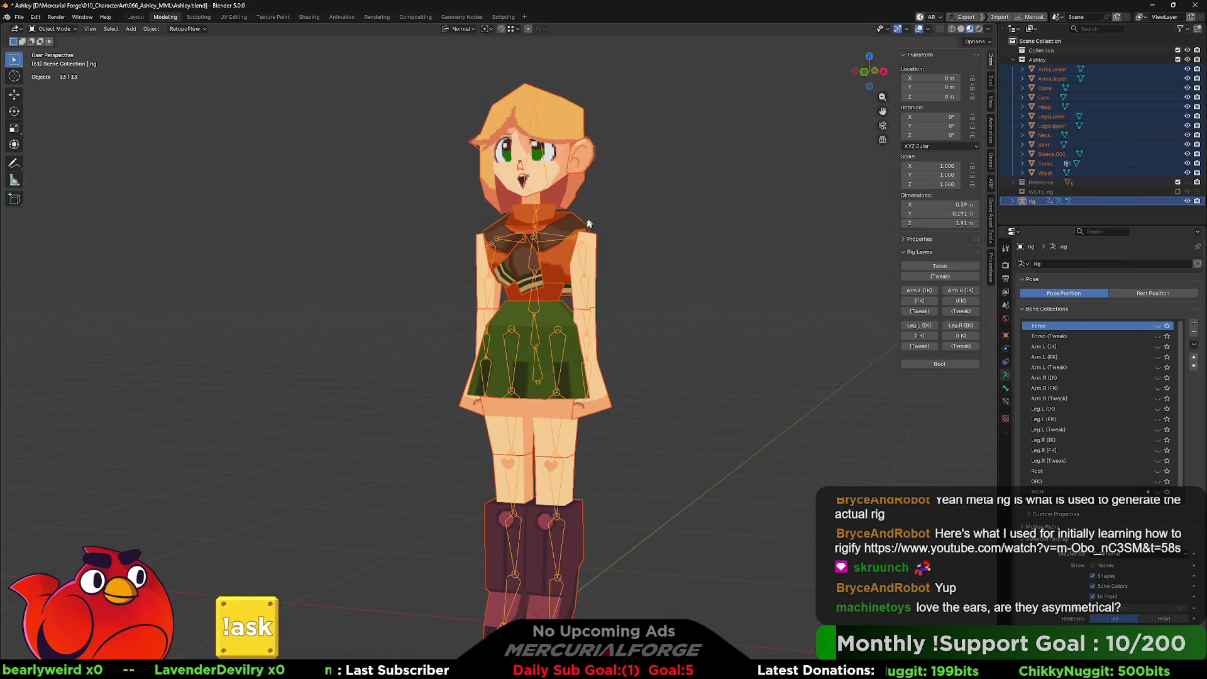
# Step: Parent the selected mesh parts to the rig With Automatic Weights
pyautogui.hotkey('ctrl', 'p')
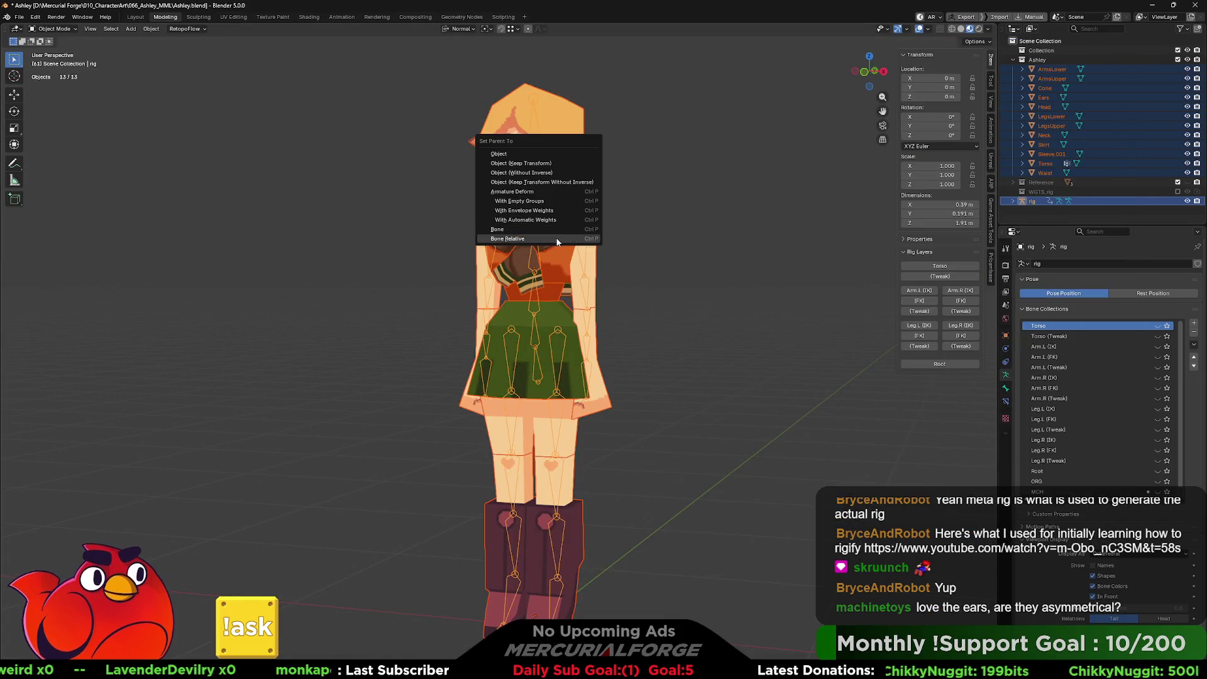
pyautogui.click(554, 221)
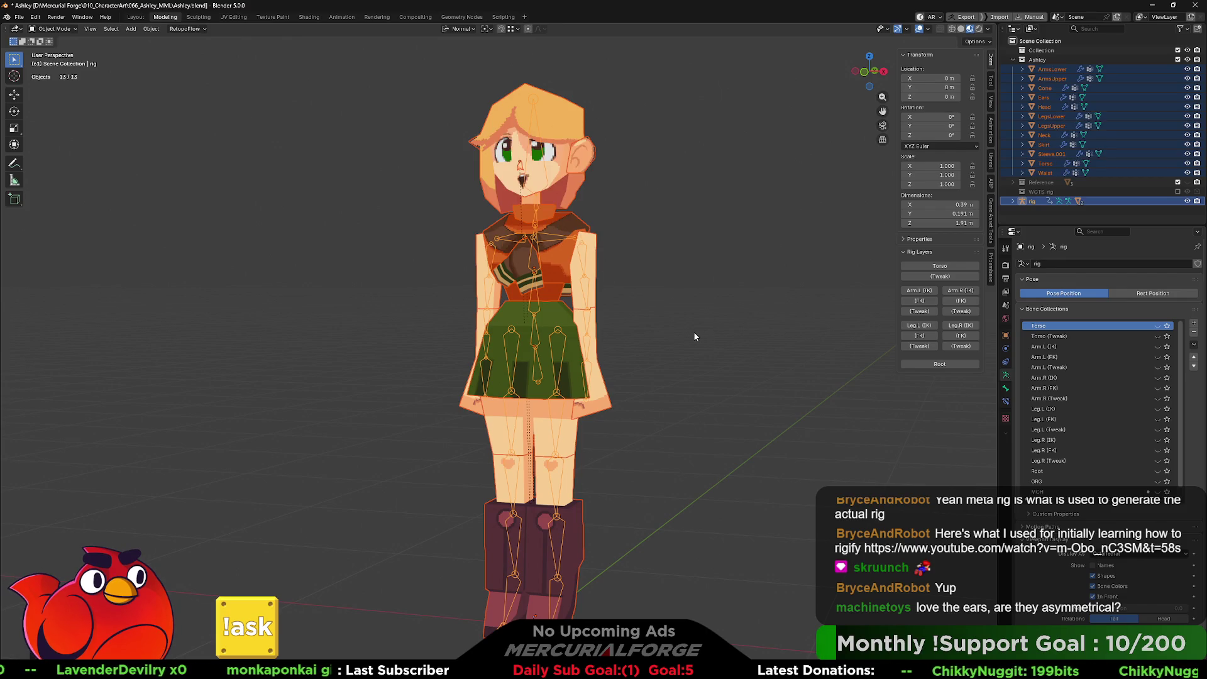
pyautogui.click(692, 330)
pyautogui.keyDown('shift'); pyautogui.moveTo(653, 359); pyautogui.dragTo(631, 346, button='middle'); pyautogui.keyUp('shift')
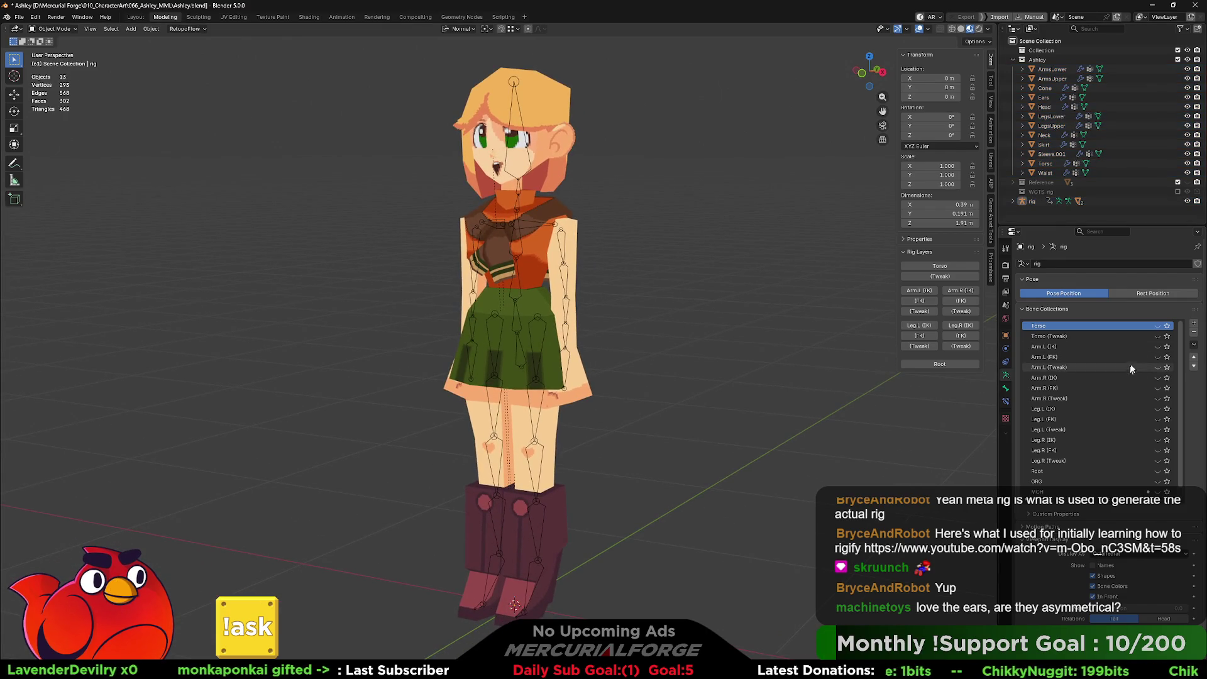
# Step: Show bone collections Torso through Leg.R (FK) again and select the rig
pyautogui.moveTo(1157, 326); pyautogui.dragTo(1157, 460)
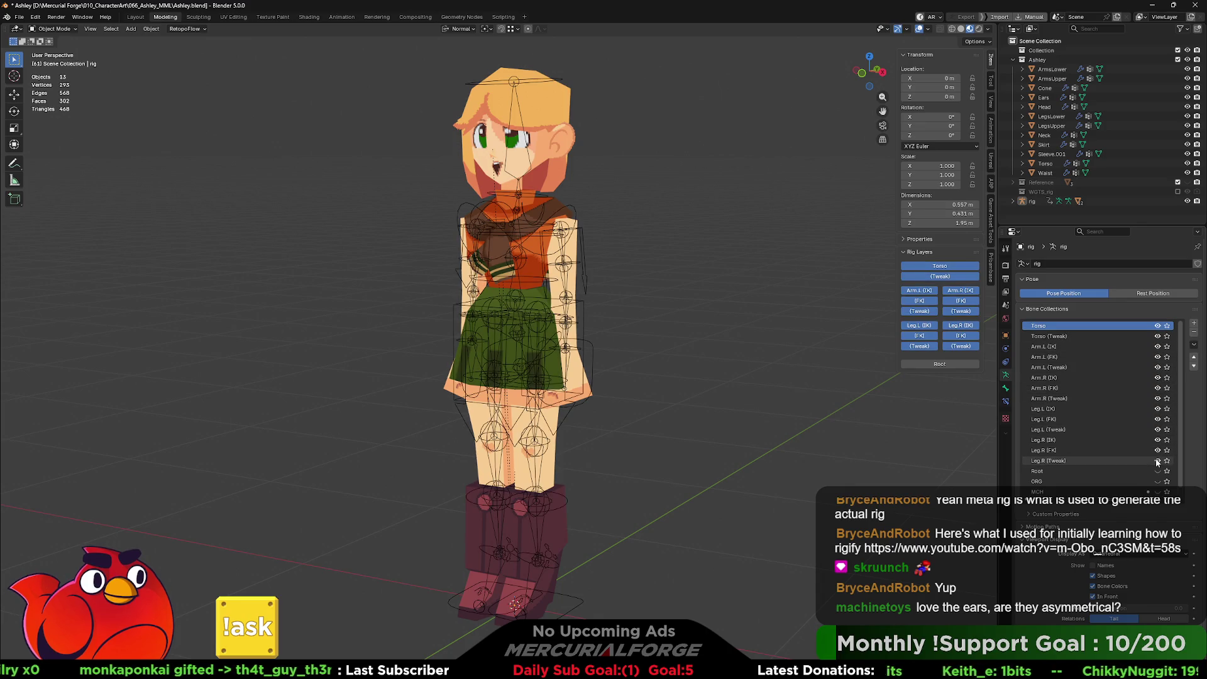
pyautogui.click(594, 360)
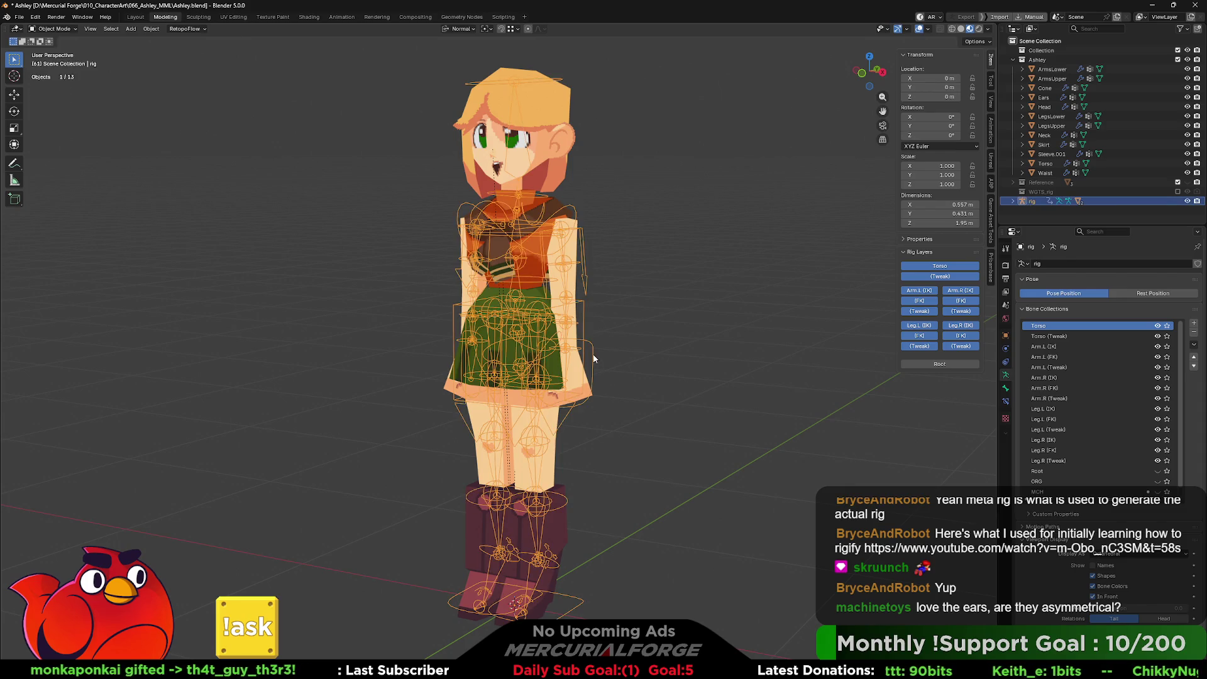
pyautogui.hotkey('ctrl', 'Tab')
pyautogui.hotkey('ctrl', 'Tab')
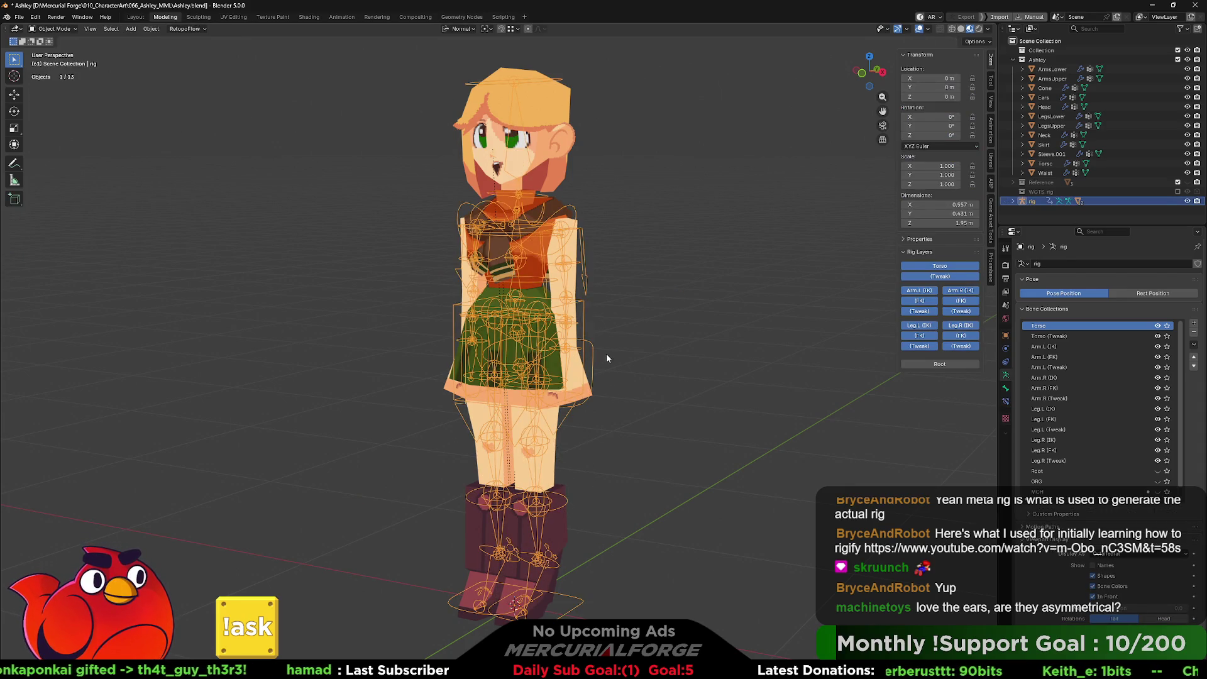
pyautogui.hotkey('ctrl', 'Tab')
pyautogui.click(589, 363)
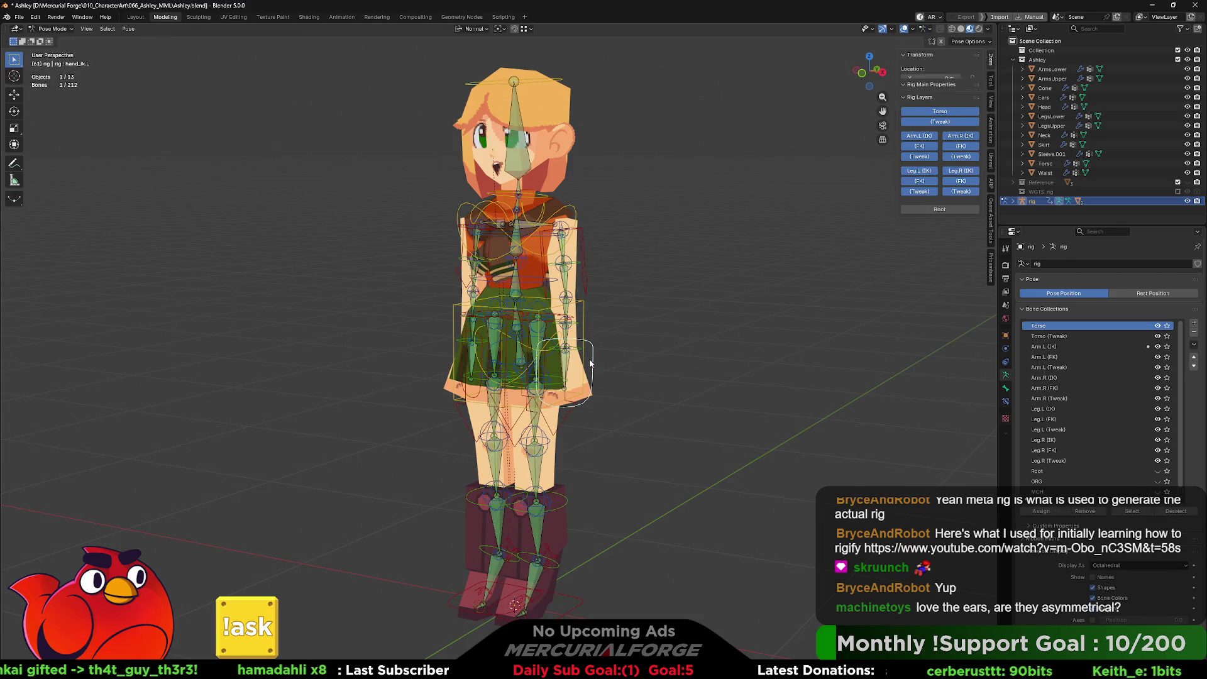
# Step: Test-move the hand_ik.L control down to the hip, then reset it with Alt+G
pyautogui.press('g')
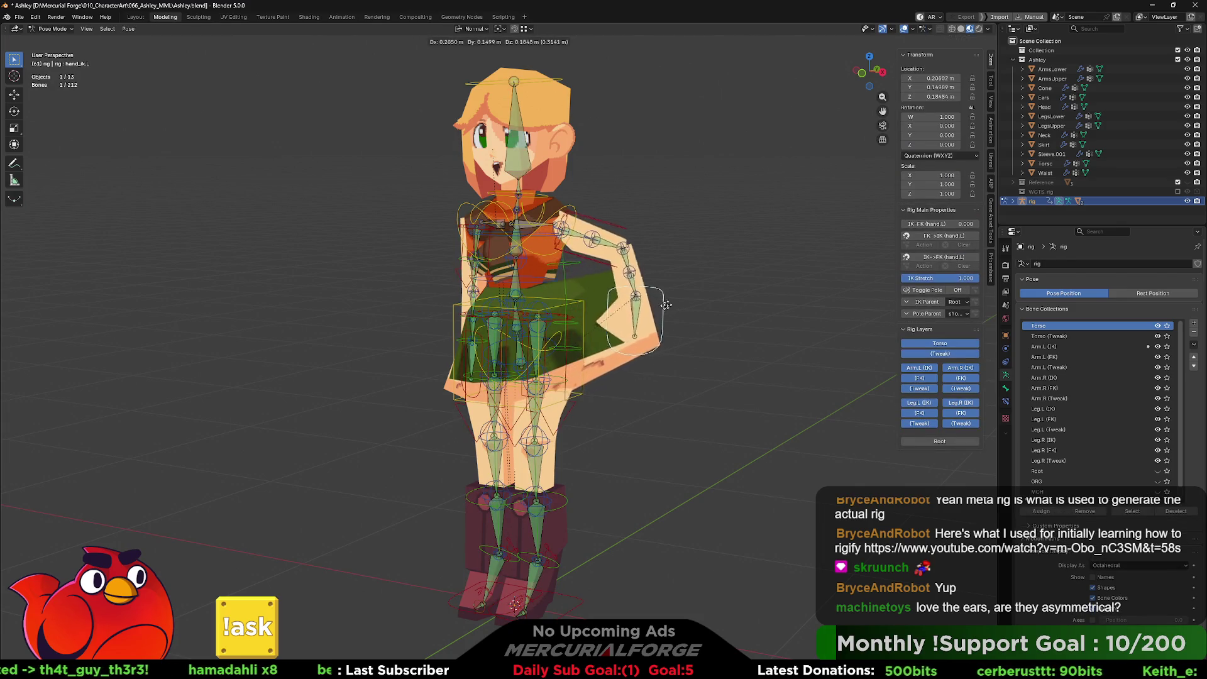
pyautogui.moveTo(645, 267)
pyautogui.mouseDown()
pyautogui.moveTo(647, 312)
pyautogui.moveTo(574, 325)
pyautogui.moveTo(671, 302)
pyautogui.moveTo(610, 296)
pyautogui.mouseUp()
pyautogui.moveTo(710, 283)
pyautogui.mouseDown(button='middle')
pyautogui.moveTo(756, 282)
pyautogui.moveTo(715, 276)
pyautogui.moveTo(668, 323)
pyautogui.moveTo(753, 283)
pyautogui.moveTo(681, 299)
pyautogui.moveTo(835, 349)
pyautogui.mouseUp(button='middle')
pyautogui.hotkey('alt', 'g')
# Step: Hide the control bone collections, show MCH, and return the rig to Object Mode
pyautogui.moveTo(1158, 329); pyautogui.dragTo(1157, 490)
pyautogui.click(1157, 492)
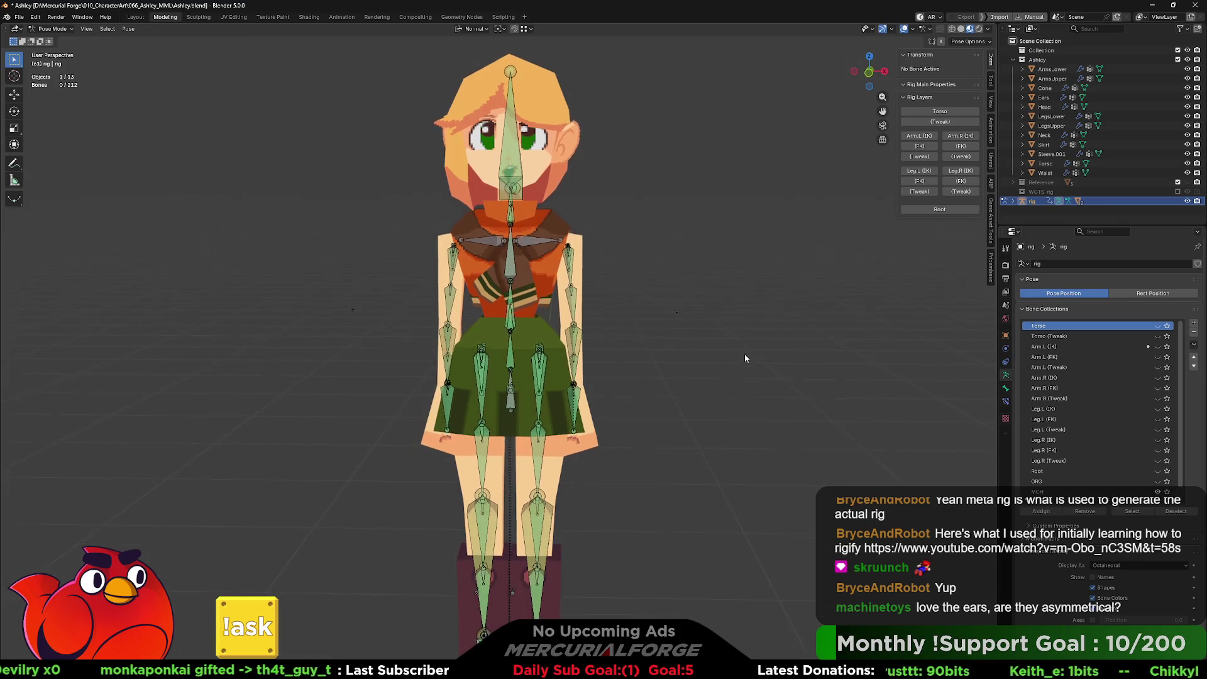
pyautogui.moveTo(726, 338)
pyautogui.mouseDown(button='middle')
pyautogui.moveTo(702, 415)
pyautogui.moveTo(733, 392)
pyautogui.moveTo(410, 215)
pyautogui.moveTo(431, 184)
pyautogui.mouseUp(button='middle')
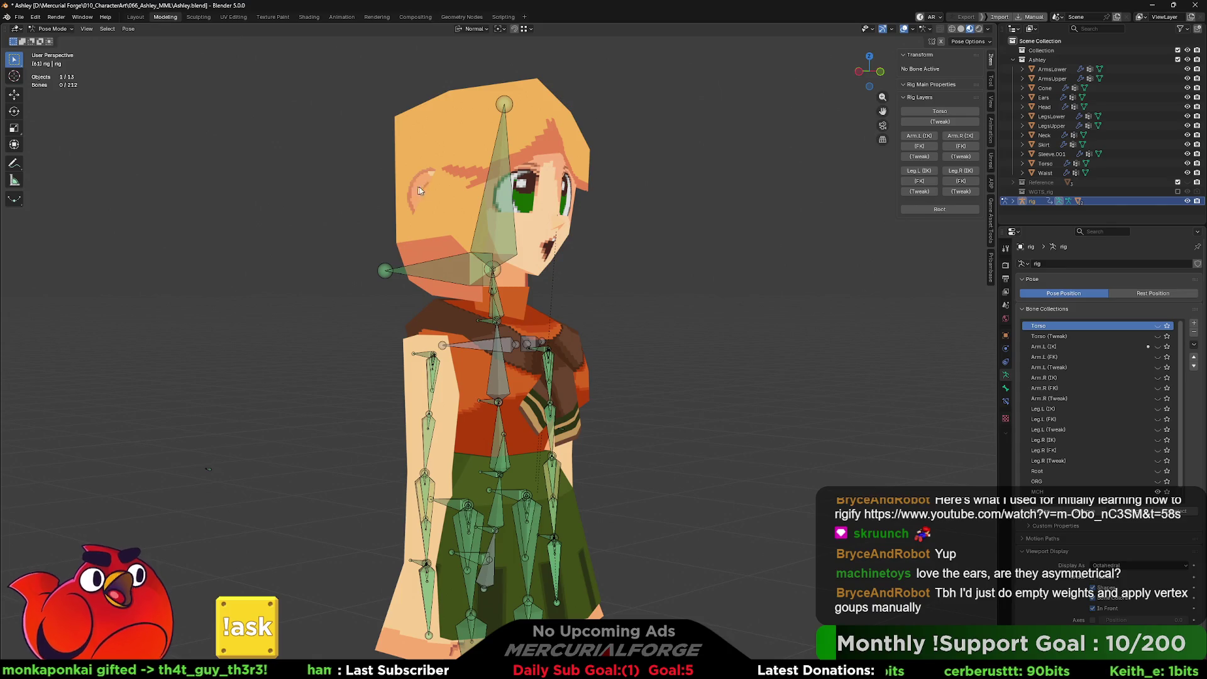
pyautogui.moveTo(674, 337)
pyautogui.mouseDown(button='middle')
pyautogui.moveTo(633, 338)
pyautogui.moveTo(685, 339)
pyautogui.moveTo(631, 338)
pyautogui.moveTo(700, 344)
pyautogui.moveTo(647, 339)
pyautogui.mouseUp(button='middle')
pyautogui.moveTo(688, 391)
pyautogui.mouseDown(button='middle')
pyautogui.moveTo(685, 350)
pyautogui.moveTo(684, 380)
pyautogui.moveTo(658, 318)
pyautogui.mouseUp(button='middle')
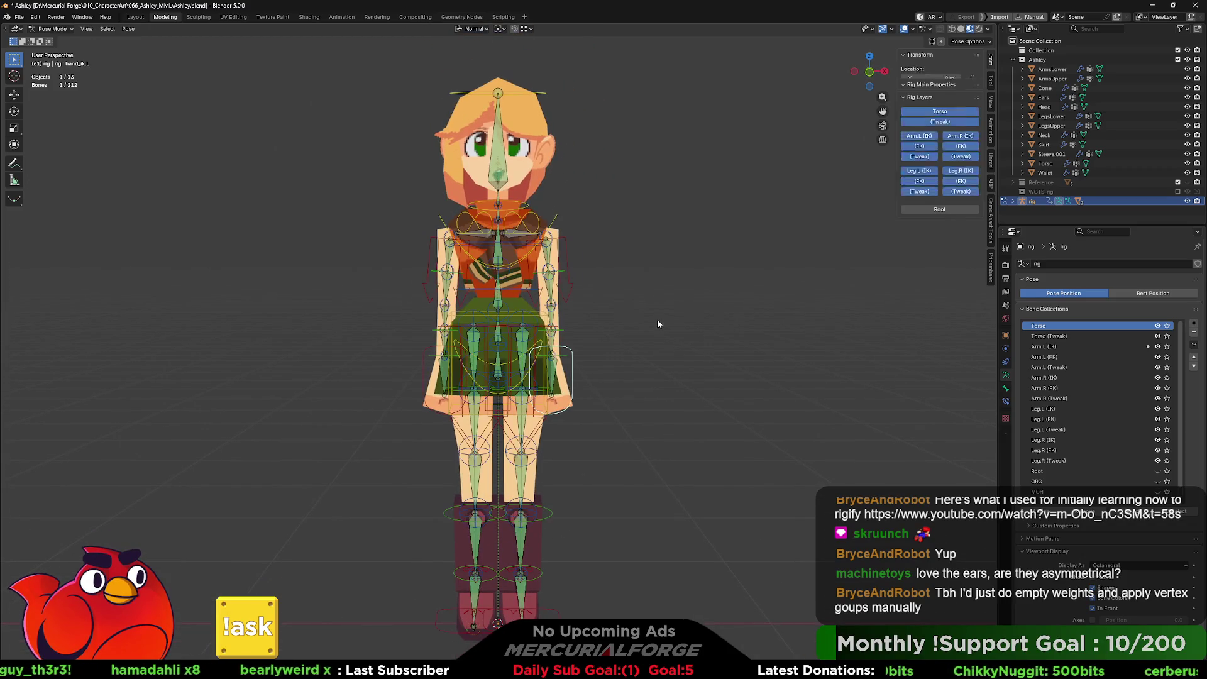
pyautogui.hotkey('ctrl', 'Tab')
pyautogui.click(657, 318)
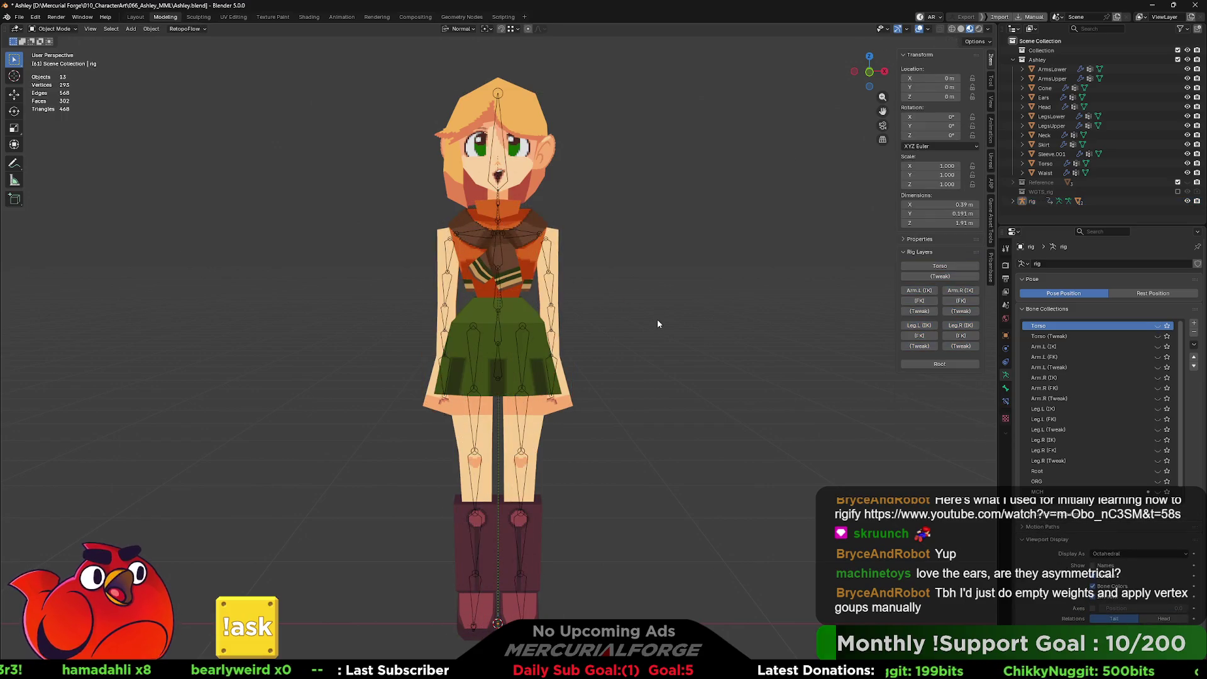
# Step: Select all mesh parts with the rig as the active object
pyautogui.moveTo(655, 333); pyautogui.dragTo(637, 343, button='middle')
pyautogui.press('a')
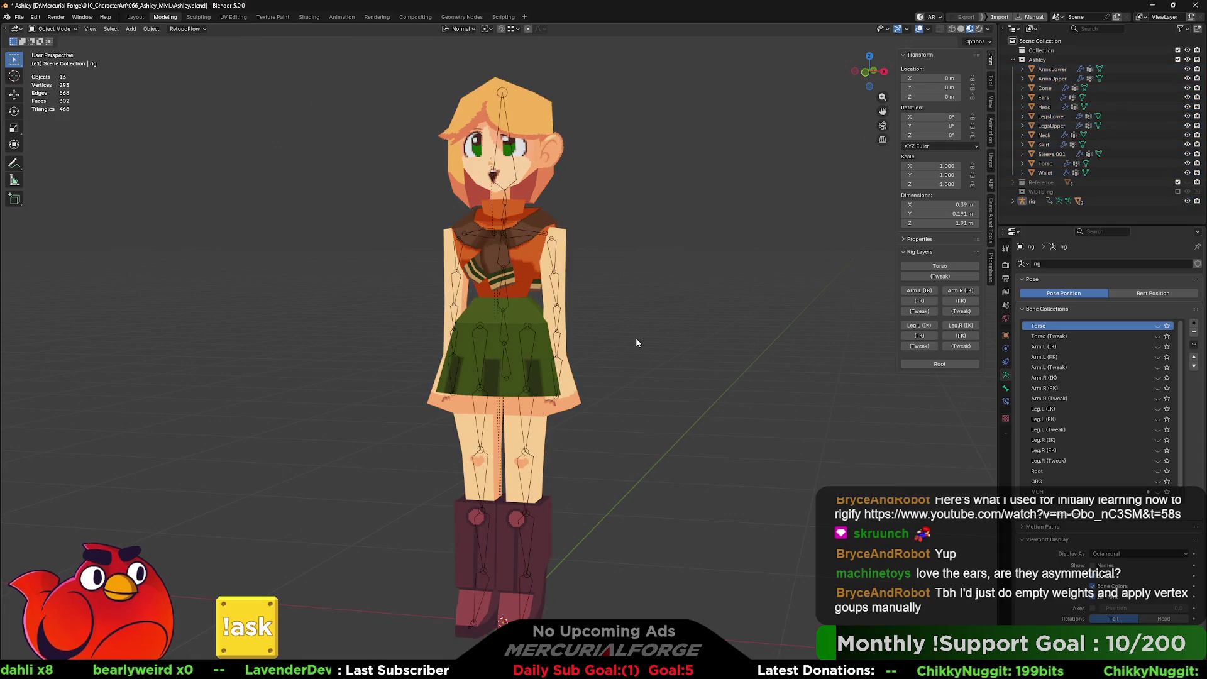
pyautogui.keyDown('shift'); pyautogui.click(635, 338); pyautogui.keyUp('shift')
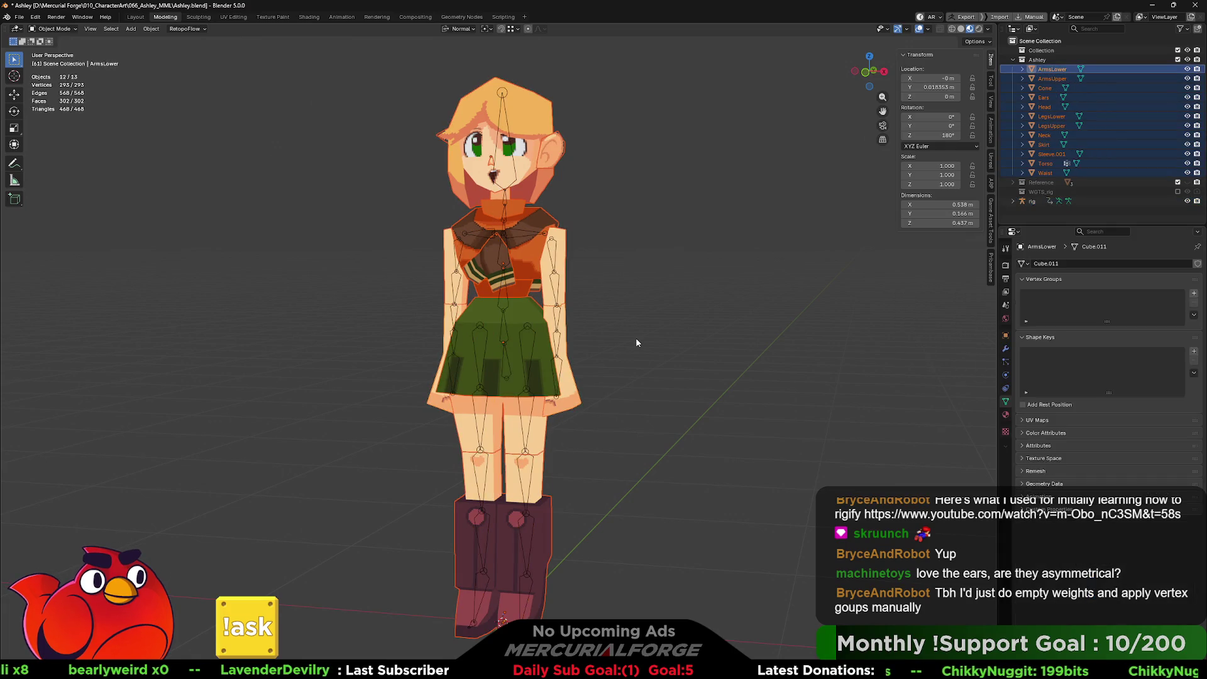
pyautogui.keyDown('ctrl'); pyautogui.click(1034, 201); pyautogui.keyUp('ctrl')
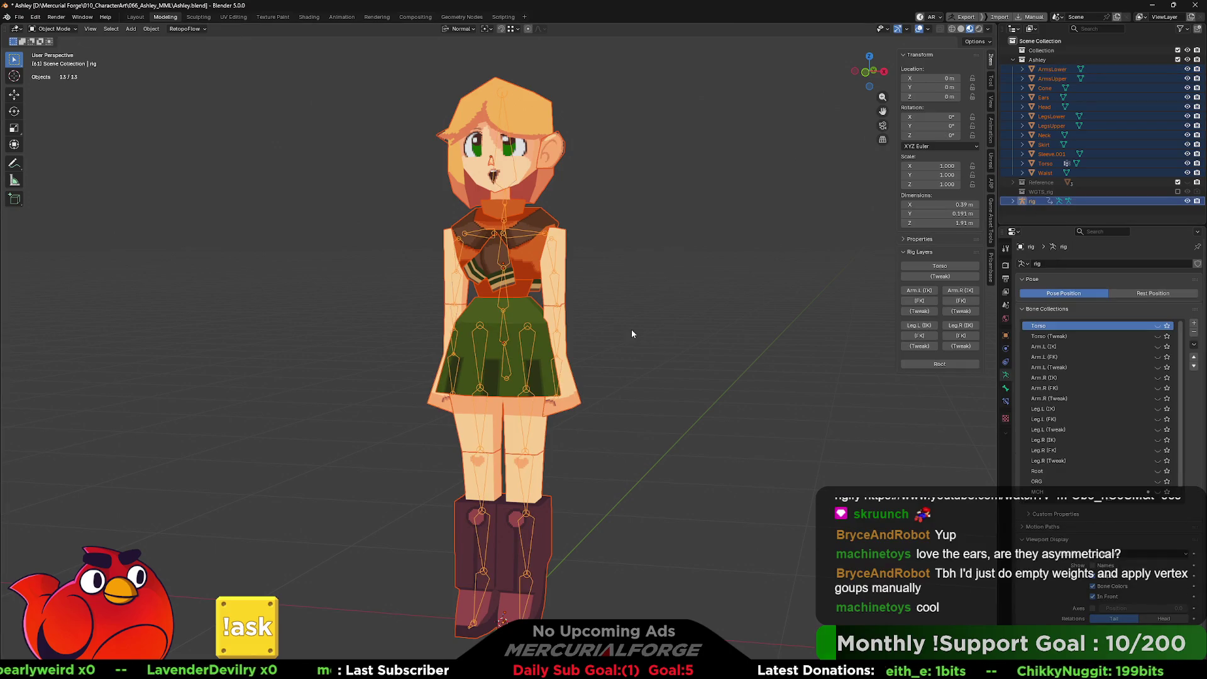
pyautogui.hotkey('ctrl', 'p')
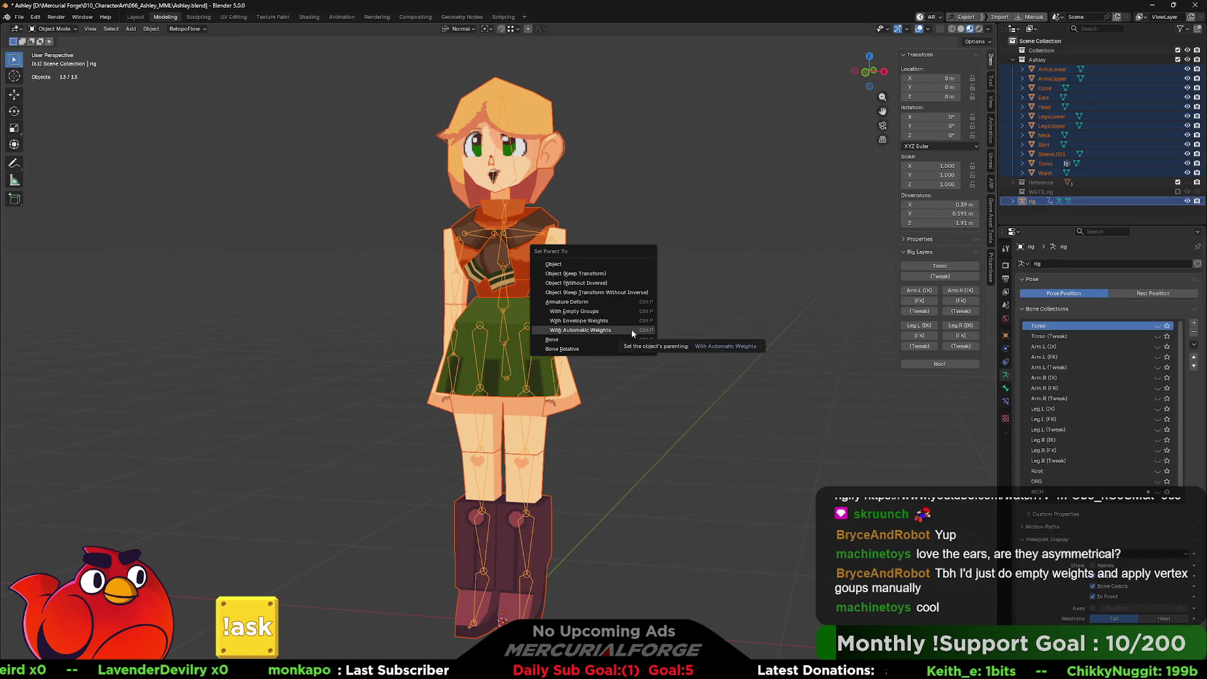
# Step: Parent them With Automatic Weights, then toggle the MCH bone collection's visibility
pyautogui.click(609, 313)
pyautogui.click(628, 316)
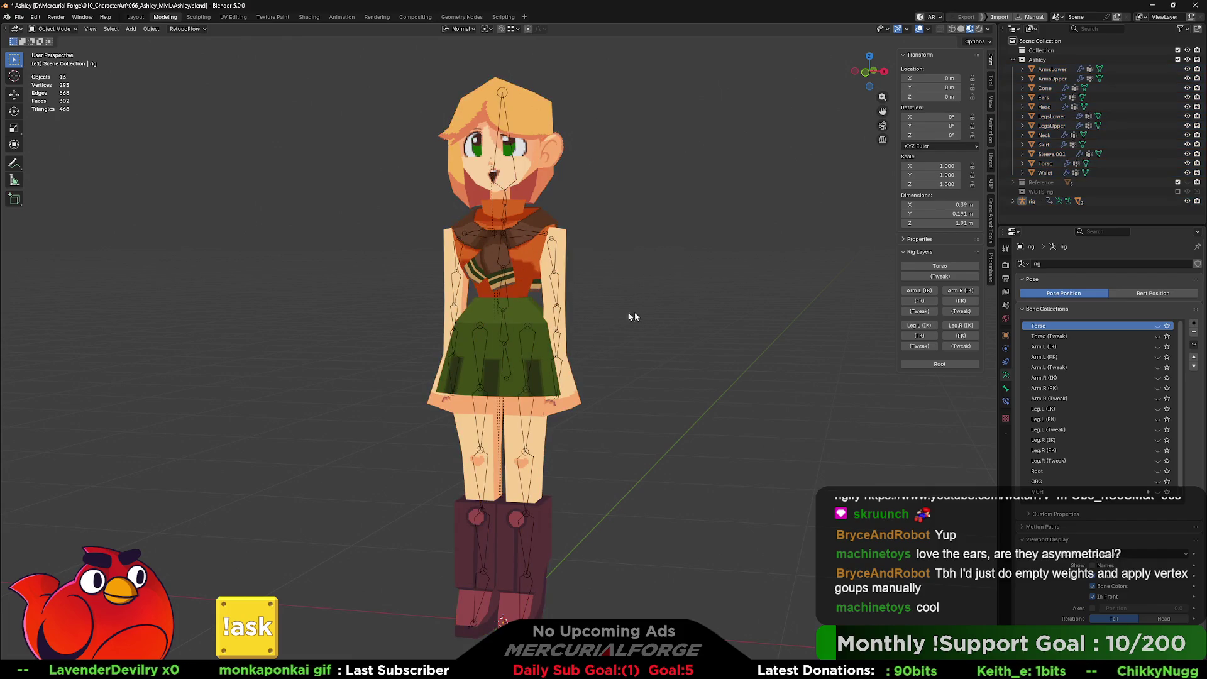
pyautogui.click(1158, 493)
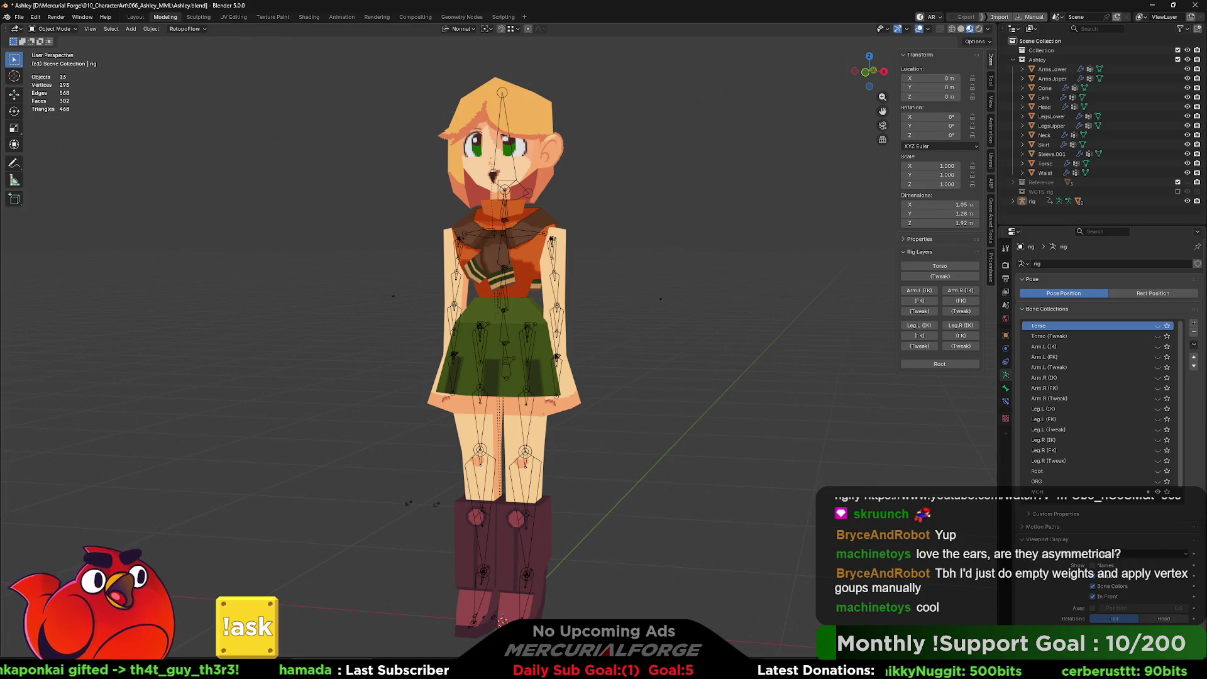
pyautogui.hotkey('alt', 'Tab')
# Step: Skip the rigging tutorial ahead to about 10:23, toggle playback, then return to Blender
pyautogui.moveTo(691, 548)
pyautogui.mouseDown()
pyautogui.moveTo(849, 548)
pyautogui.moveTo(829, 549)
pyautogui.mouseUp()
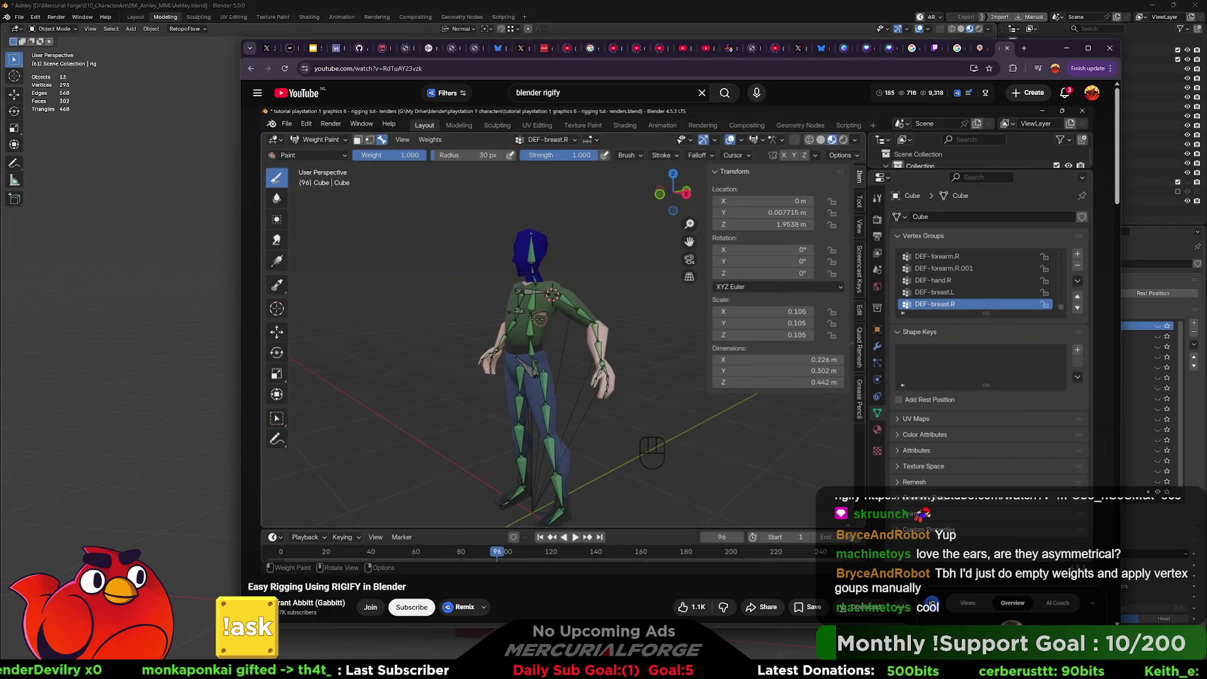
pyautogui.click(604, 261)
pyautogui.click(629, 23)
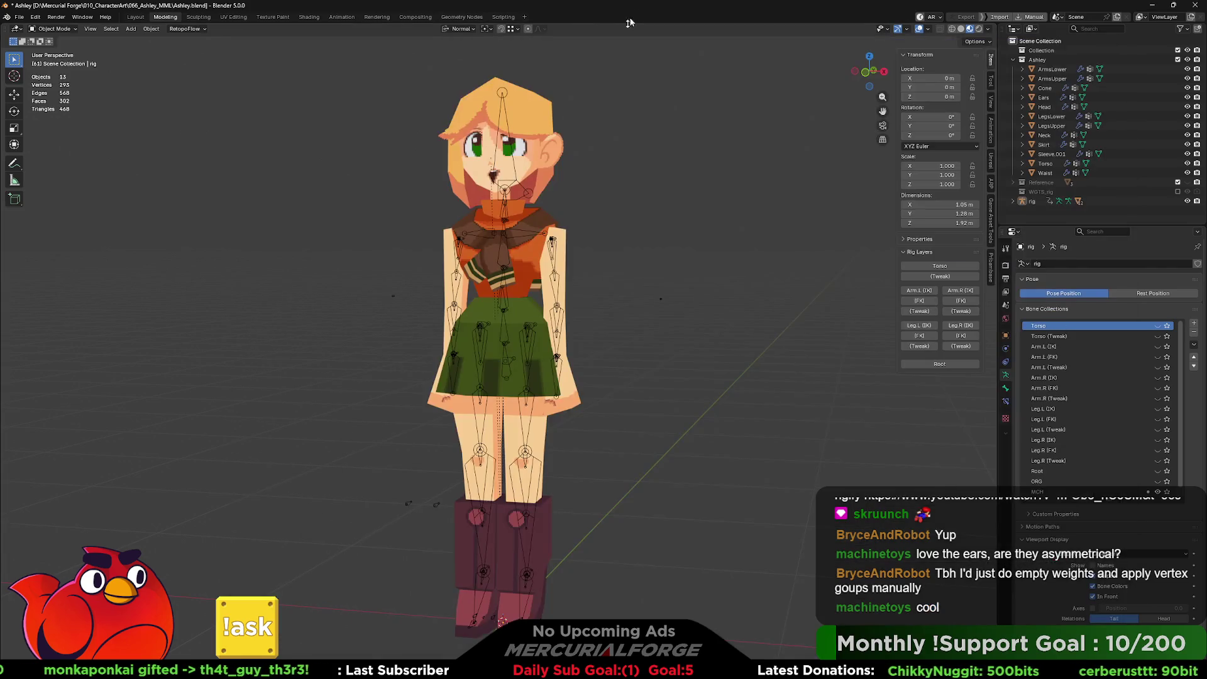
# Step: Select the Head mesh and inspect its weights in Weight Paint mode
pyautogui.click(539, 150)
pyautogui.scroll(3, 550, 280)
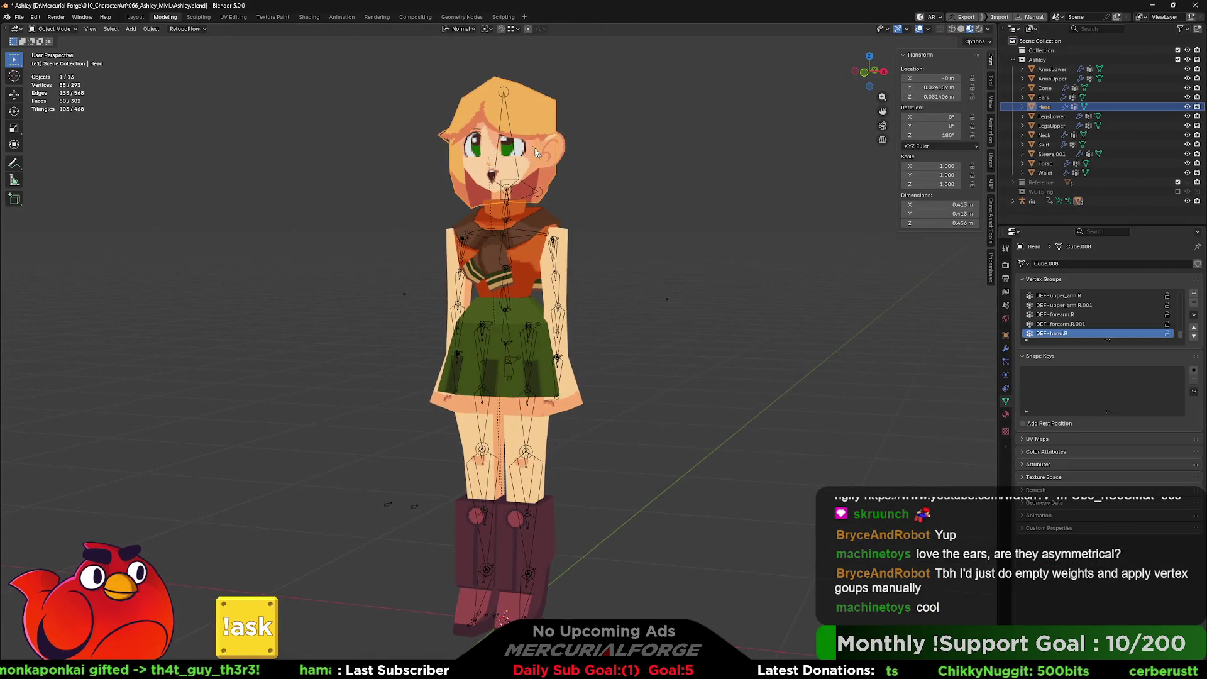
pyautogui.scroll(3, 550, 280)
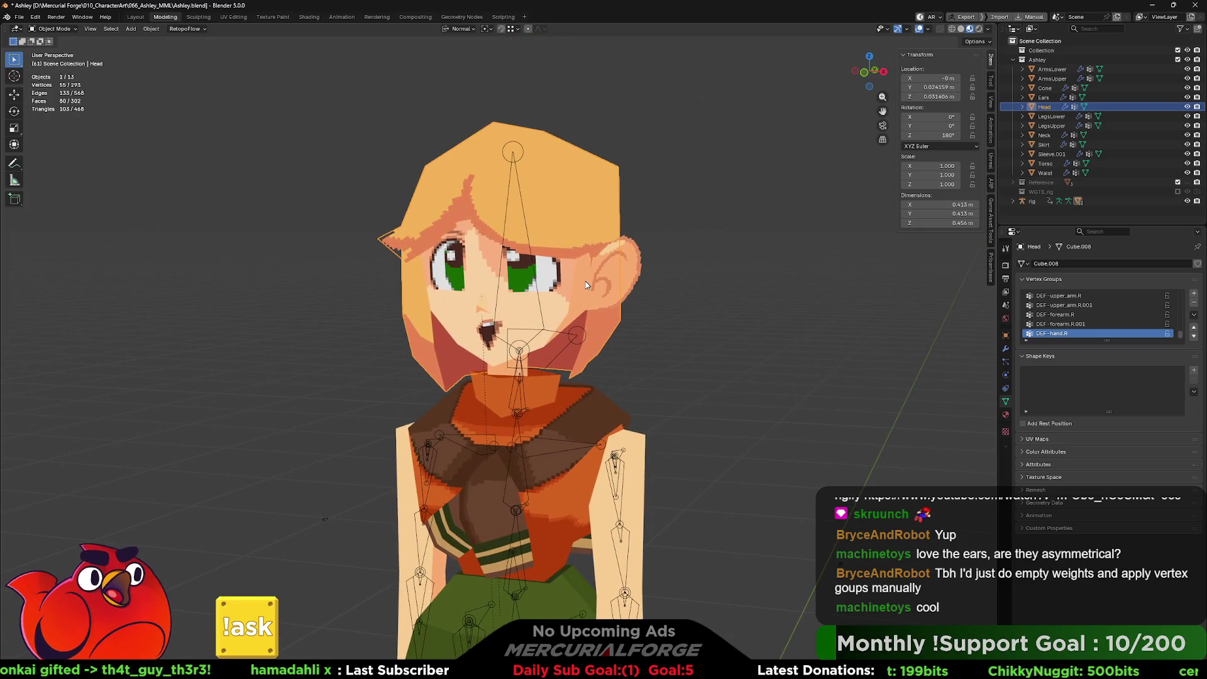
pyautogui.hotkey('ctrl', 'Tab')
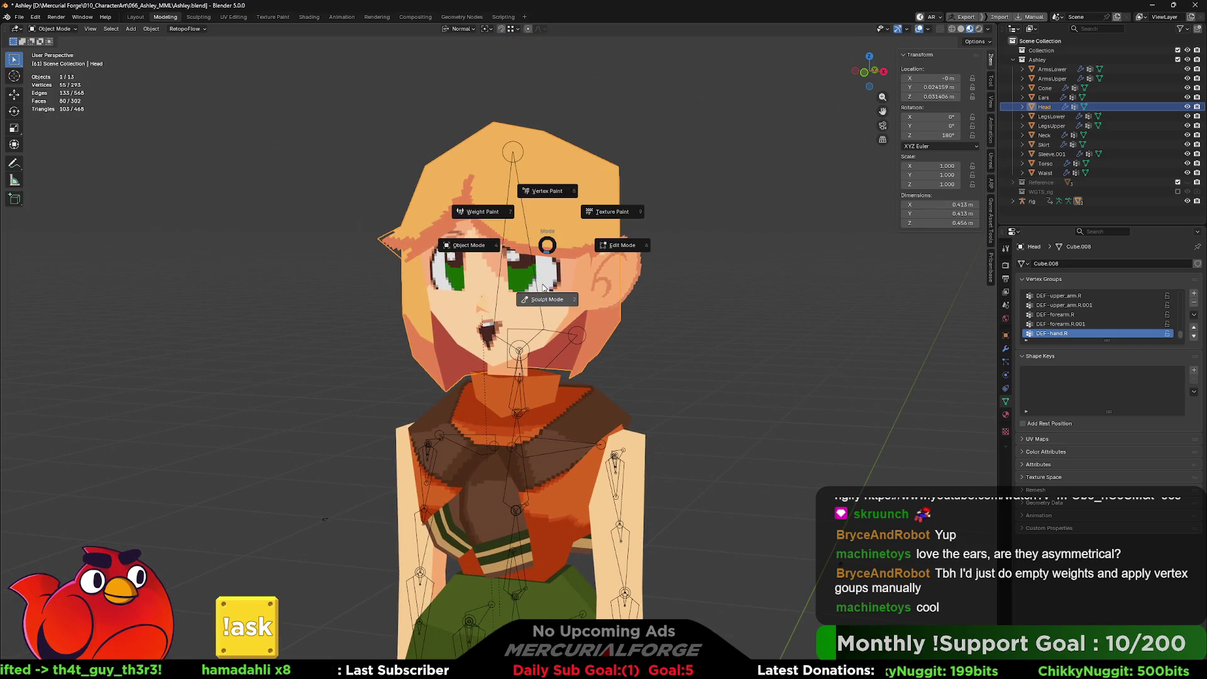
pyautogui.click(497, 220)
pyautogui.moveTo(546, 266)
pyautogui.mouseDown(button='middle')
pyautogui.moveTo(477, 274)
pyautogui.moveTo(544, 284)
pyautogui.mouseUp(button='middle')
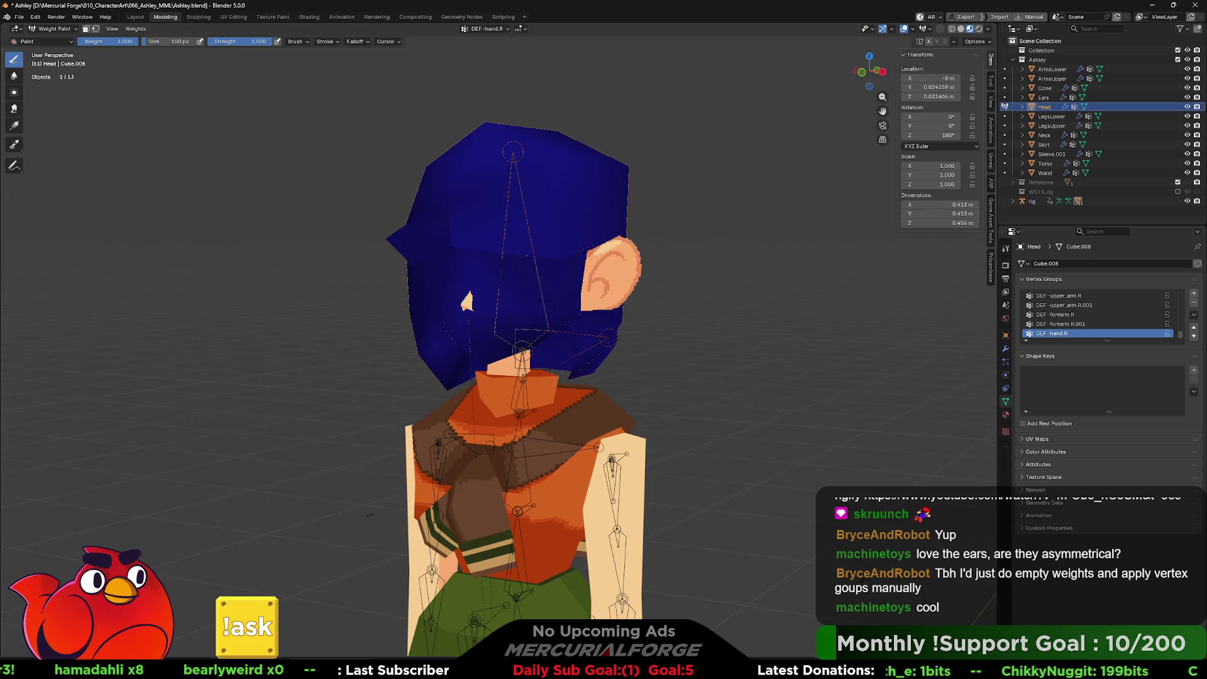
# Step: Watch a short part of the rigging tutorial, then put the Head into Edit Mode
pyautogui.hotkey('alt', 'Tab')
pyautogui.click(634, 433)
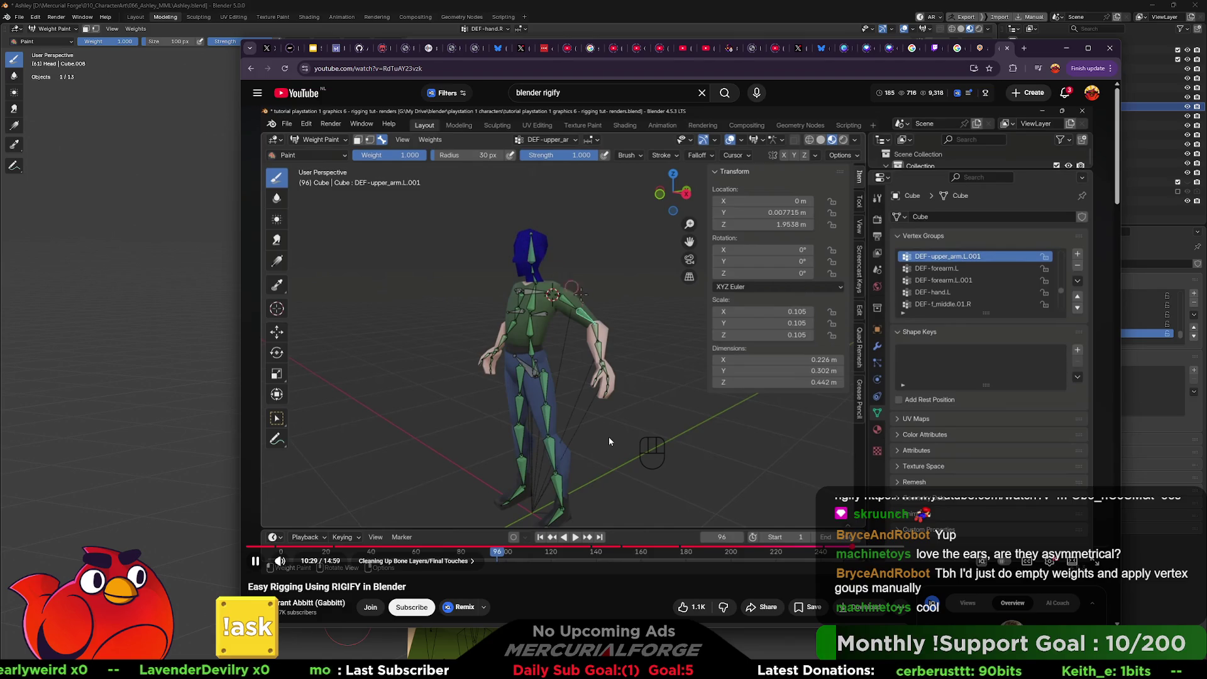
pyautogui.click(676, 323)
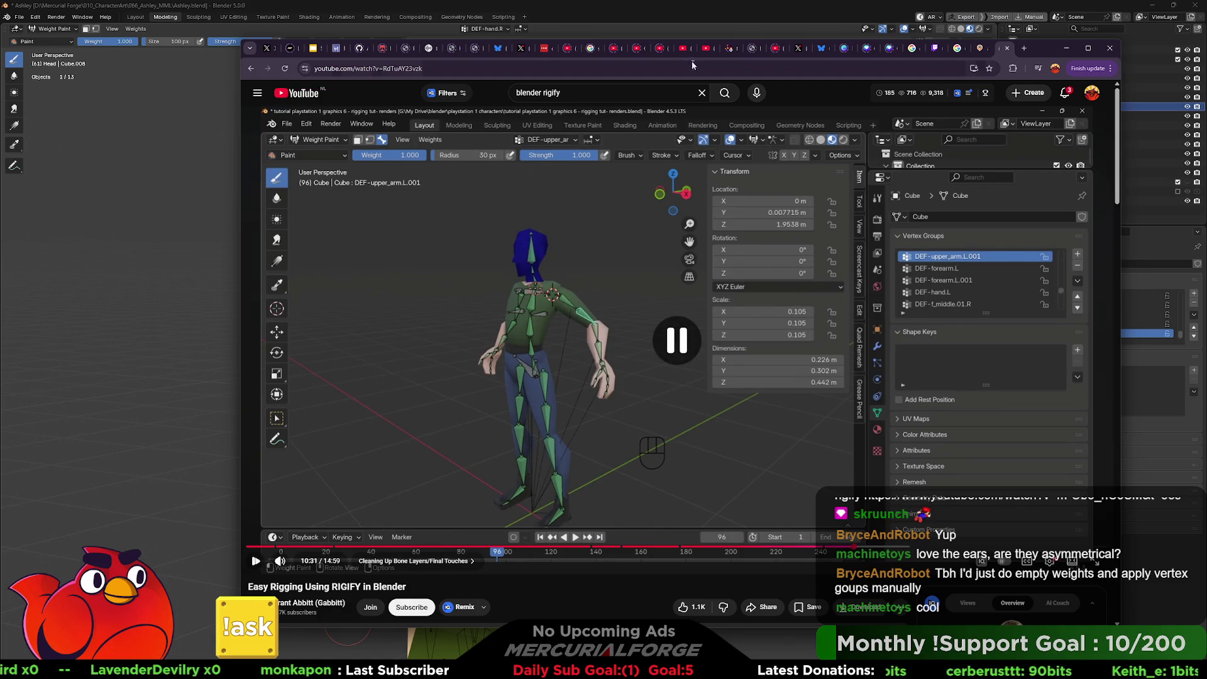
pyautogui.click(694, 18)
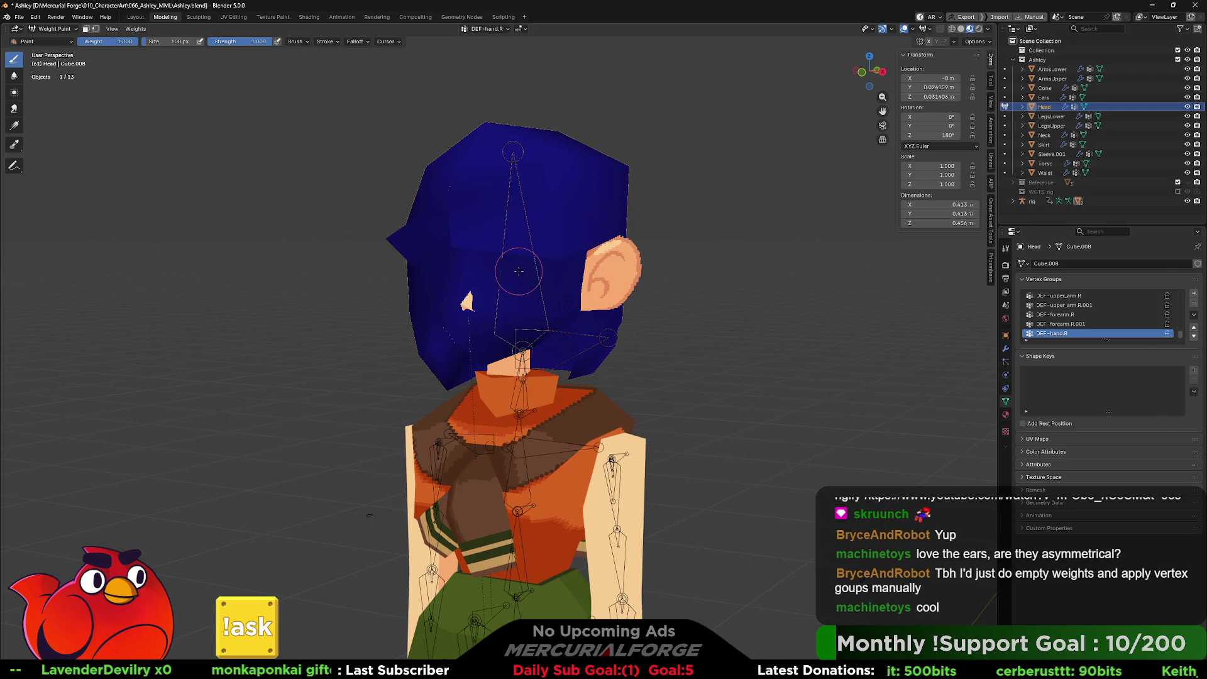
pyautogui.moveTo(528, 279); pyautogui.dragTo(534, 284, button='middle')
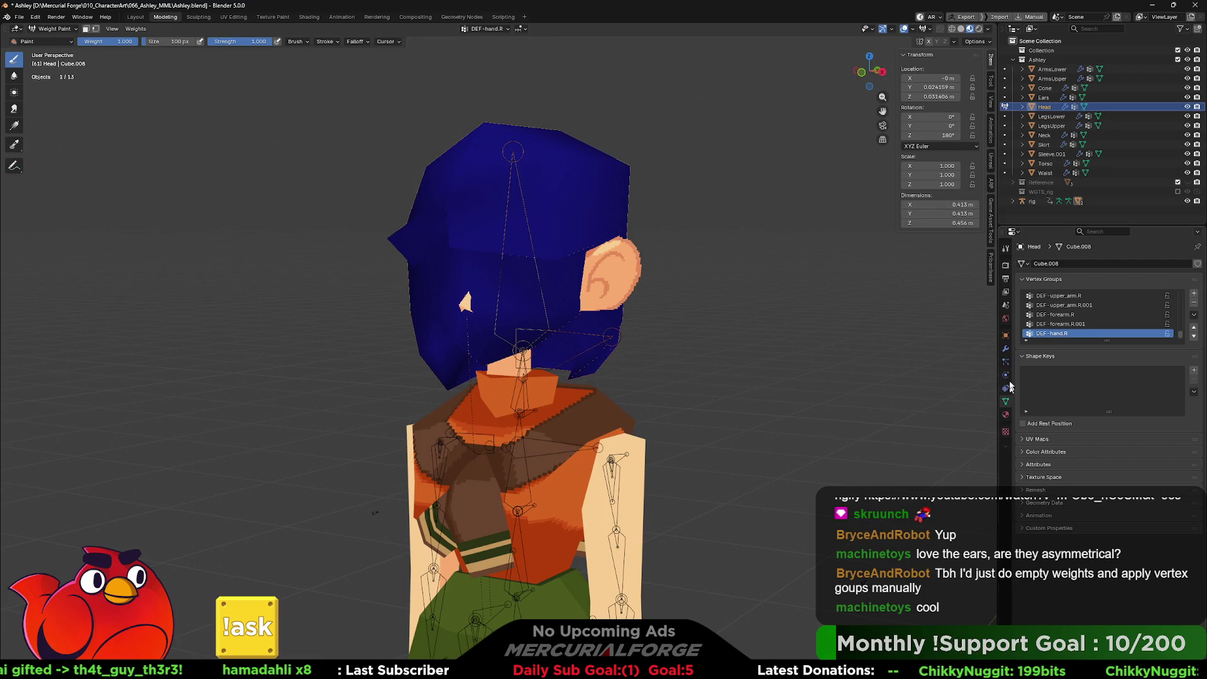
pyautogui.click(1034, 201)
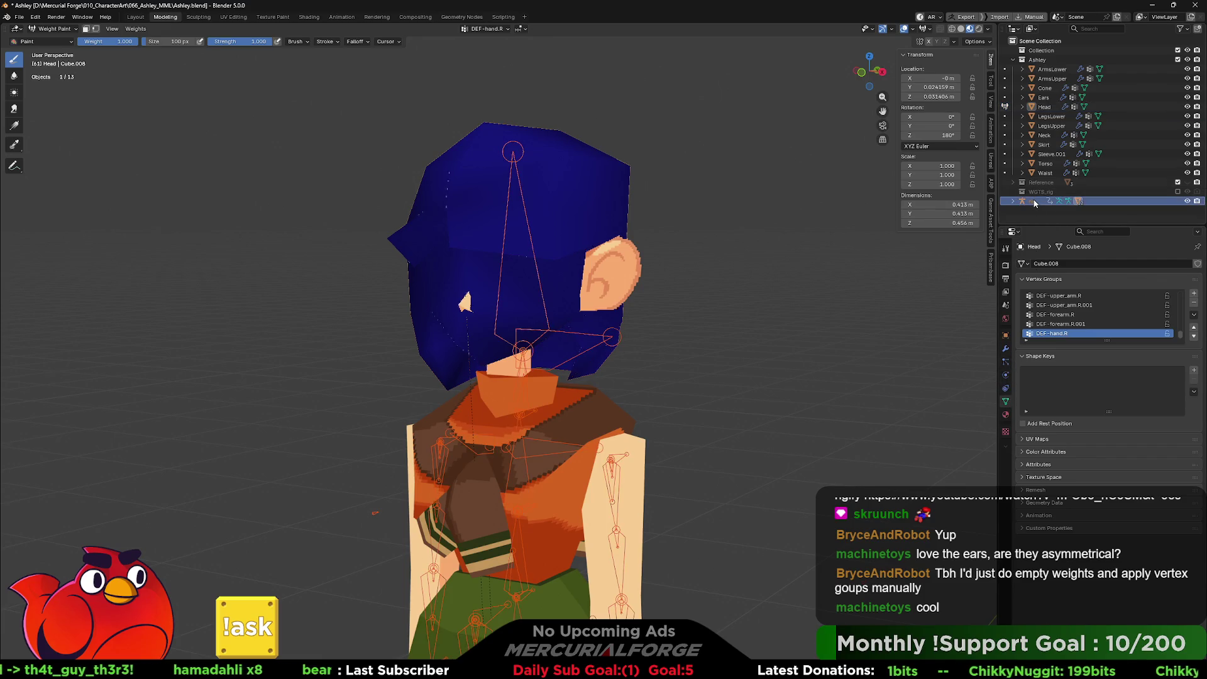
pyautogui.press('Tab')
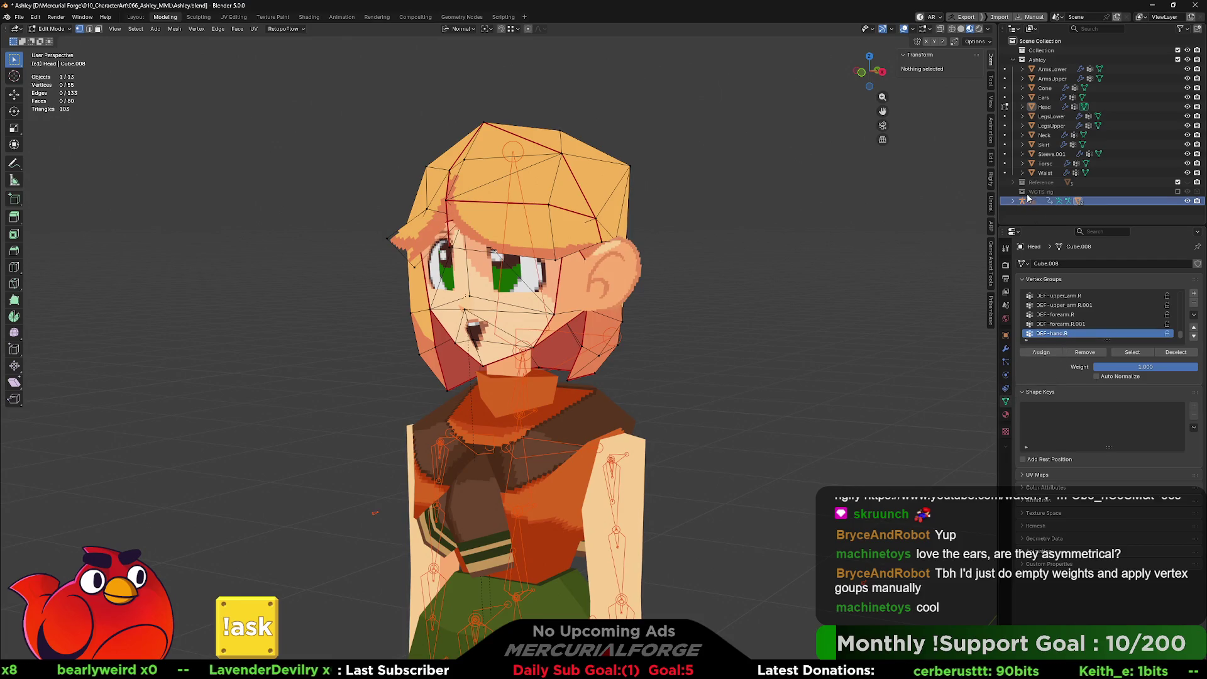
# Step: Return the mesh to Object Mode with the mode pie menu
pyautogui.click(1001, 192)
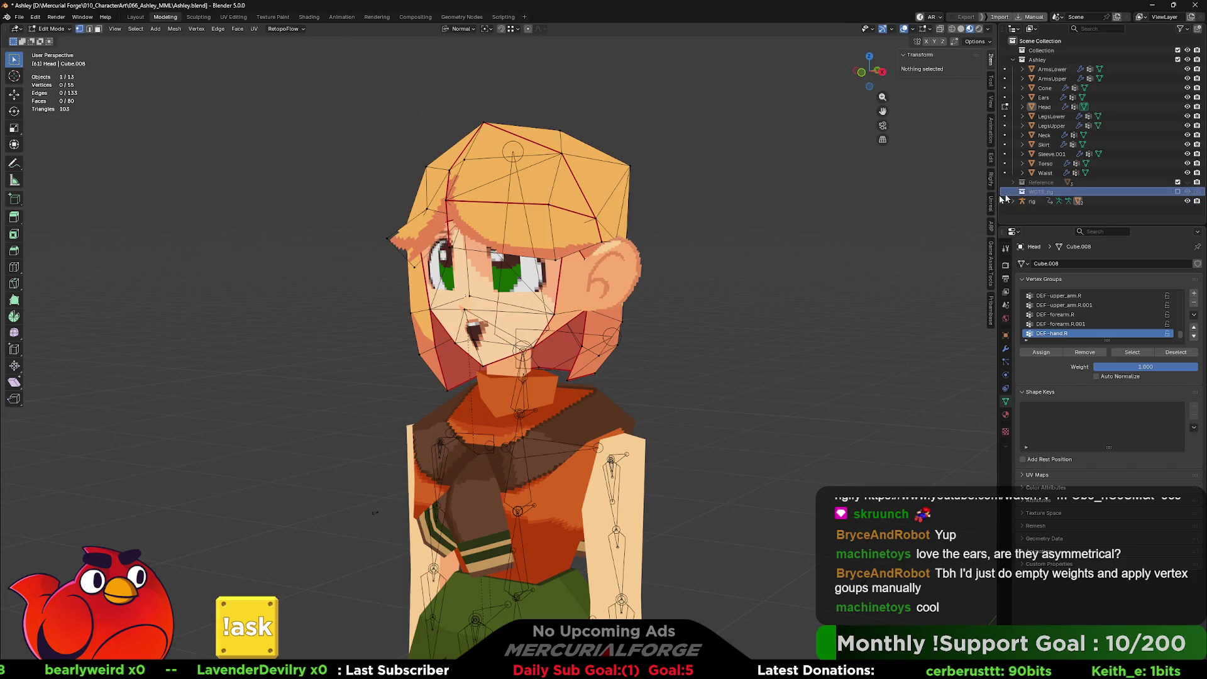
pyautogui.click(1043, 172)
pyautogui.hotkey('ctrl', 'Tab')
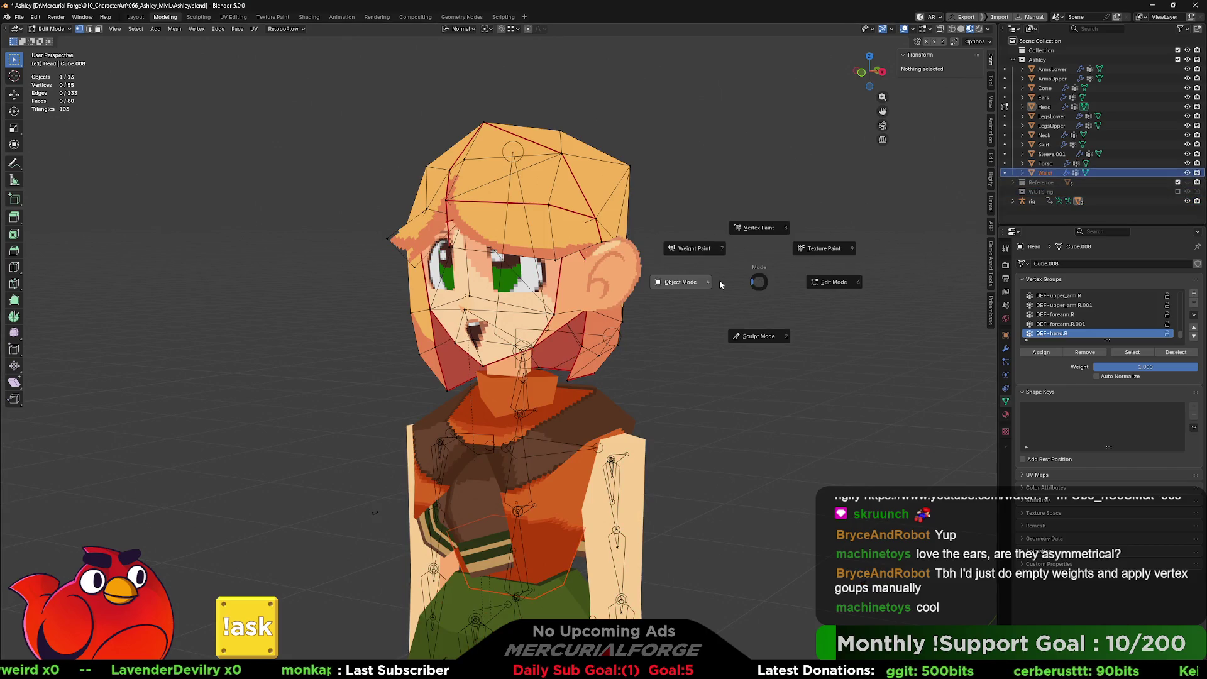
pyautogui.click(792, 300)
# Step: Select the rig armature, reframe the character, and enter the rig's Edit Mode
pyautogui.click(1032, 202)
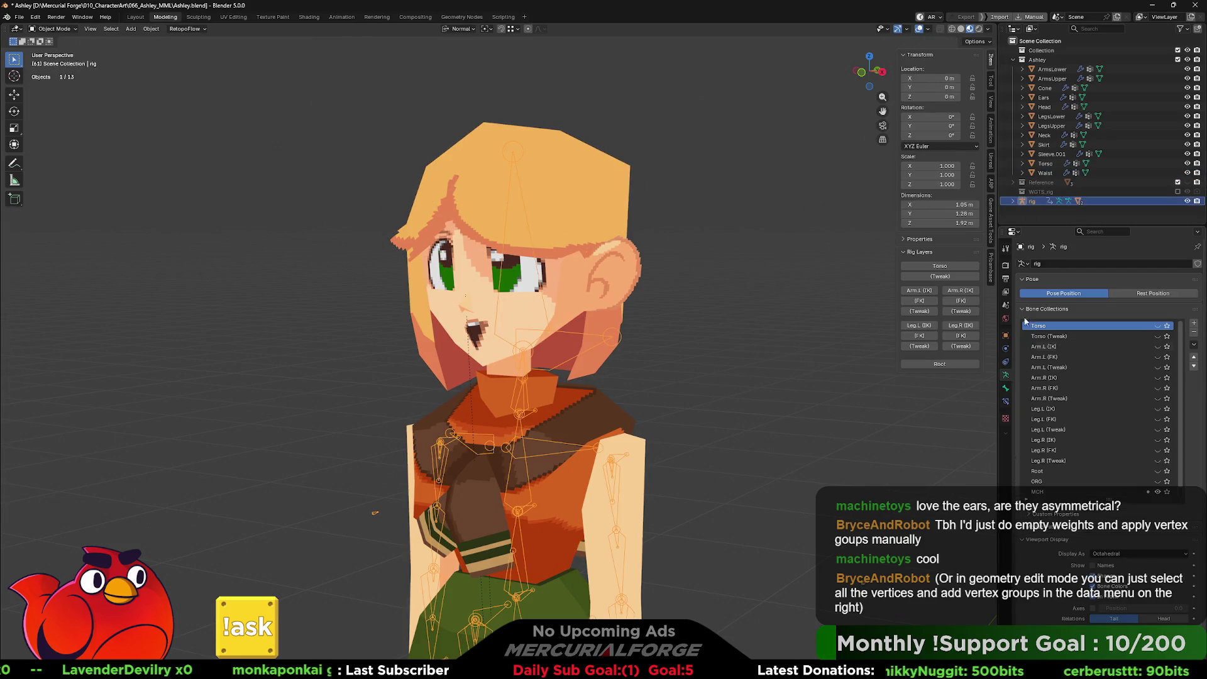
pyautogui.scroll(-1, 1040, 572)
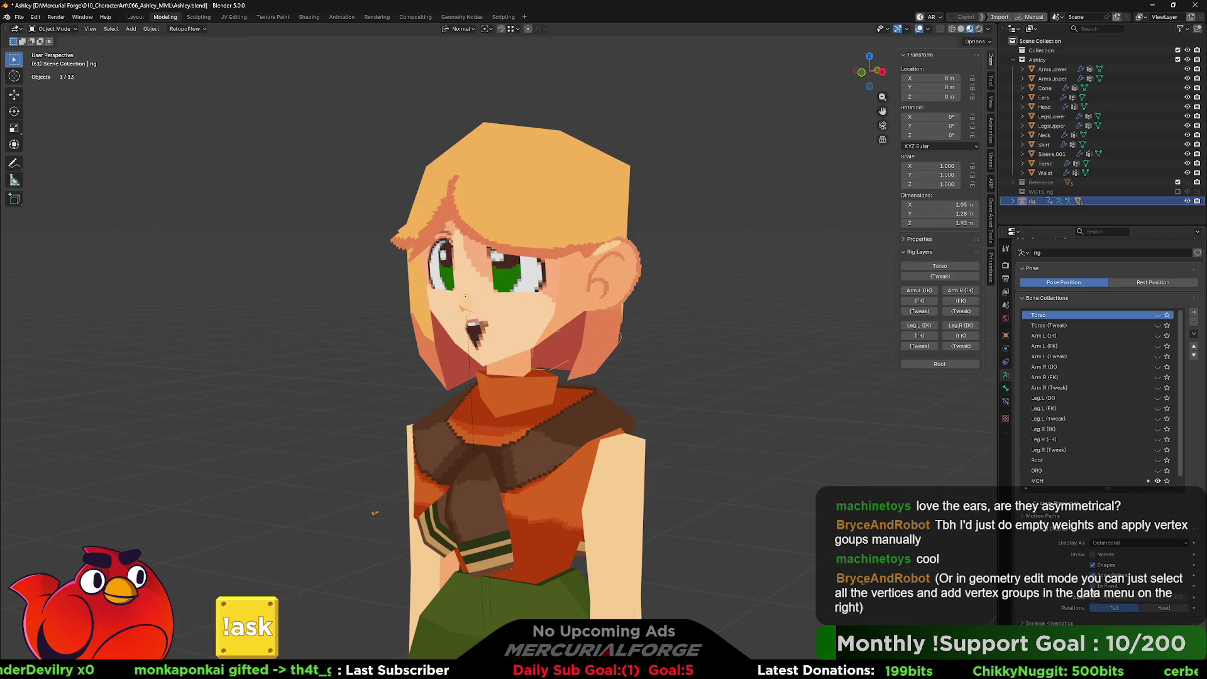
pyautogui.moveTo(867, 512)
pyautogui.mouseDown(button='middle')
pyautogui.moveTo(759, 509)
pyautogui.moveTo(875, 514)
pyautogui.moveTo(828, 482)
pyautogui.moveTo(825, 451)
pyautogui.mouseUp(button='middle')
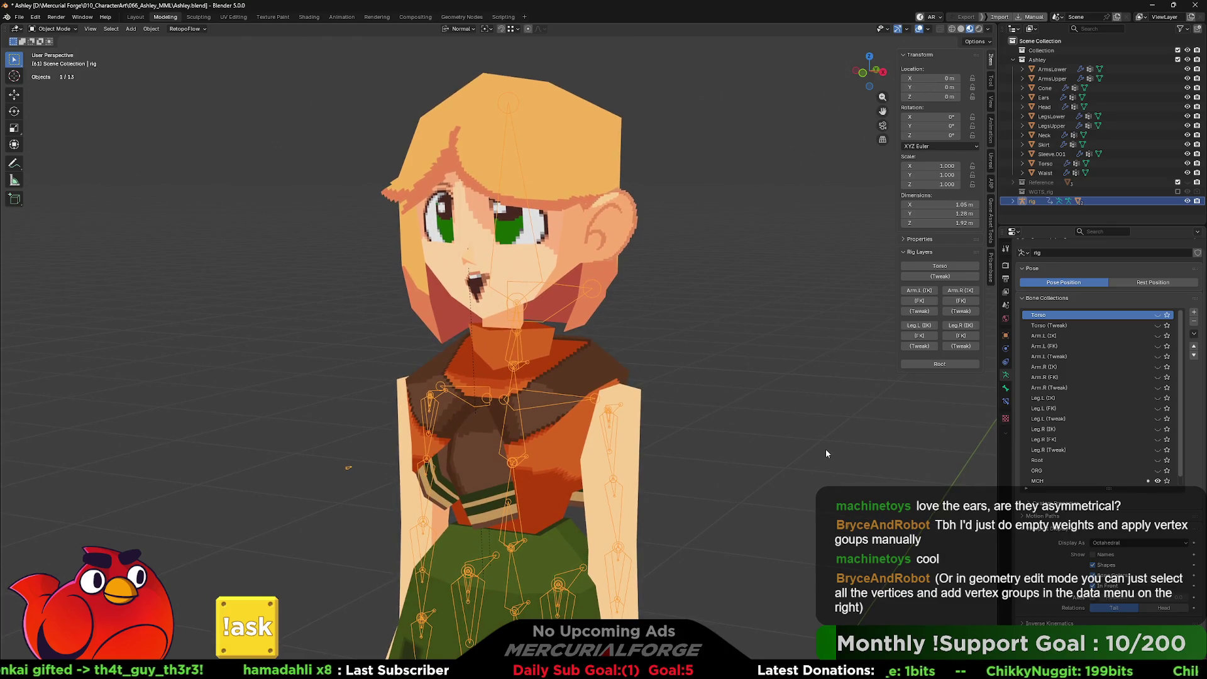
pyautogui.moveTo(770, 384)
pyautogui.keyDown('shift'); pyautogui.mouseDown(button='middle')
pyautogui.moveTo(803, 435)
pyautogui.moveTo(756, 428)
pyautogui.moveTo(765, 414)
pyautogui.mouseUp(button='middle'); pyautogui.keyUp('shift')
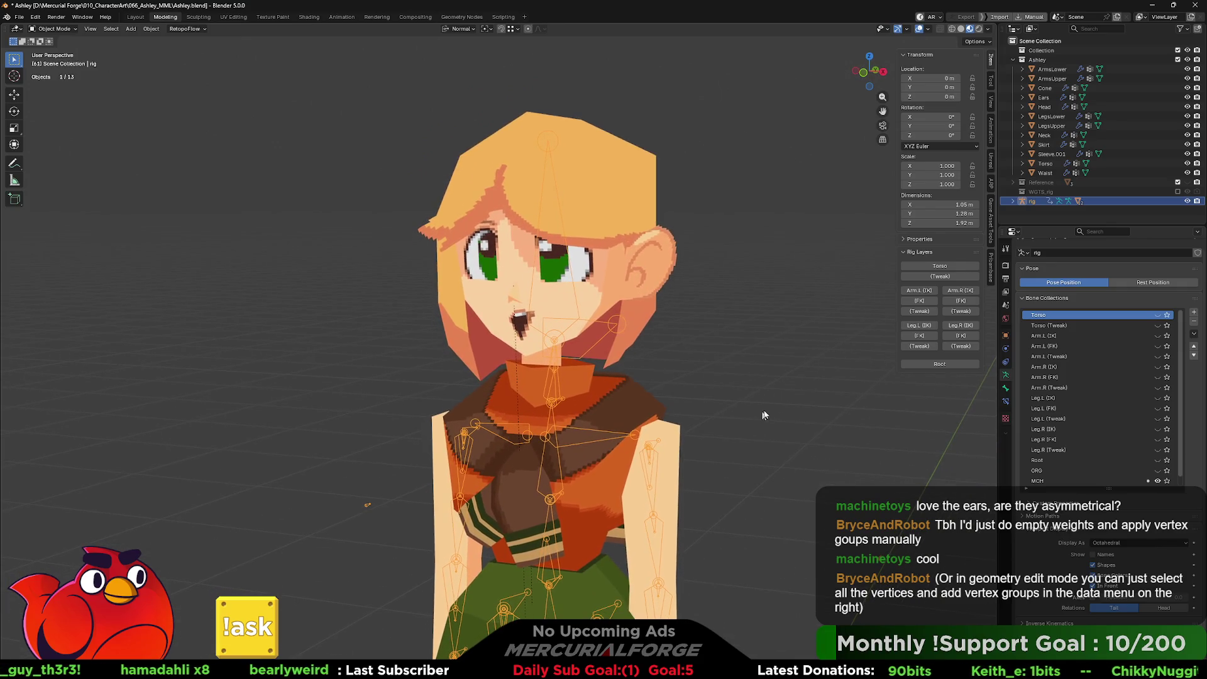
pyautogui.press('Tab')
# Step: Select all Head vertices, enlarge the Vertex Groups list to show every DEF group, then exit Edit Mode
pyautogui.press('Tab')
pyautogui.click(594, 257)
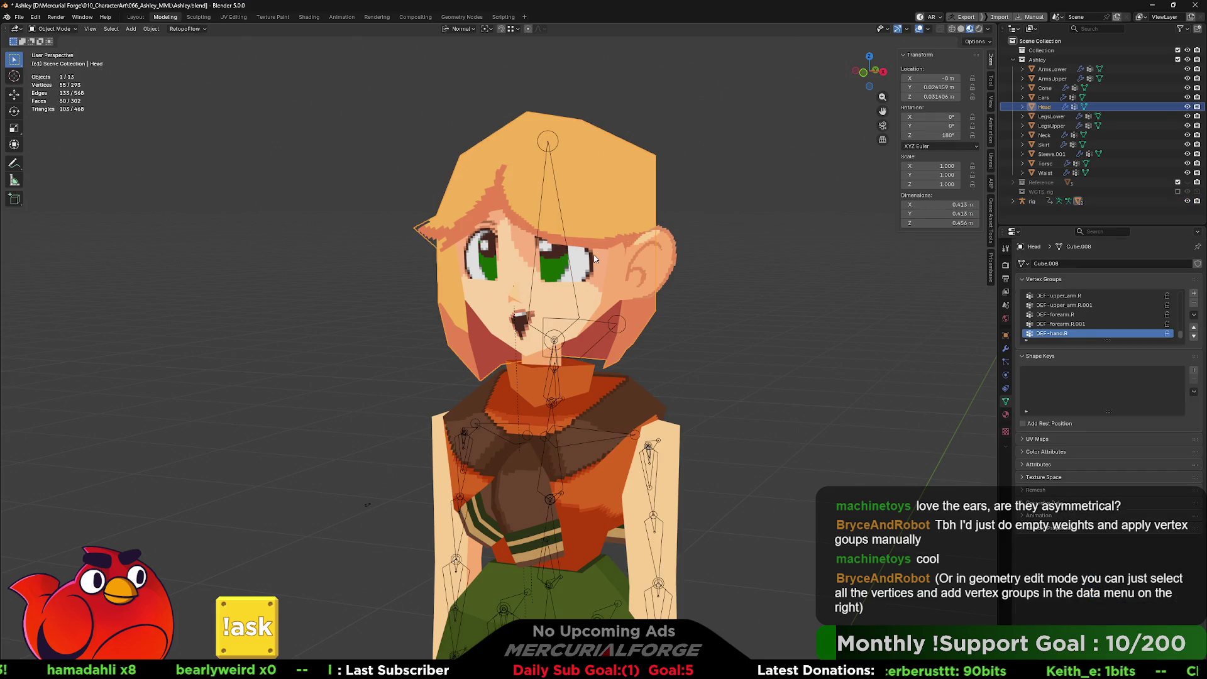
pyautogui.press('Tab')
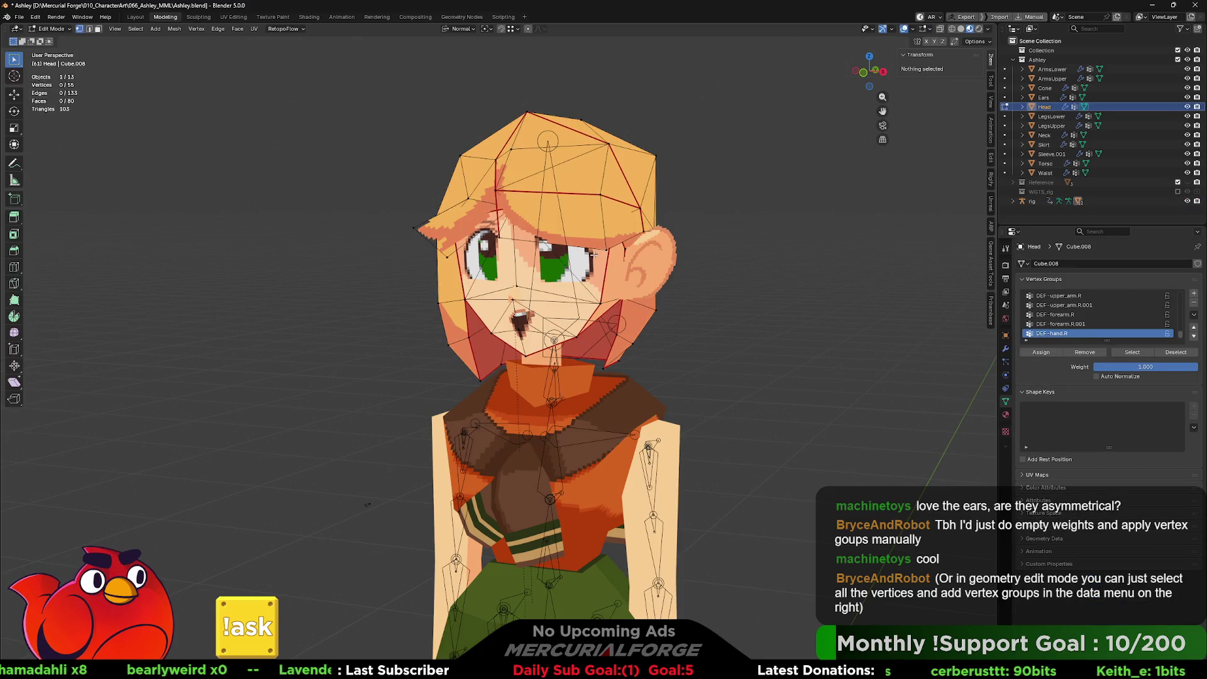
pyautogui.press('a')
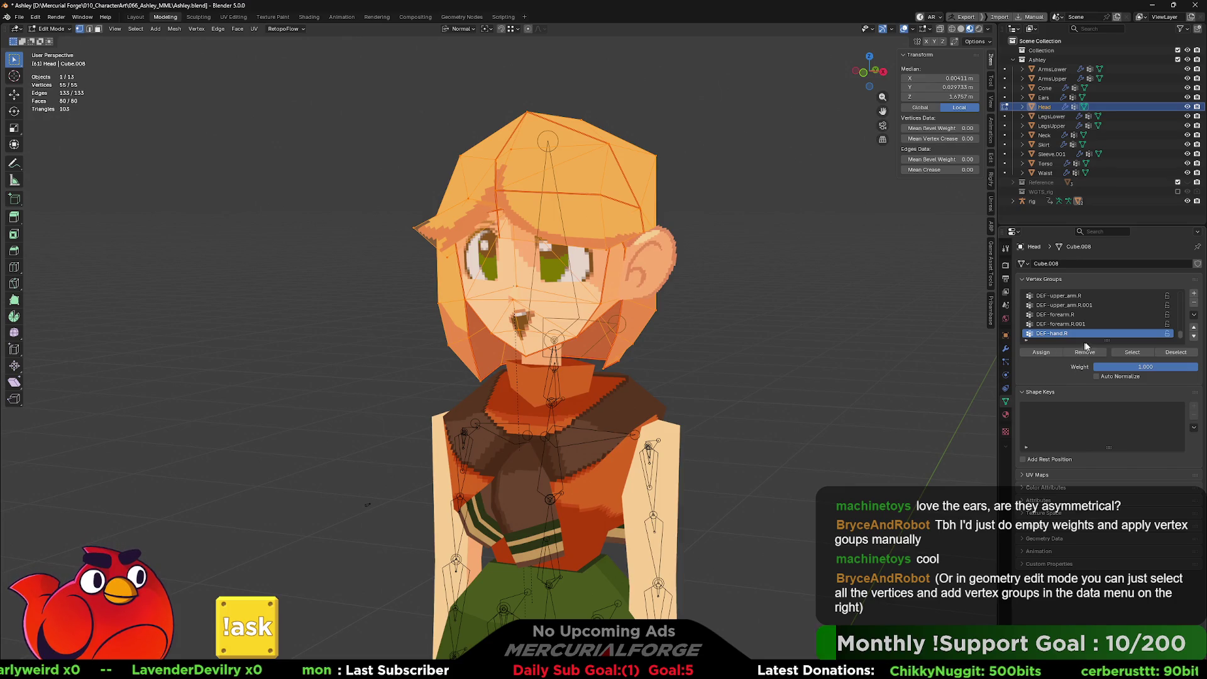
pyautogui.moveTo(1105, 340)
pyautogui.mouseDown()
pyautogui.moveTo(1100, 558)
pyautogui.moveTo(1097, 531)
pyautogui.mouseUp()
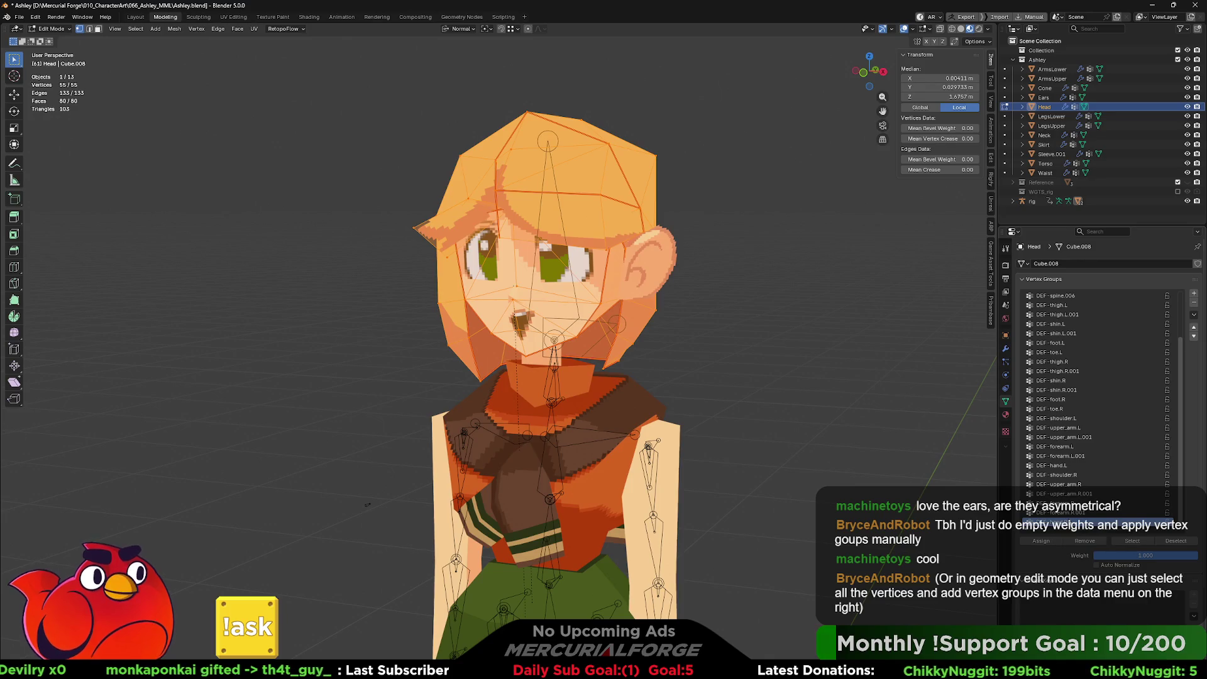
pyautogui.scroll(2, 1071, 516)
pyautogui.scroll(4, 1069, 478)
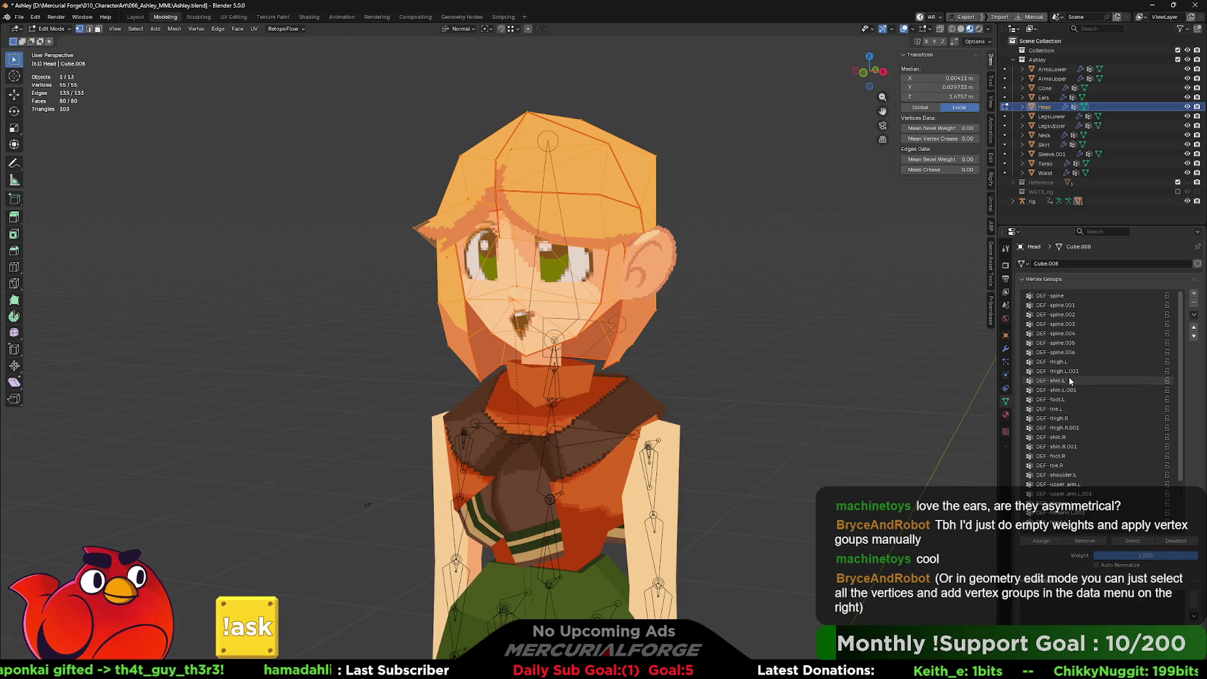
pyautogui.press('Tab')
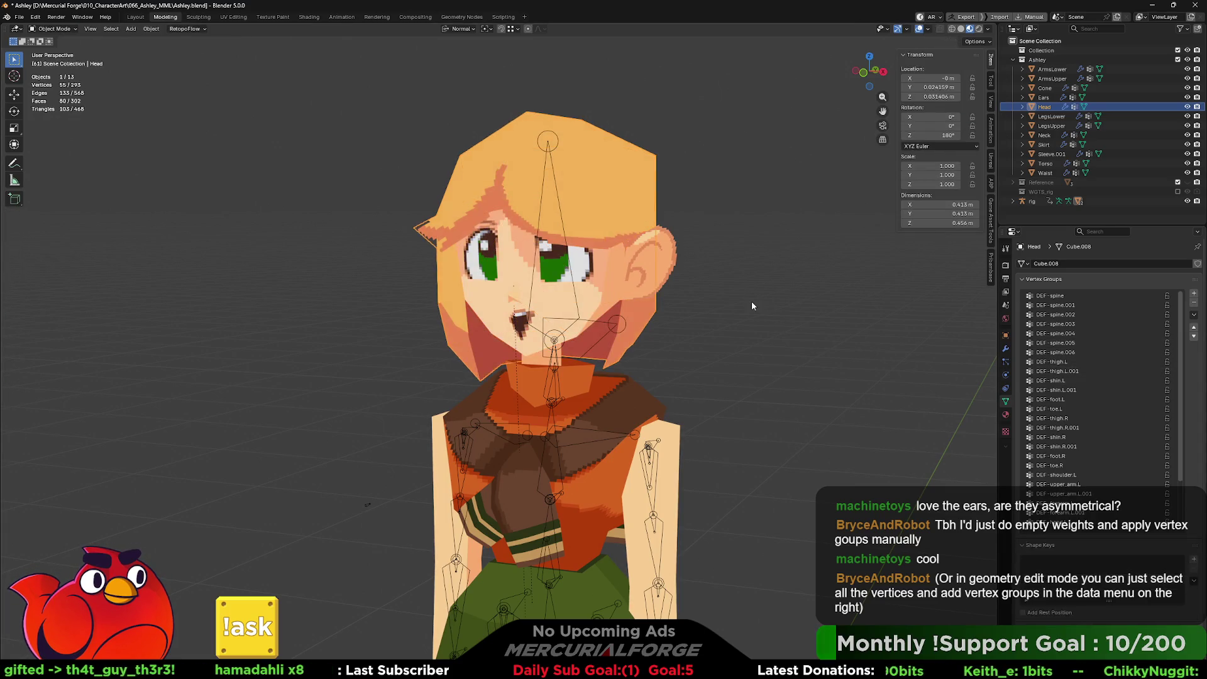
# Step: Hide the Head mesh and select the head bone in Pose Mode, identifying it as DEF-spine.006
pyautogui.click(556, 299)
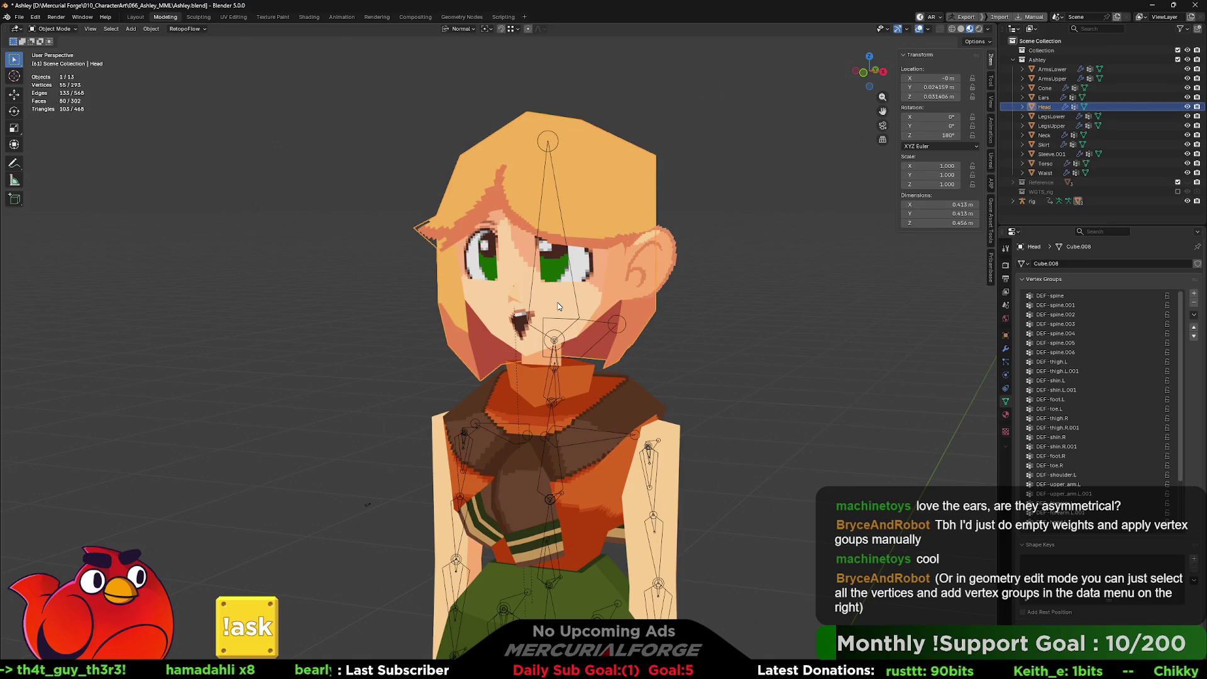
pyautogui.click(1186, 106)
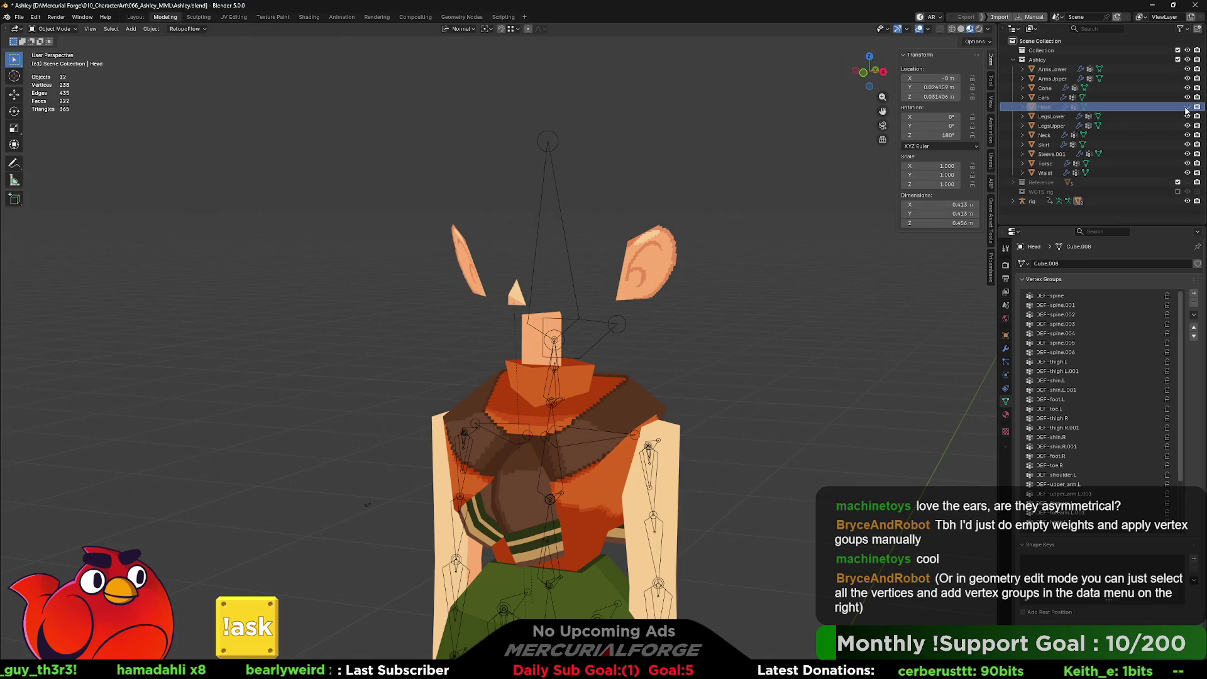
pyautogui.click(544, 145)
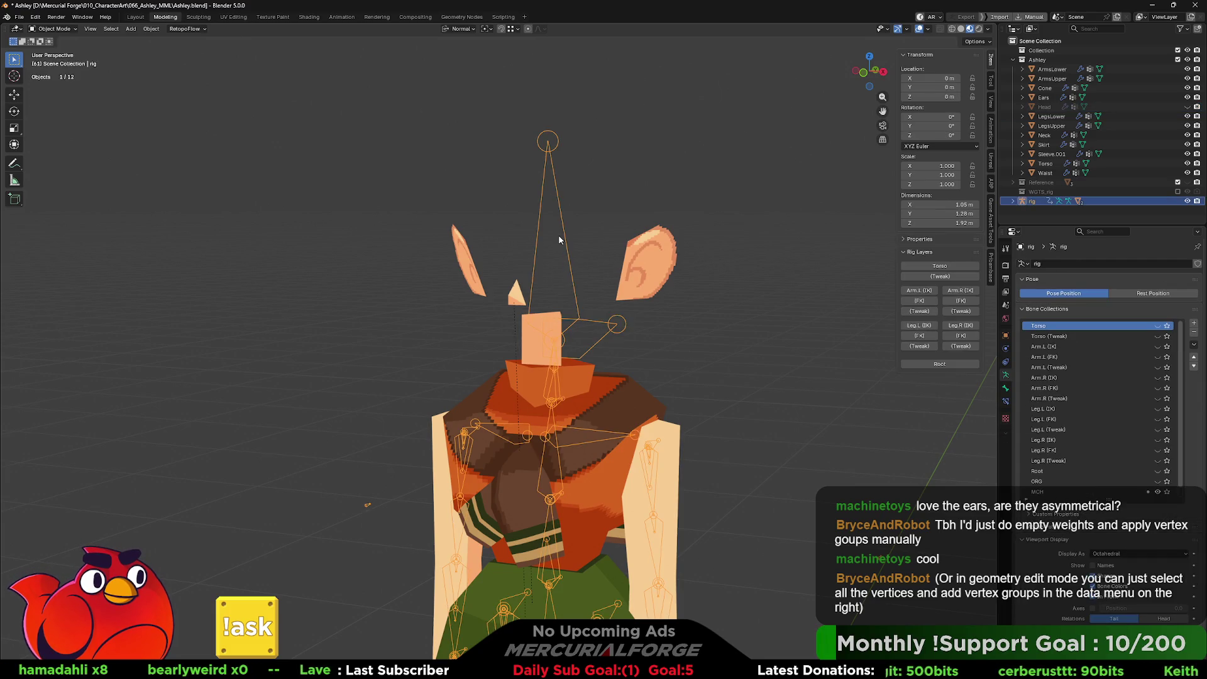
pyautogui.press('Tab')
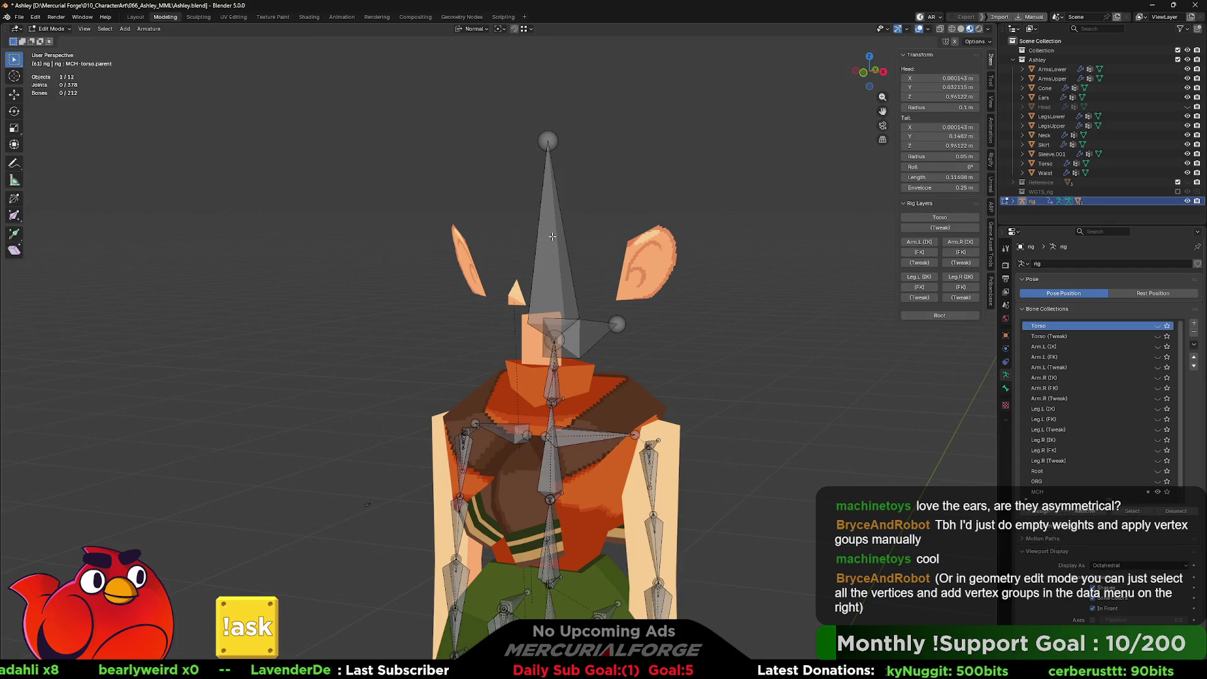
pyautogui.hotkey('ctrl', 'Tab')
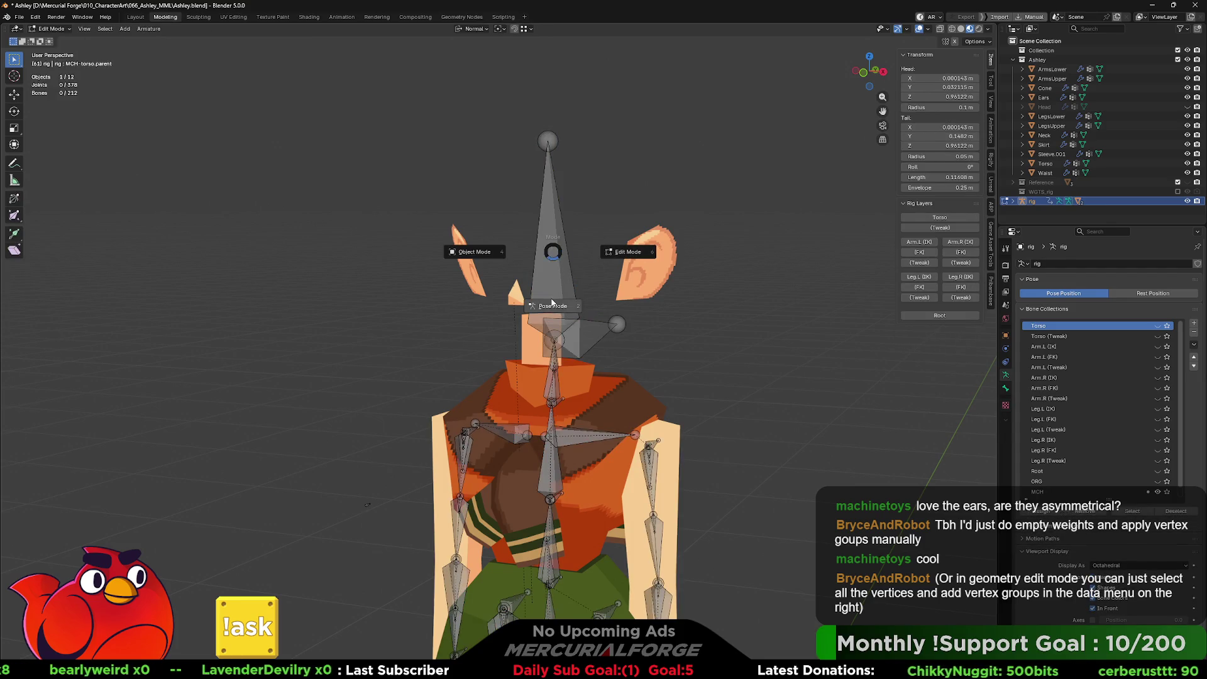
pyautogui.click(551, 256)
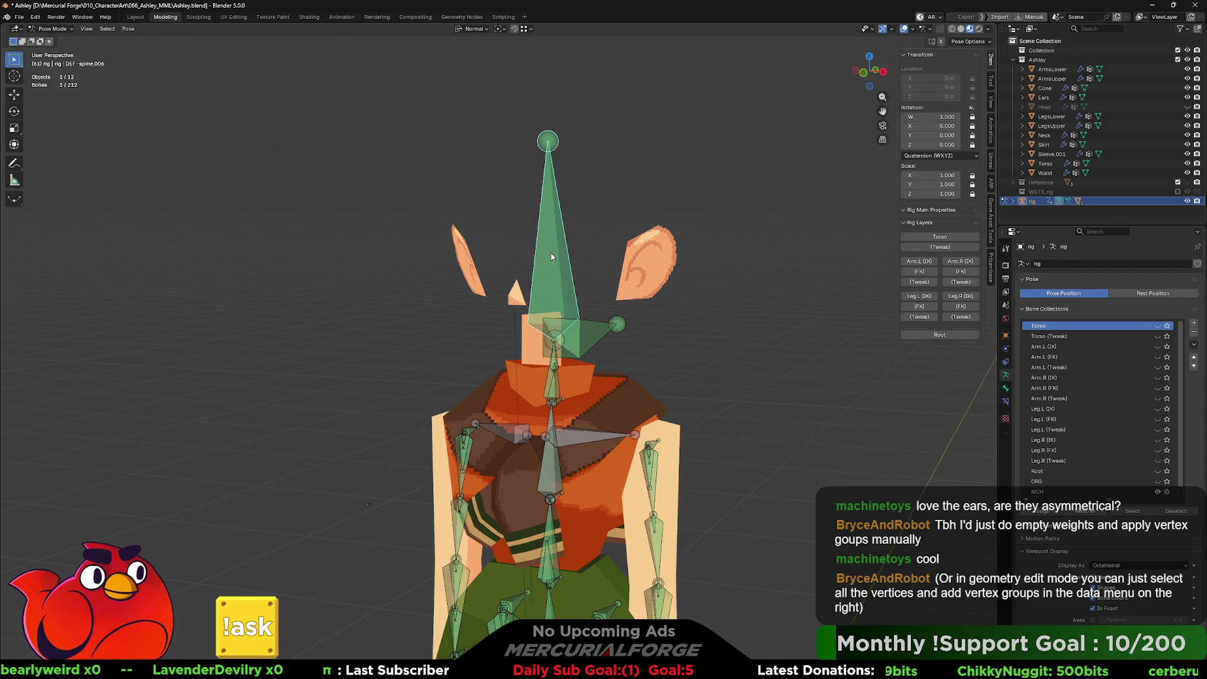
# Step: Return the rig to Object Mode and unhide the Head mesh
pyautogui.press('Tab')
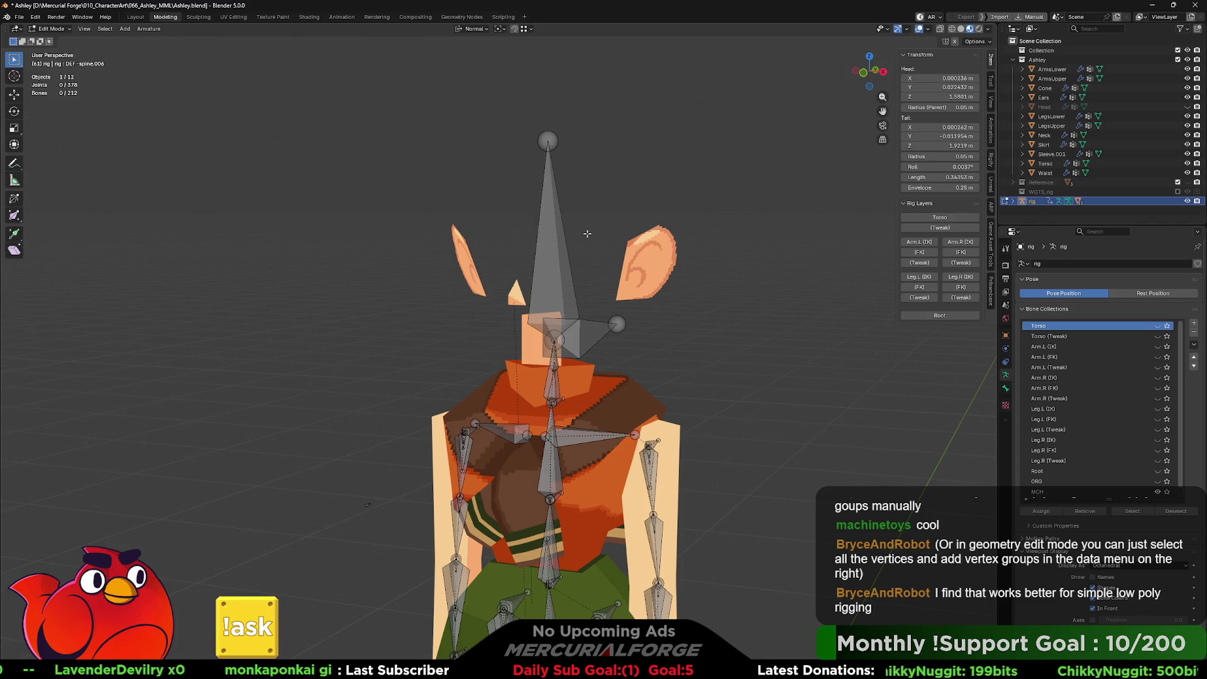
pyautogui.press('Tab')
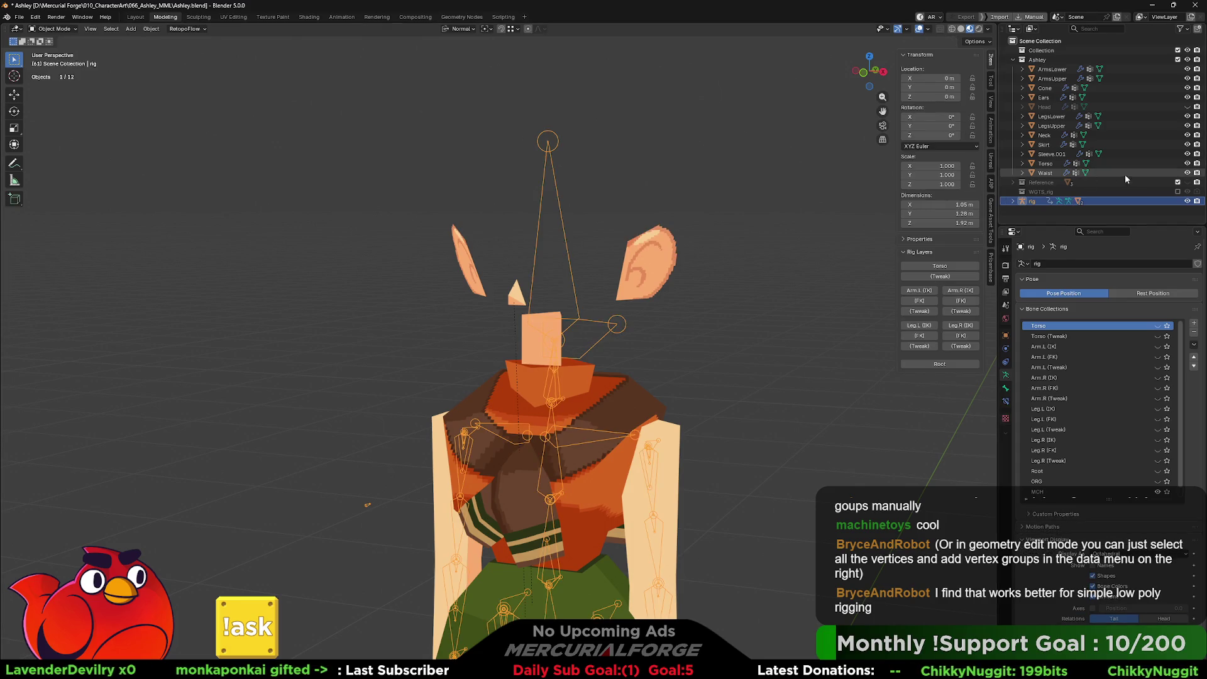
pyautogui.click(1186, 107)
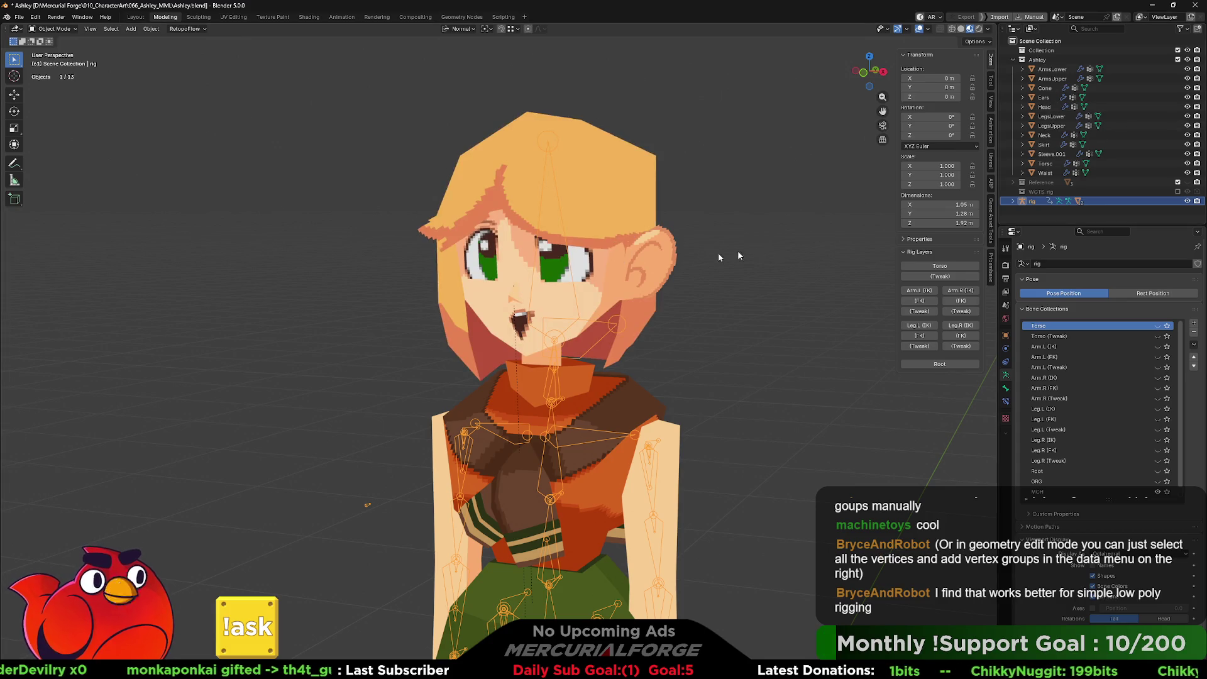
# Step: Check in Weight Paint that the Head is fully weighted to DEF-spine.006, then return to Object Mode
pyautogui.click(617, 243)
pyautogui.click(593, 210)
pyautogui.click(592, 210)
pyautogui.press('Tab')
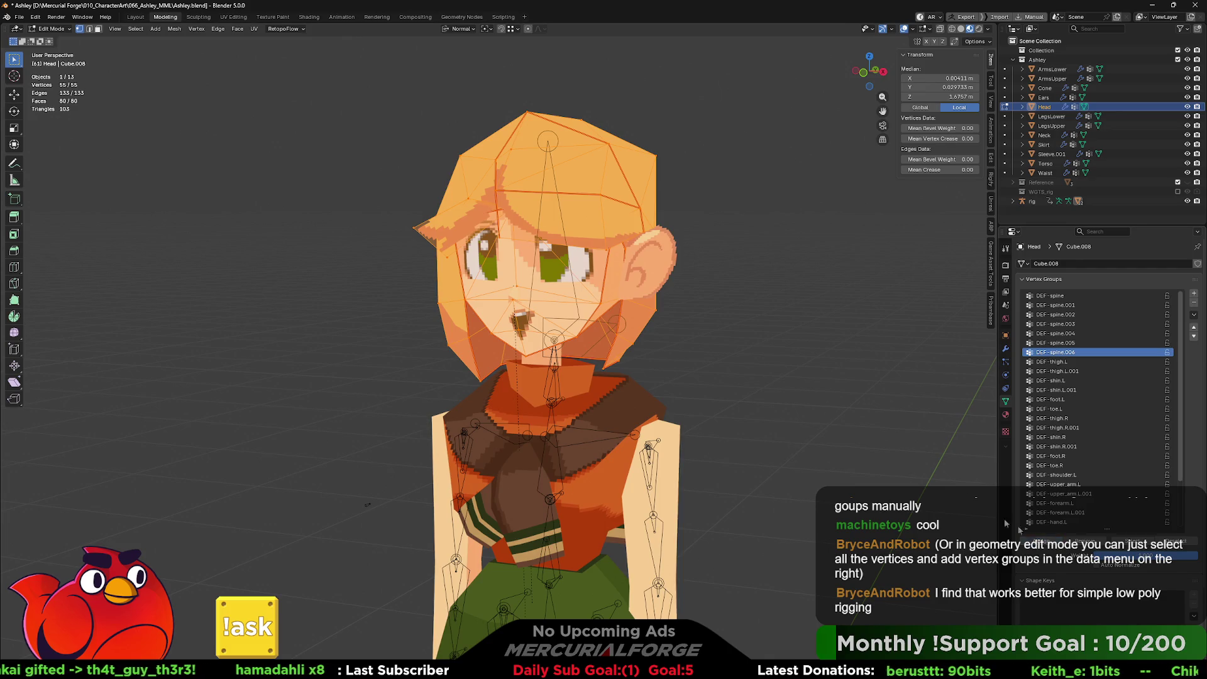
pyautogui.hotkey('ctrl', 'Tab')
pyautogui.click(484, 161)
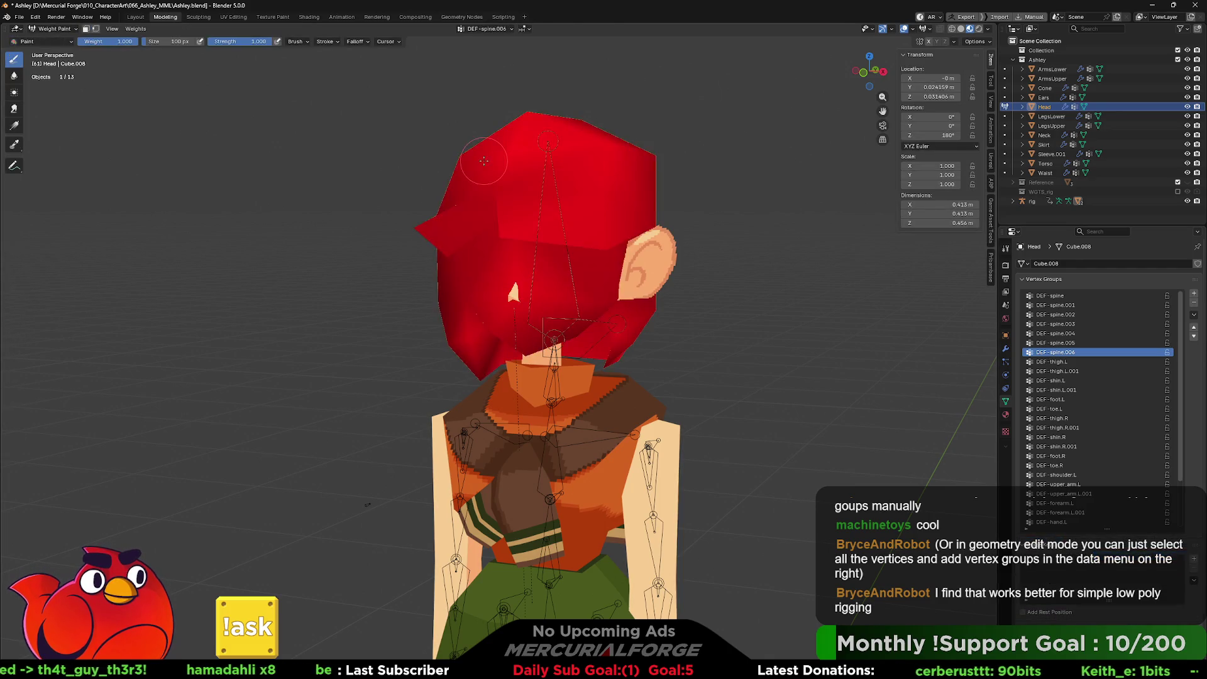
pyautogui.hotkey('ctrl', 'Tab')
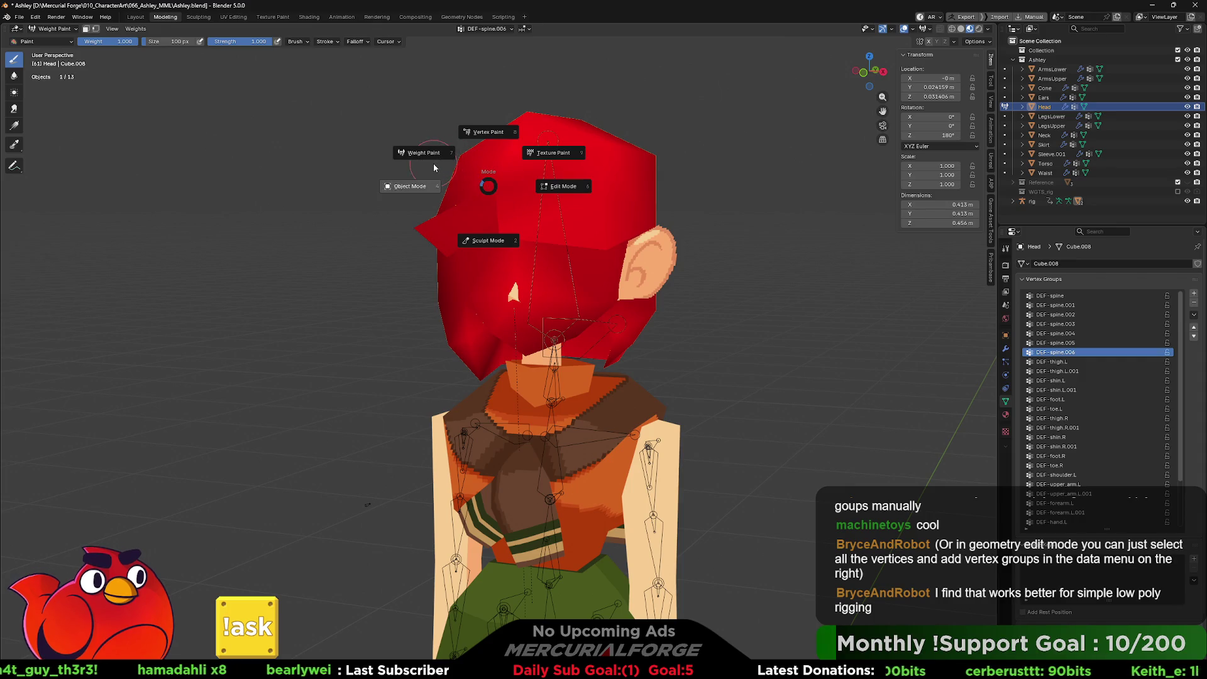
pyautogui.click(428, 189)
# Step: Select the Ears and Cone nose meshes and set DEF-spine.006 as their vertex group in Edit Mode
pyautogui.click(651, 259)
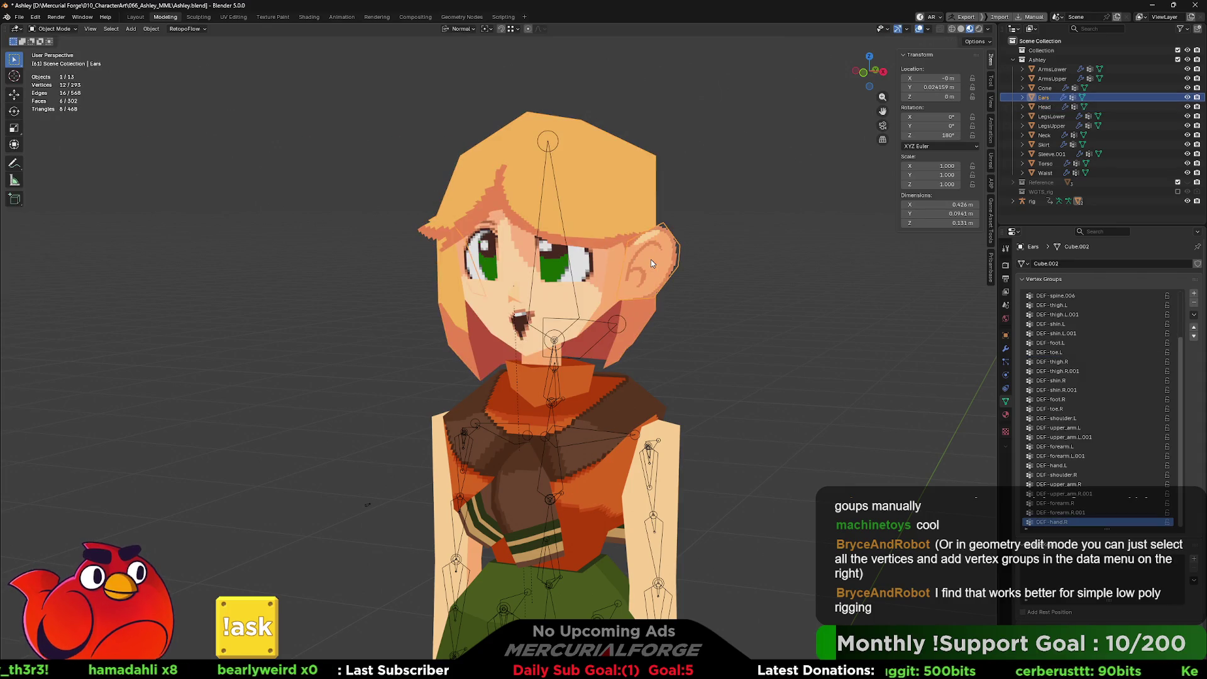
pyautogui.moveTo(616, 265); pyautogui.dragTo(581, 292, button='middle')
pyautogui.keyDown('alt'); pyautogui.click(577, 296); pyautogui.keyUp('alt')
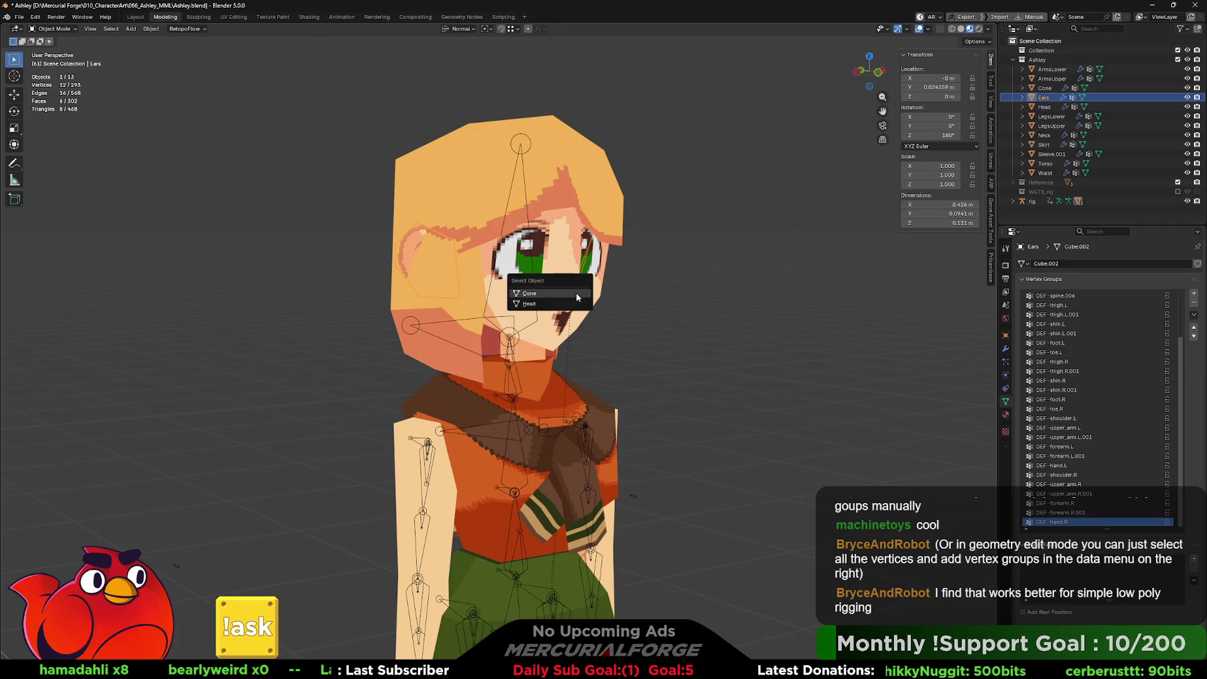
pyautogui.press('Escape')
pyautogui.keyDown('shift'); pyautogui.click(578, 293); pyautogui.keyUp('shift')
pyautogui.moveTo(578, 296); pyautogui.dragTo(696, 285, button='middle')
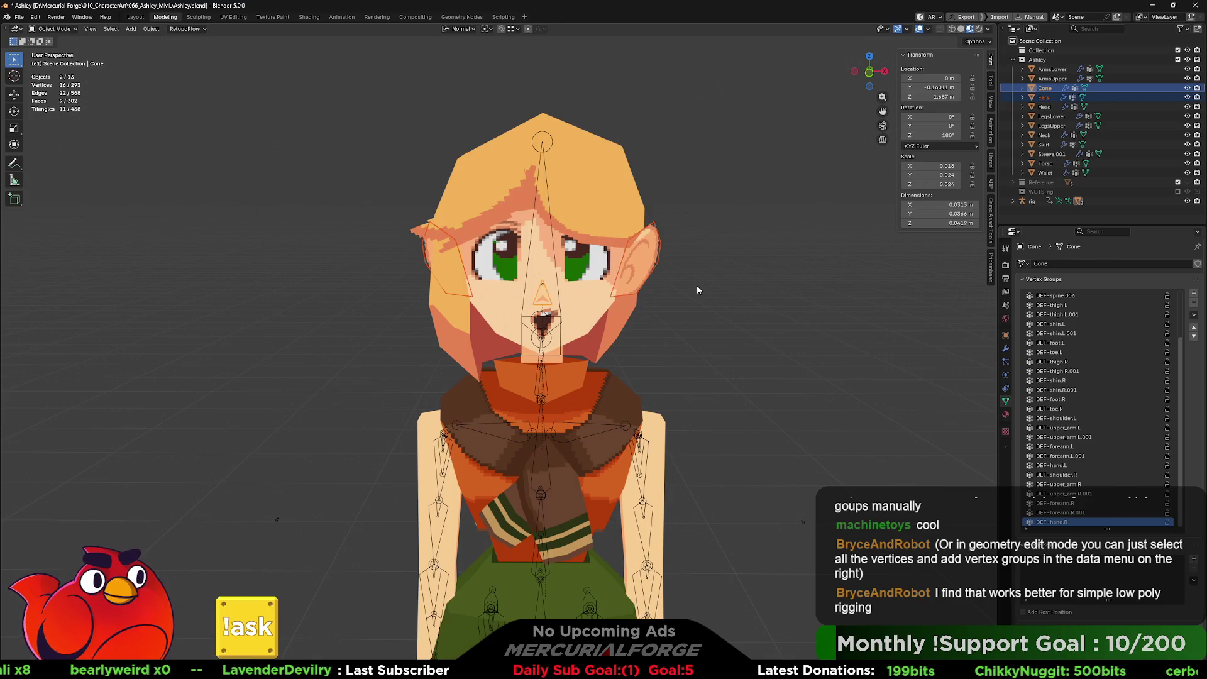
pyautogui.press('Tab')
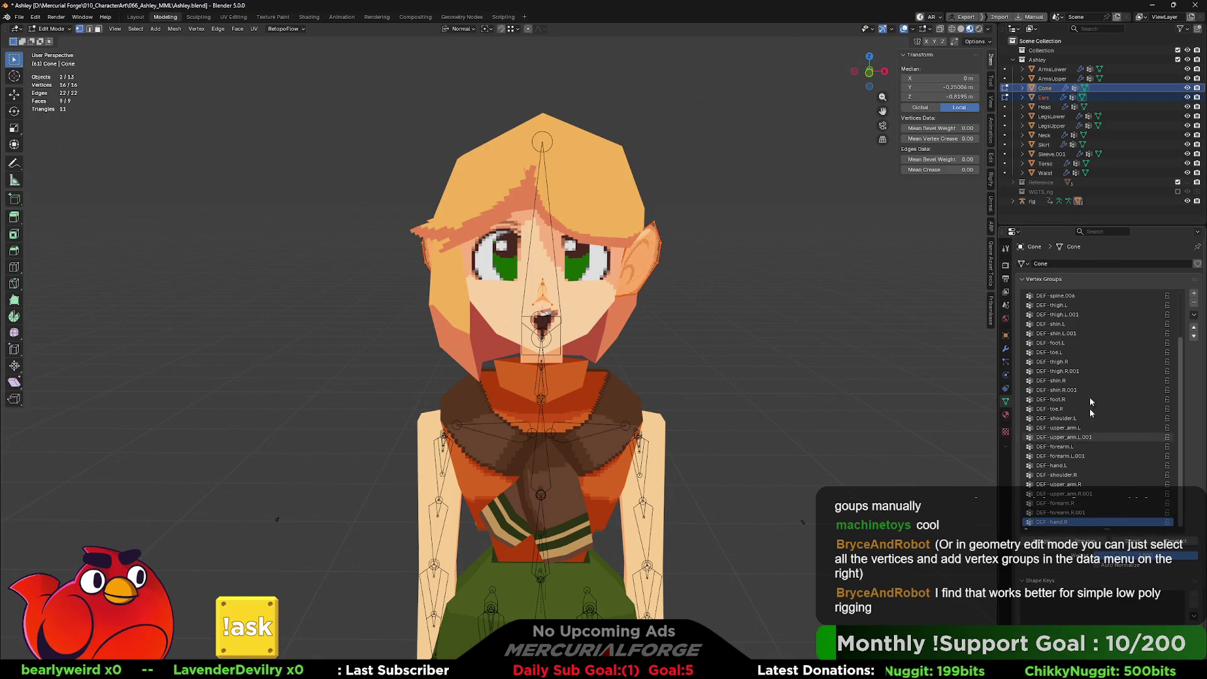
pyautogui.scroll(3, 1090, 406)
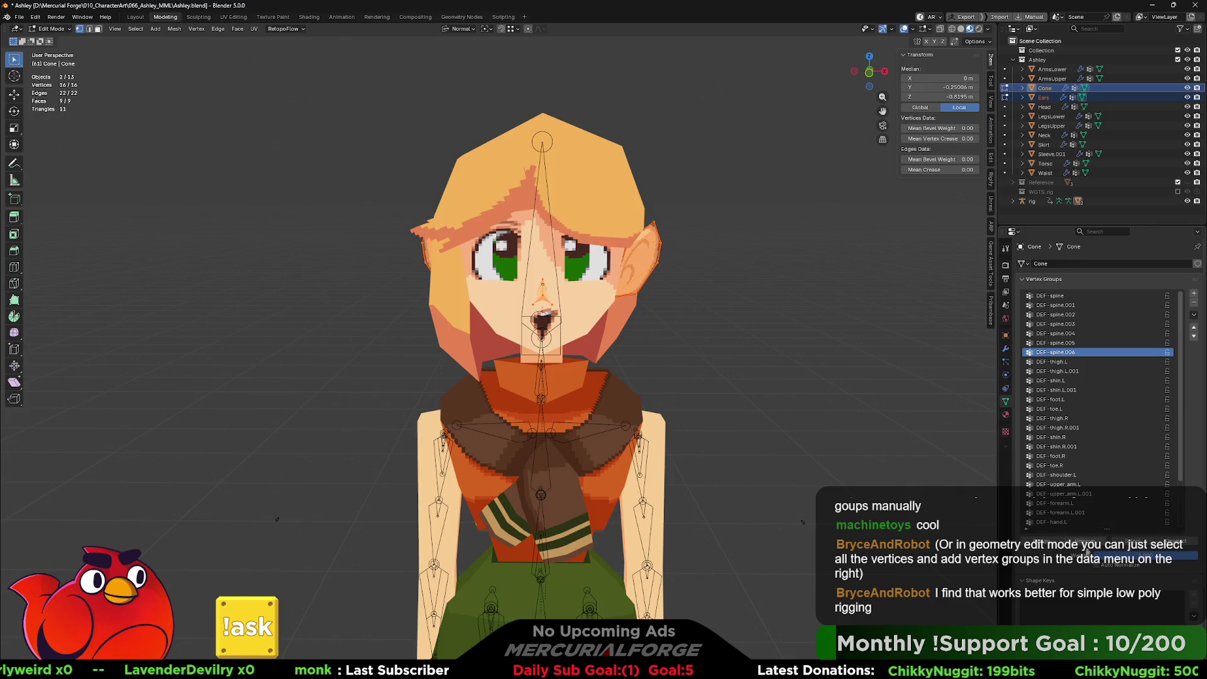
pyautogui.press('Tab')
pyautogui.moveTo(741, 358); pyautogui.dragTo(916, 232, button='middle')
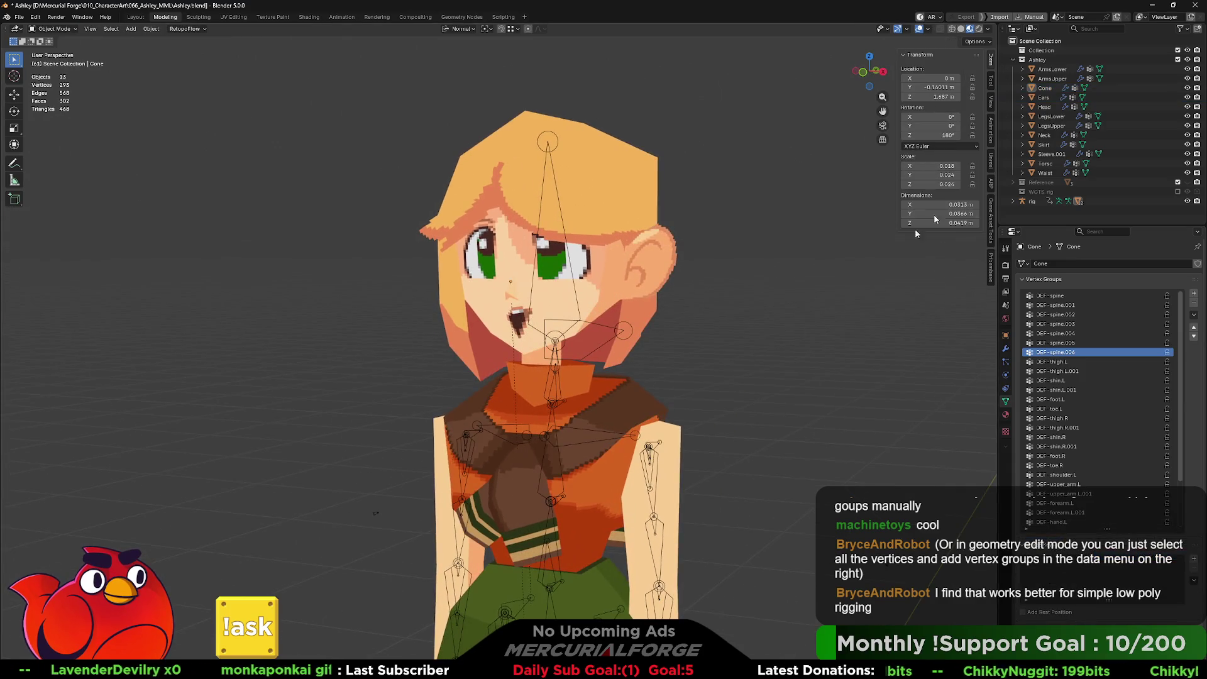
# Step: Turn on the rig's Torso bone collection so its control bones show
pyautogui.click(1030, 202)
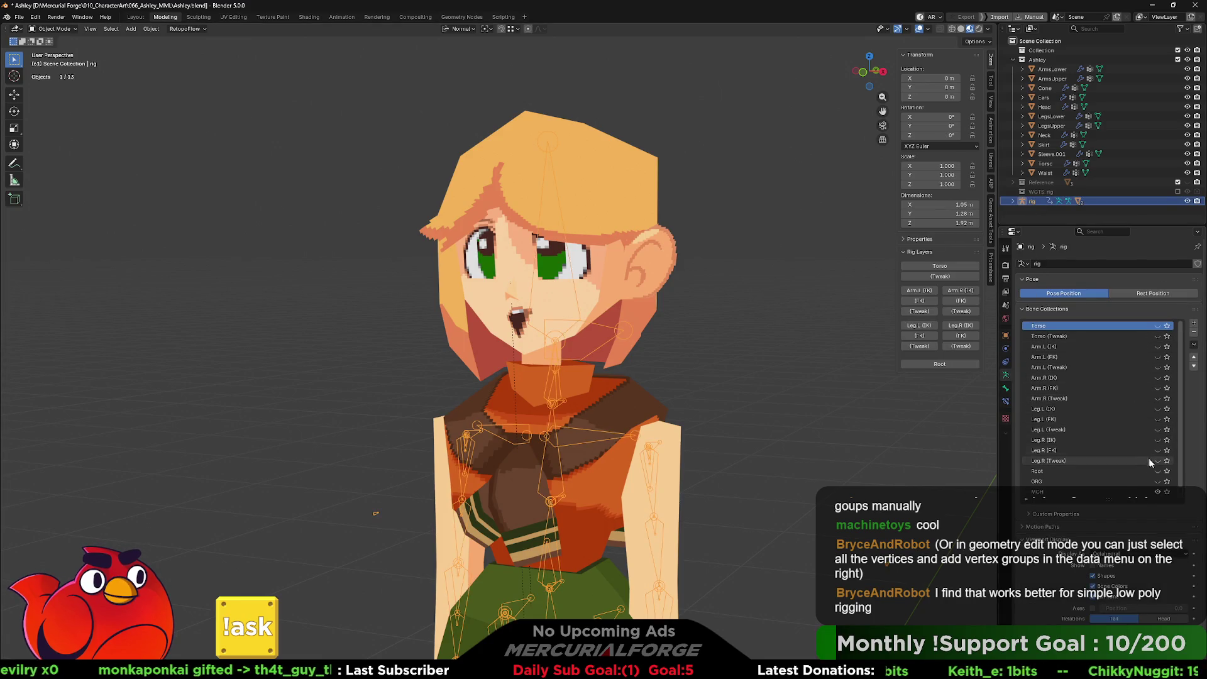
pyautogui.scroll(-1, 1160, 435)
pyautogui.scroll(1, 1158, 389)
pyautogui.click(1157, 326)
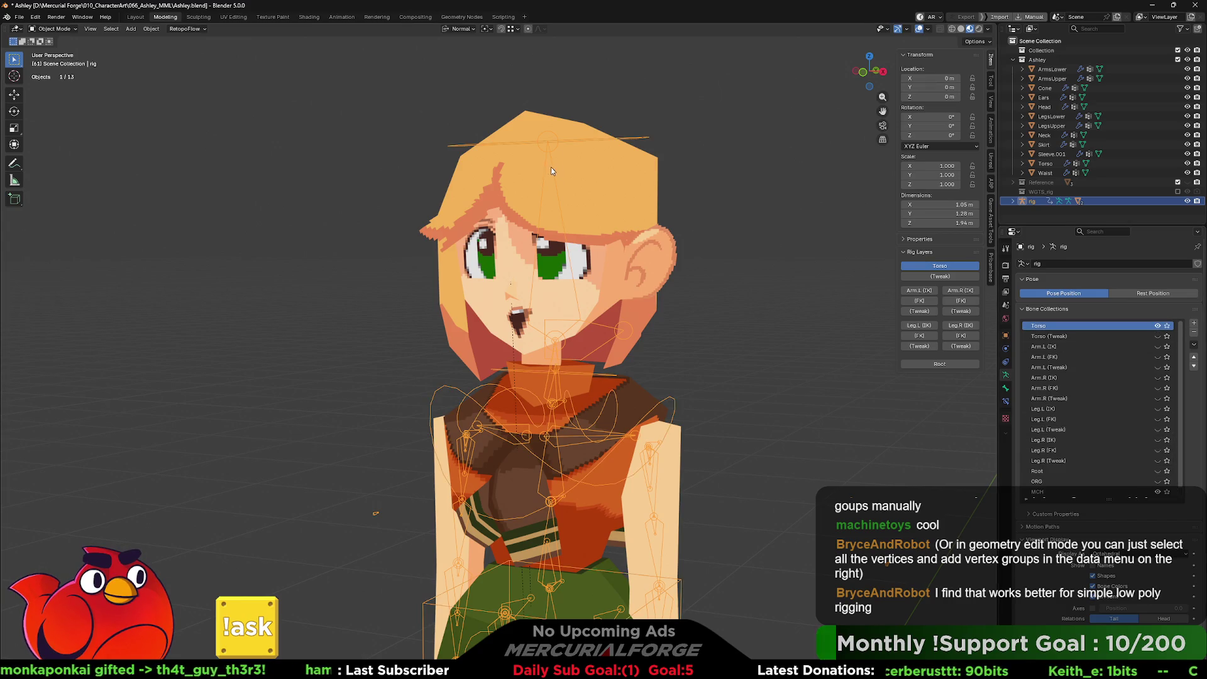
pyautogui.click(628, 134)
pyautogui.click(640, 138)
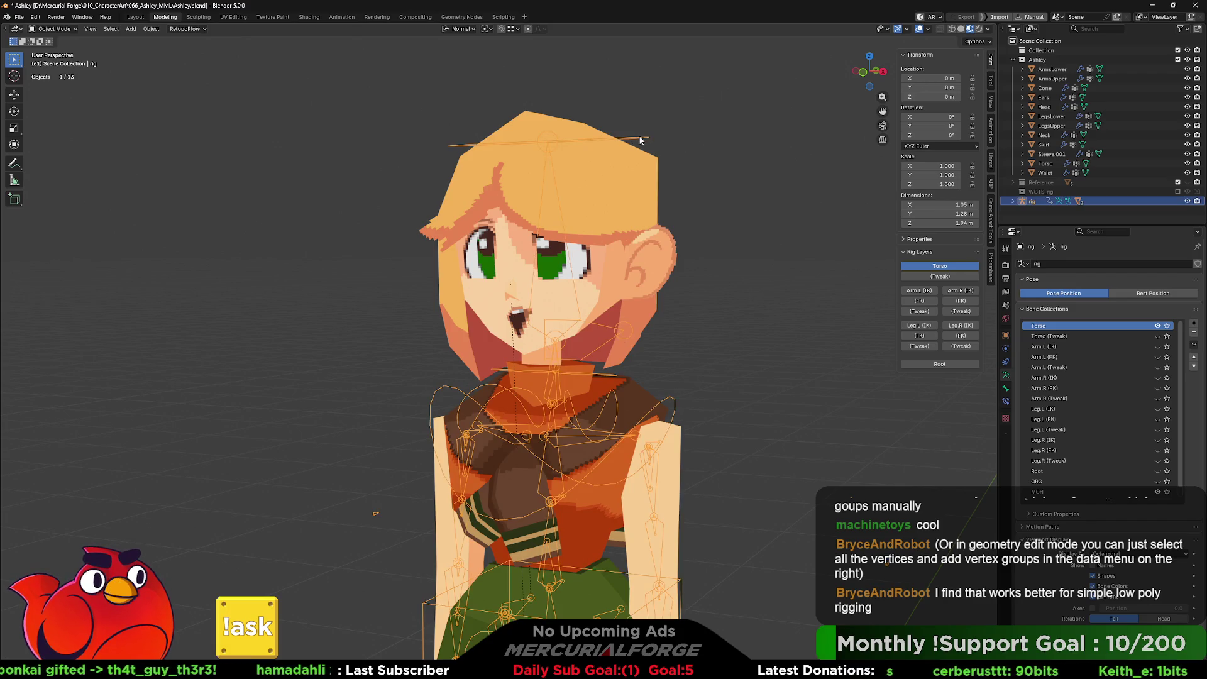
# Step: Test-rotate the head bone in Pose Mode, cancel it, and return to Object Mode
pyautogui.hotkey('ctrl', 'Tab')
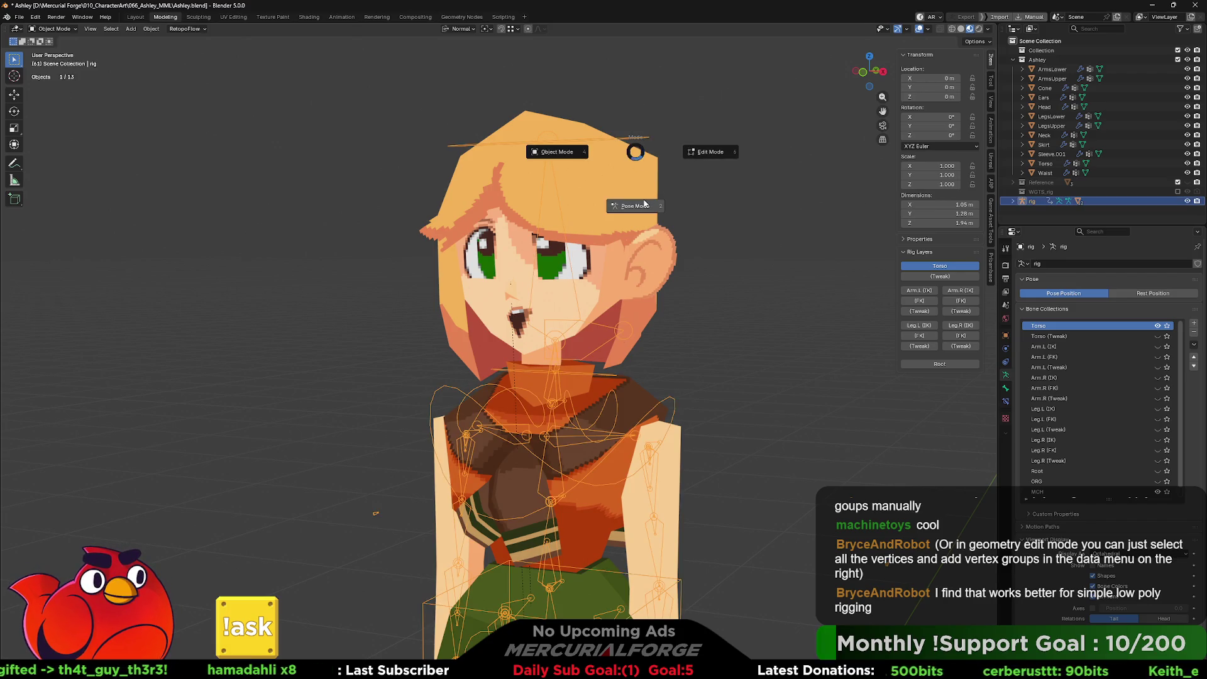
pyautogui.click(635, 205)
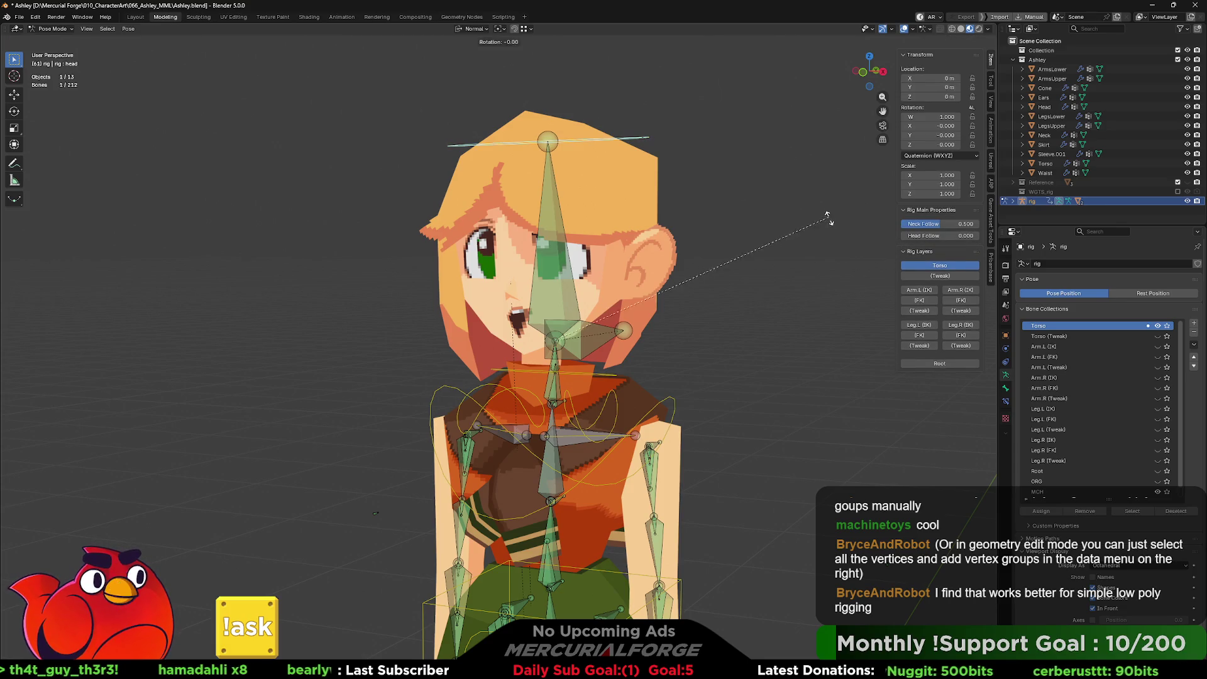
pyautogui.press('r')
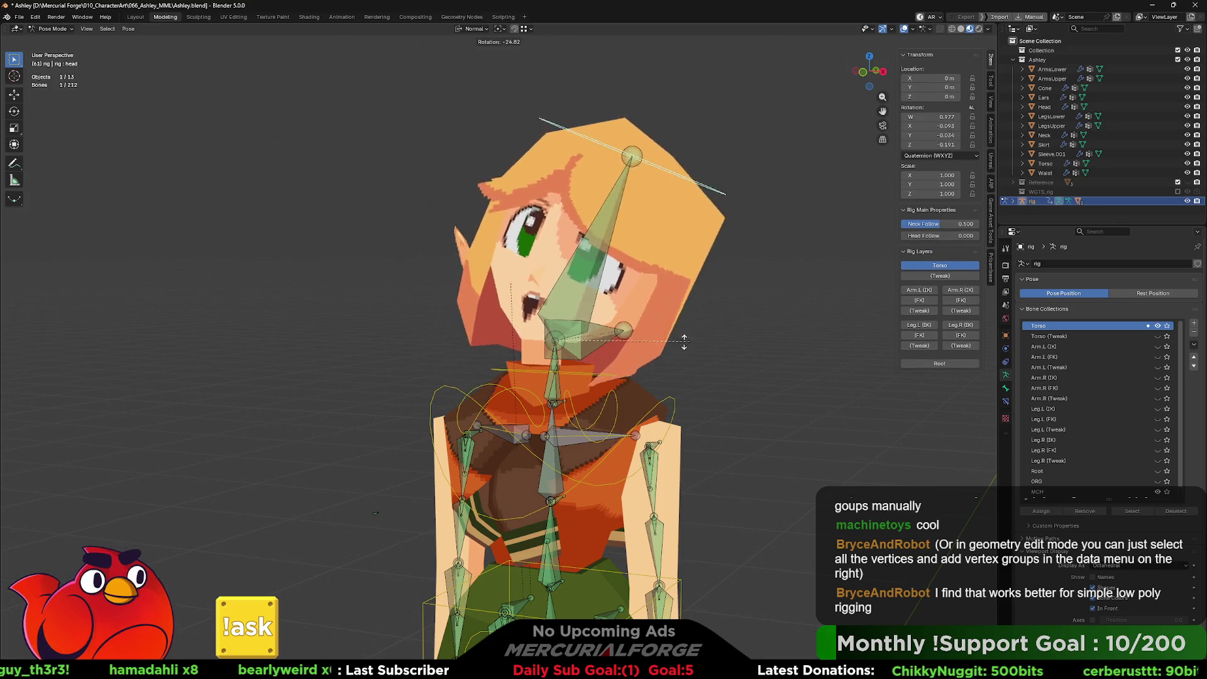
pyautogui.rightClick(733, 289)
pyautogui.click(733, 296)
pyautogui.moveTo(732, 296); pyautogui.dragTo(654, 255, button='middle')
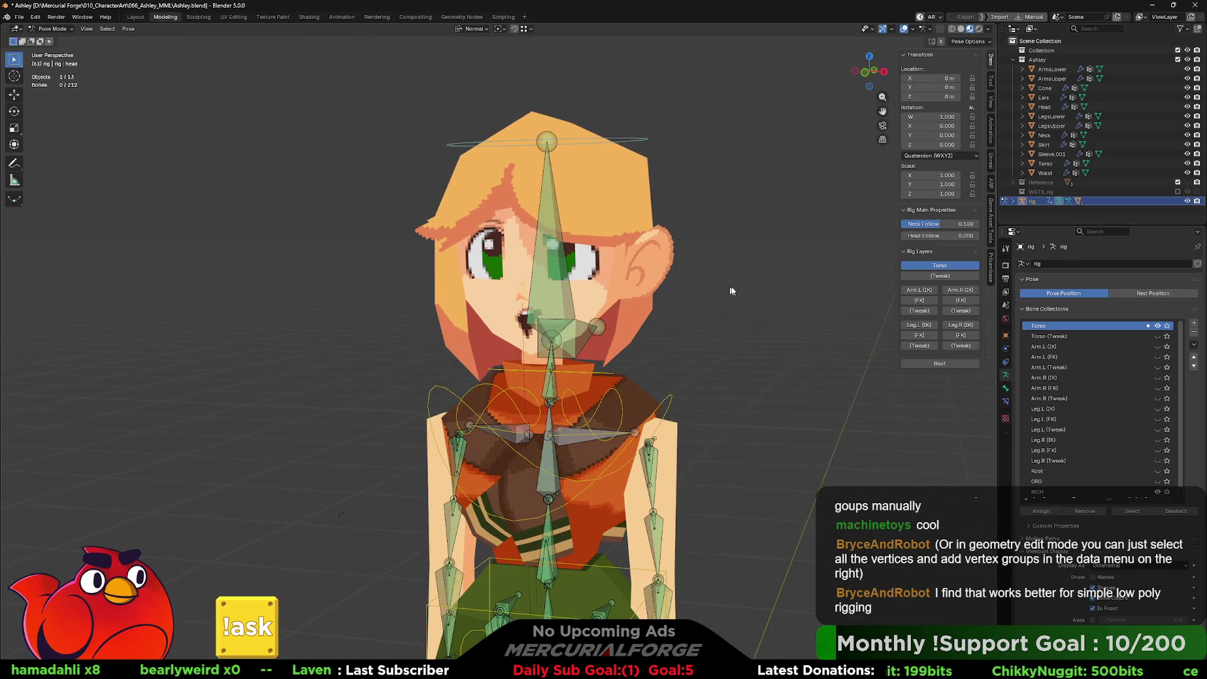
pyautogui.hotkey('ctrl', 'Tab')
pyautogui.click(647, 286)
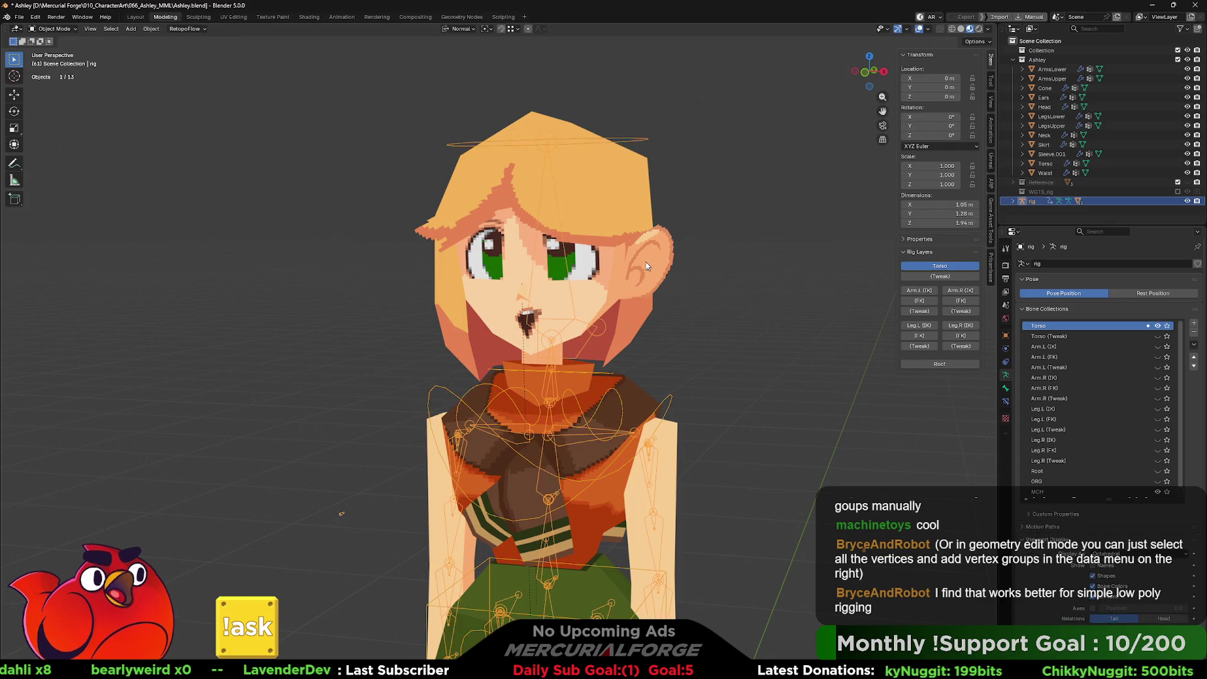
# Step: Assign the Ears mesh to the DEF-spine.006 vertex group
pyautogui.click(645, 261)
pyautogui.moveTo(645, 260)
pyautogui.mouseDown(button='middle')
pyautogui.moveTo(655, 257)
pyautogui.moveTo(646, 258)
pyautogui.mouseUp(button='middle')
pyautogui.press('Tab')
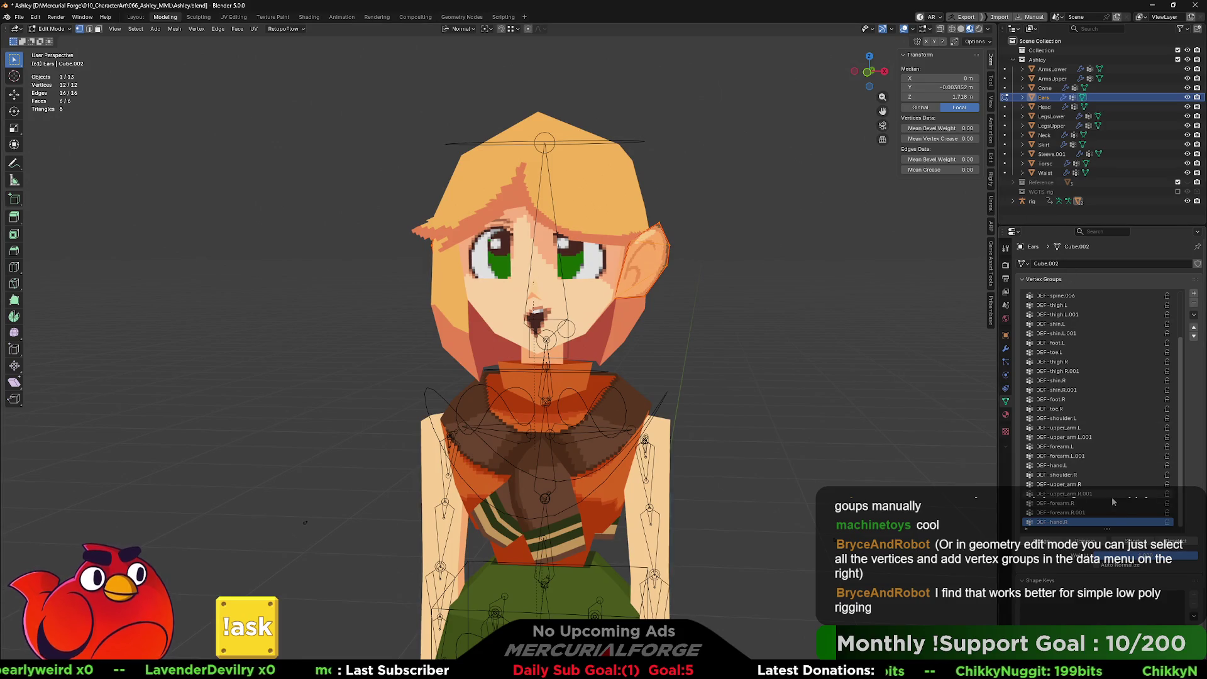
pyautogui.scroll(3, 1076, 349)
pyautogui.click(1076, 352)
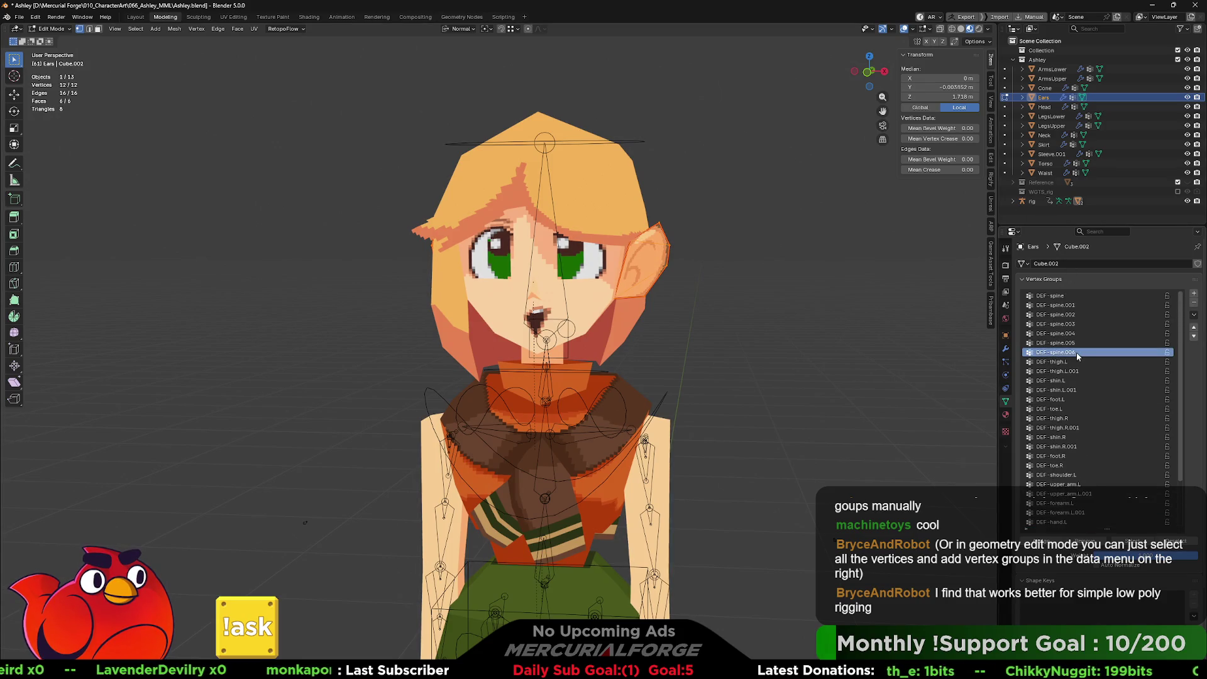
pyautogui.moveTo(746, 363)
pyautogui.mouseDown(button='middle')
pyautogui.moveTo(756, 336)
pyautogui.moveTo(732, 308)
pyautogui.moveTo(745, 286)
pyautogui.moveTo(610, 270)
pyautogui.mouseUp(button='middle')
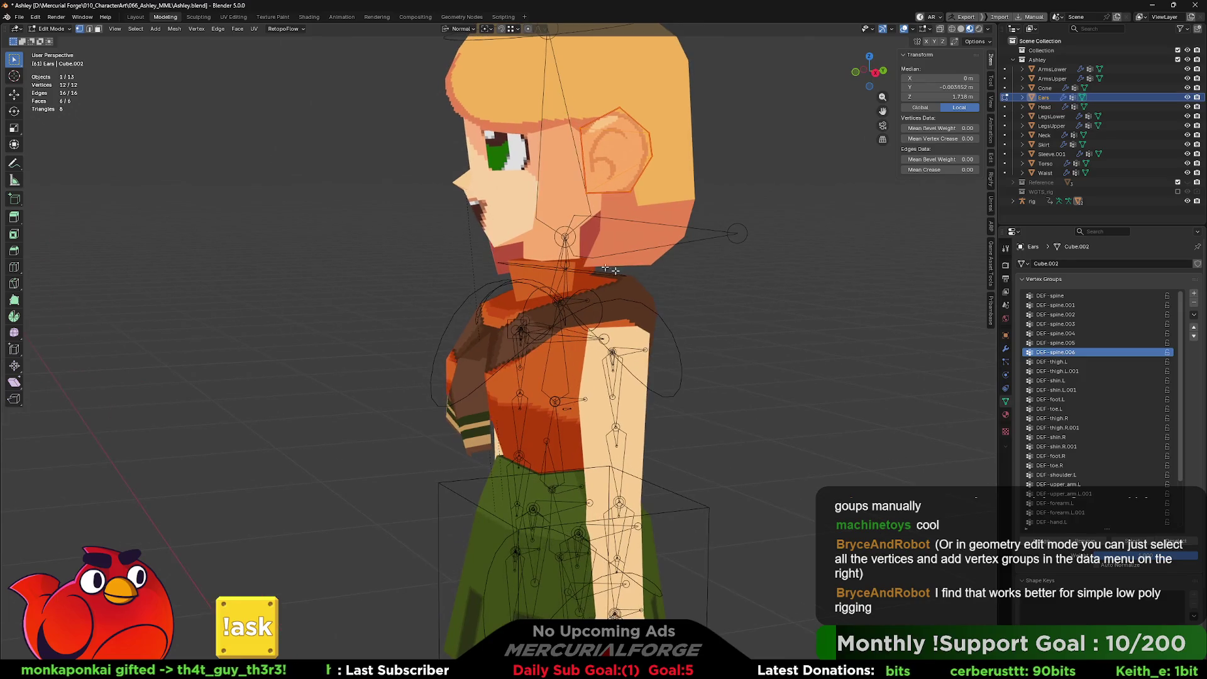
pyautogui.press('Tab')
# Step: Select the Neck, Torso and Sleeve.001 meshes and select all their vertices in Edit Mode
pyautogui.click(544, 261)
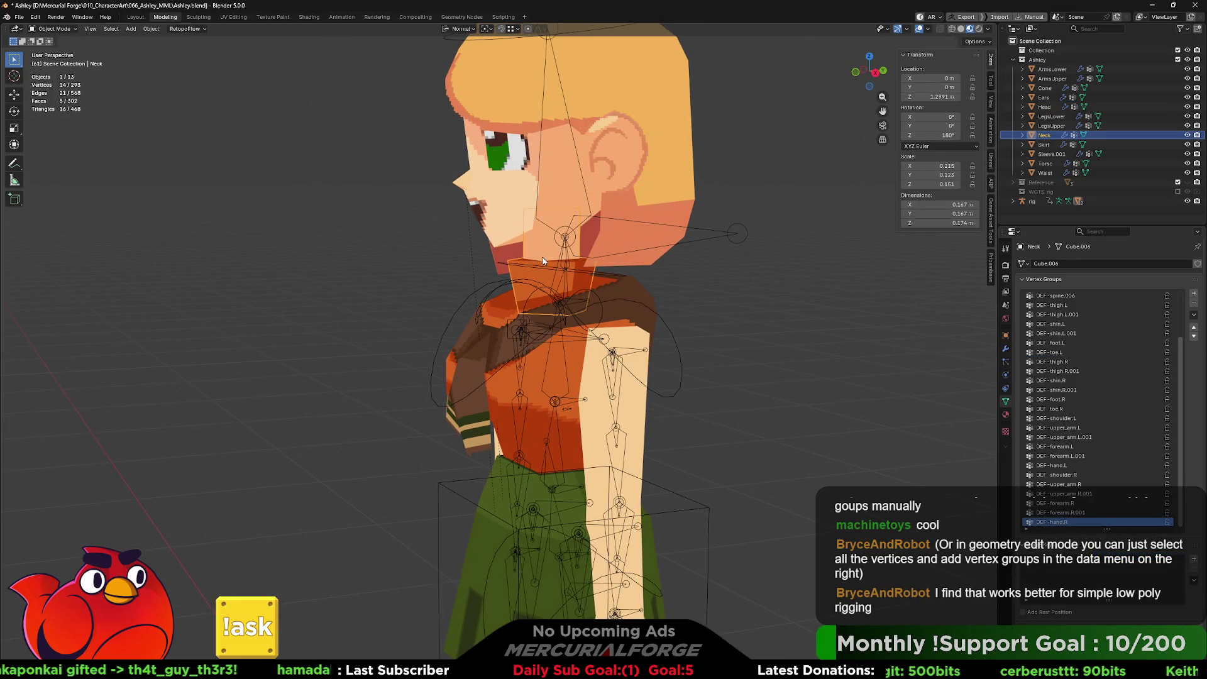
pyautogui.keyDown('shift'); pyautogui.click(472, 376); pyautogui.keyUp('shift')
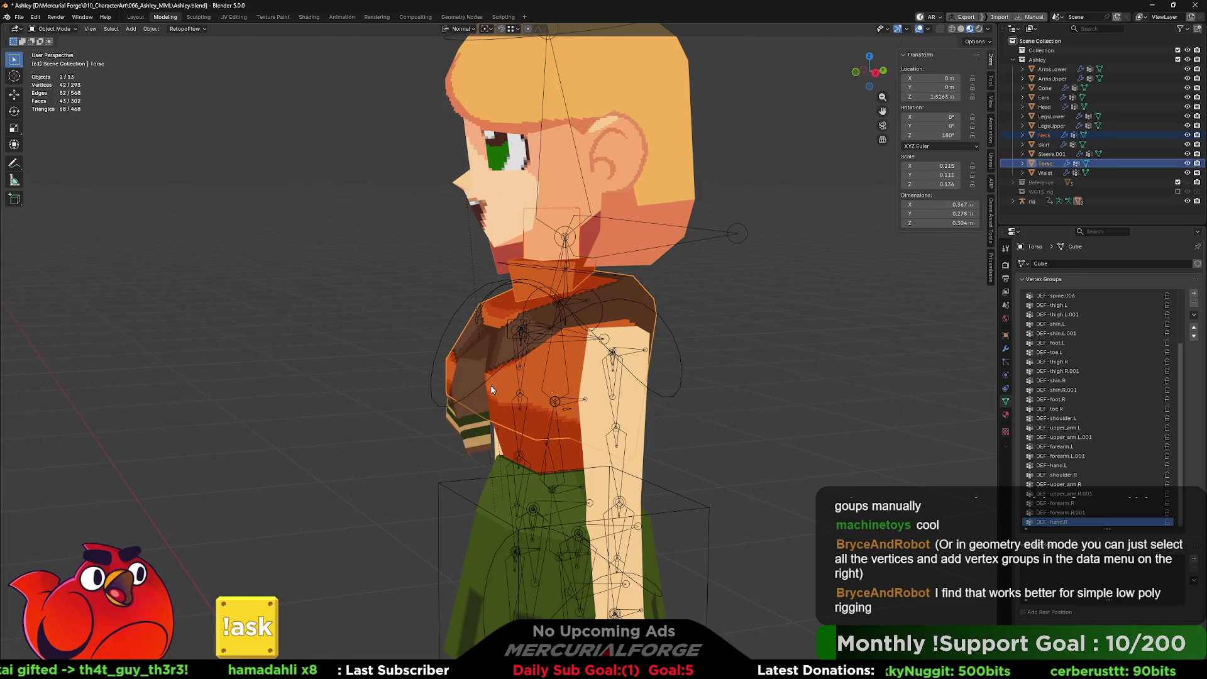
pyautogui.keyDown('shift'); pyautogui.click(473, 368); pyautogui.keyUp('shift')
pyautogui.moveTo(473, 368); pyautogui.dragTo(555, 340, button='middle')
pyautogui.press('Tab')
pyautogui.press('a')
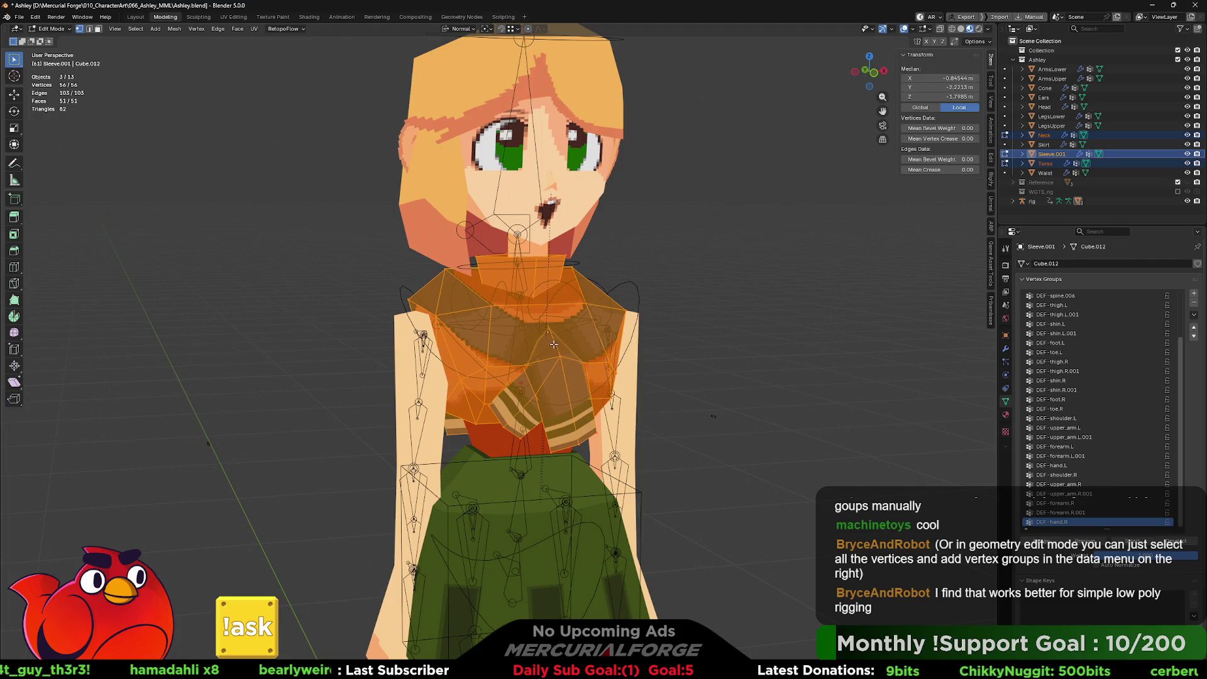
# Step: Assign the three meshes to DEF-spine.003, return to Object Mode and select the rig
pyautogui.moveTo(553, 358)
pyautogui.mouseDown(button='middle')
pyautogui.moveTo(597, 356)
pyautogui.moveTo(486, 352)
pyautogui.moveTo(545, 332)
pyautogui.mouseUp(button='middle')
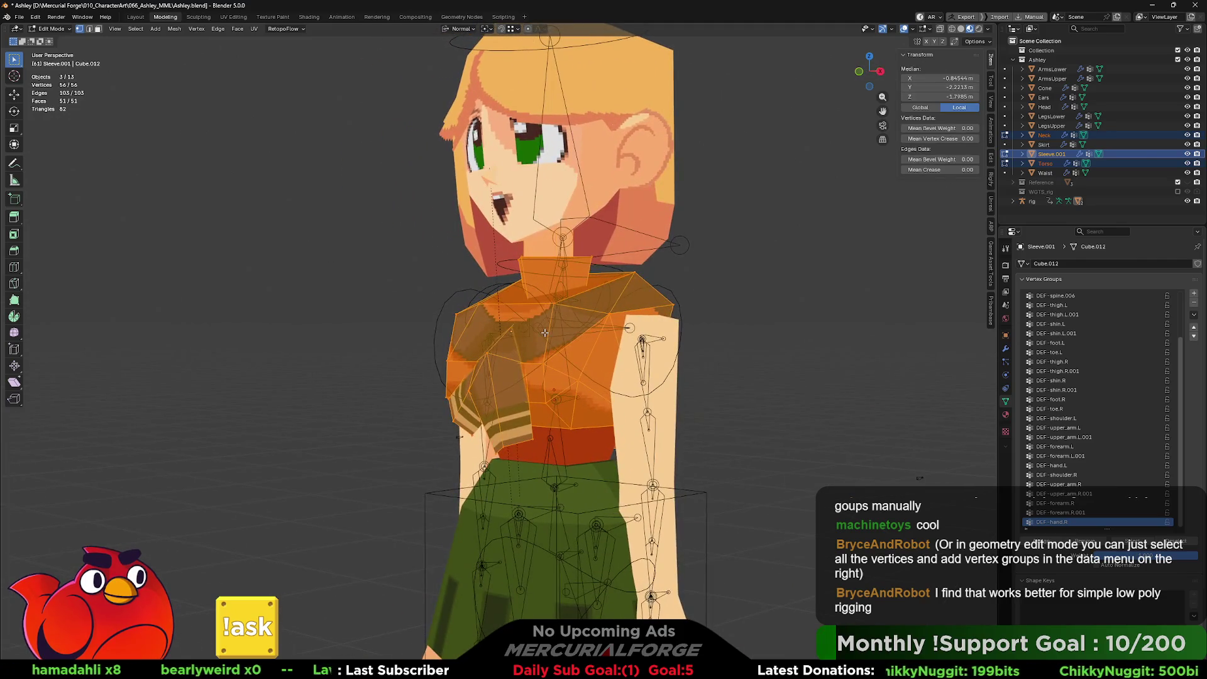
pyautogui.scroll(5, 1072, 458)
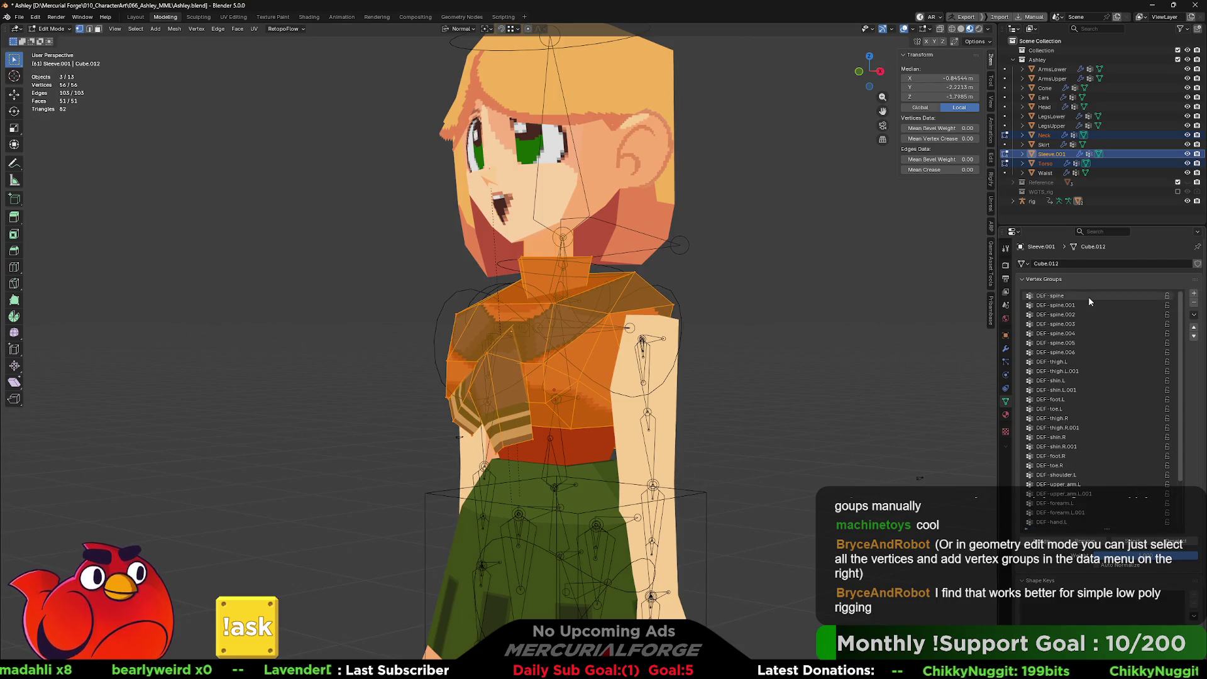
pyautogui.moveTo(728, 337)
pyautogui.mouseDown(button='middle')
pyautogui.moveTo(638, 318)
pyautogui.moveTo(611, 289)
pyautogui.moveTo(623, 300)
pyautogui.mouseUp(button='middle')
pyautogui.scroll(4, 607, 287)
pyautogui.click(1068, 323)
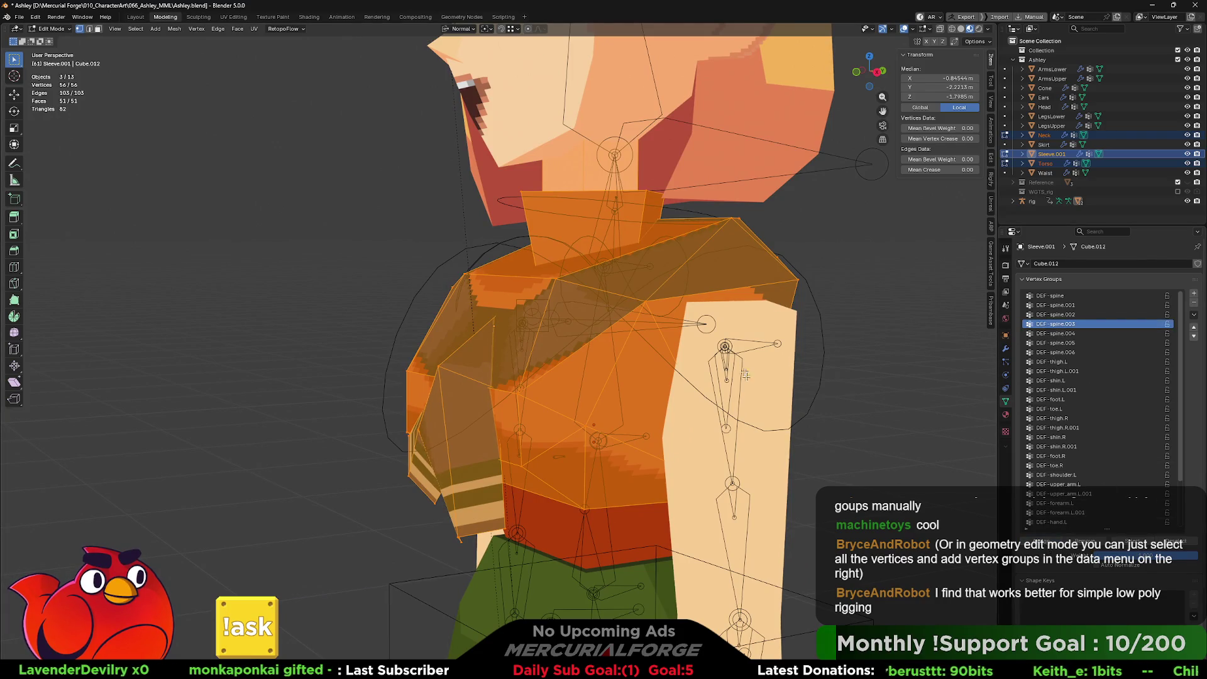
pyautogui.scroll(-5, 745, 375)
pyautogui.press('Tab')
pyautogui.click(640, 351)
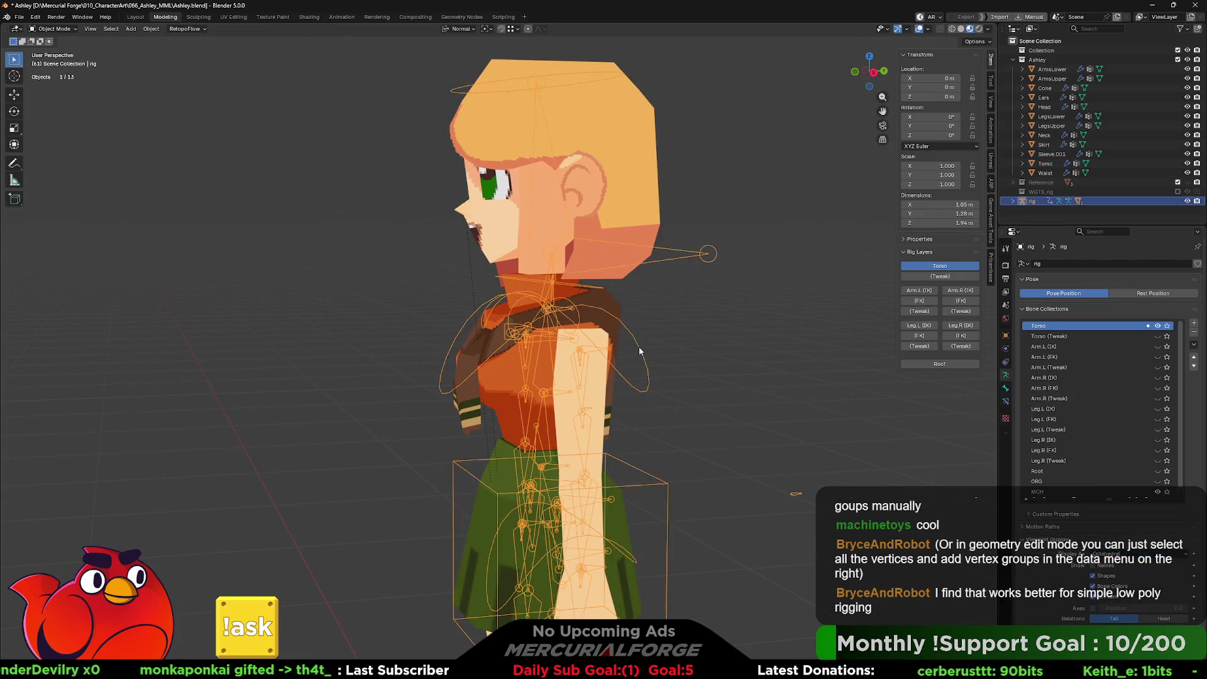
# Step: Test-rotate the chest bone in Pose Mode, then reset its rotation with Alt+R
pyautogui.hotkey('ctrl', 'Tab')
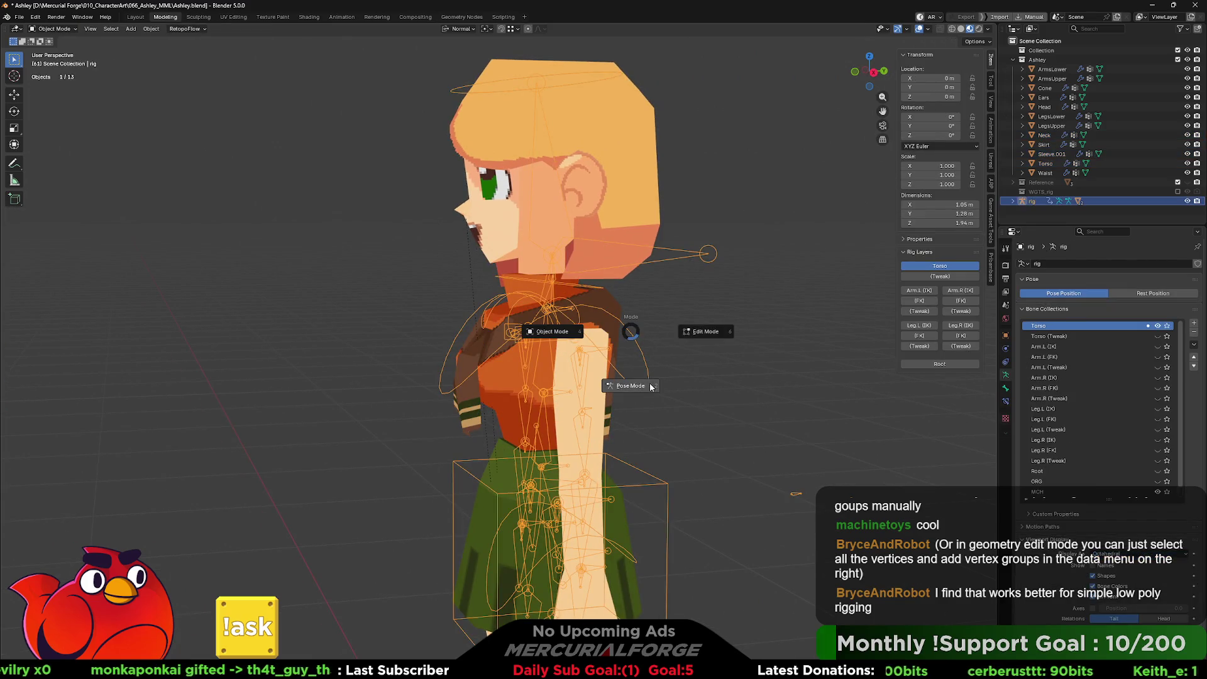
pyautogui.click(650, 387)
pyautogui.press('r')
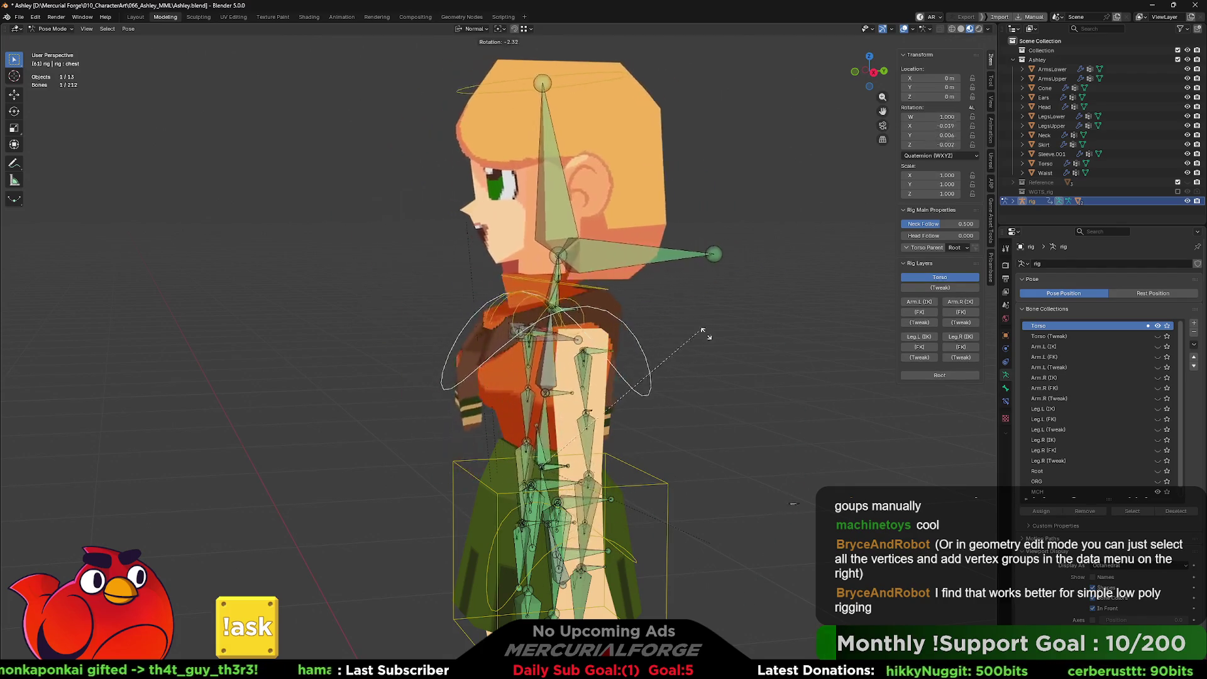
pyautogui.click(617, 363)
pyautogui.moveTo(618, 362); pyautogui.dragTo(636, 357, button='middle')
pyautogui.hotkey('alt', 'r')
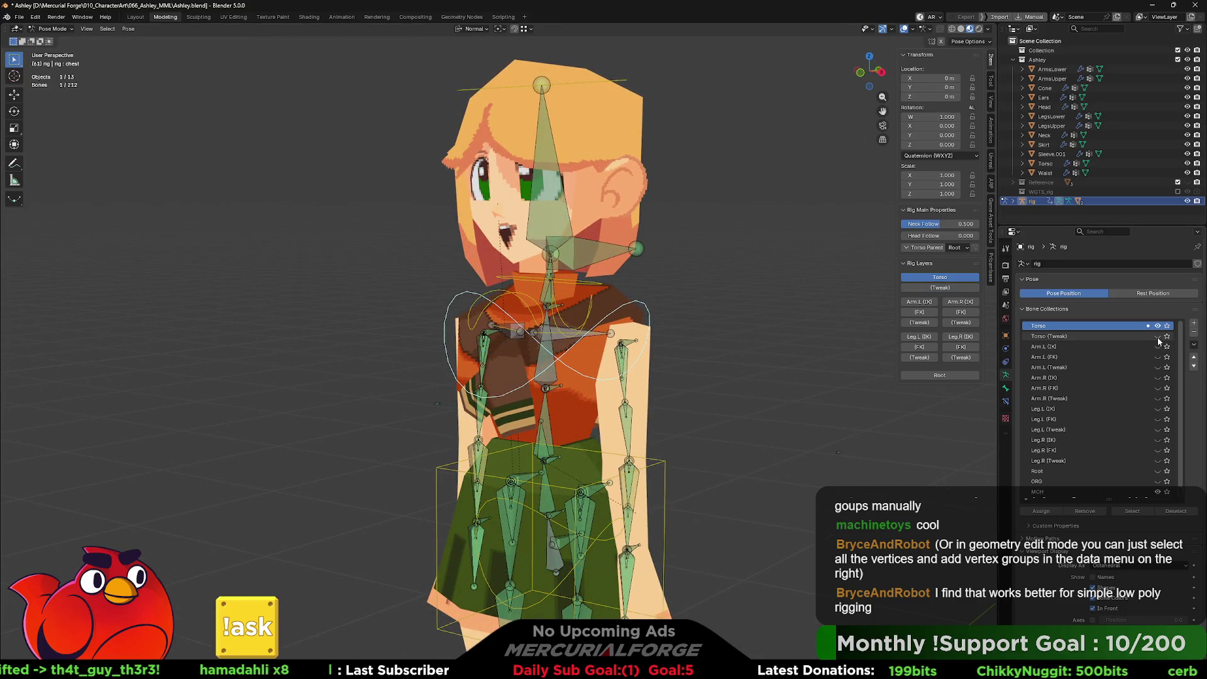
pyautogui.moveTo(685, 337); pyautogui.dragTo(704, 338, button='middle')
# Step: Try rotating the left shoulder and chest bones, cancelling both to keep the rig upright
pyautogui.click(606, 314)
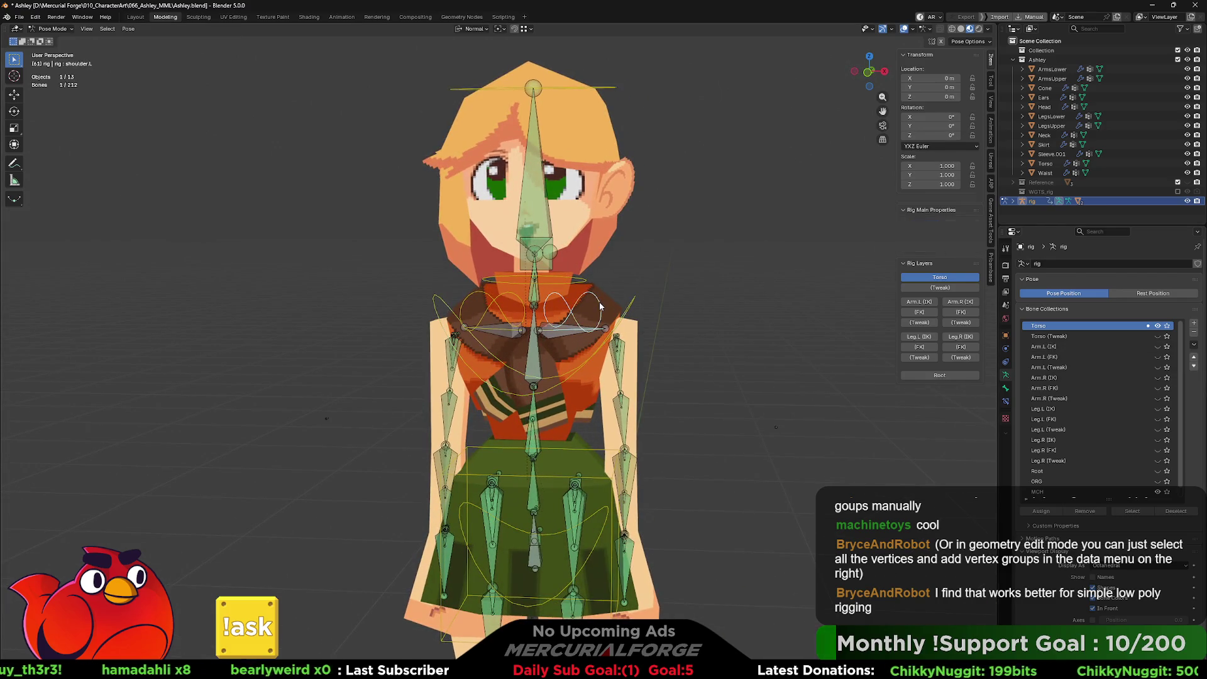
pyautogui.press('r')
pyautogui.press('Escape')
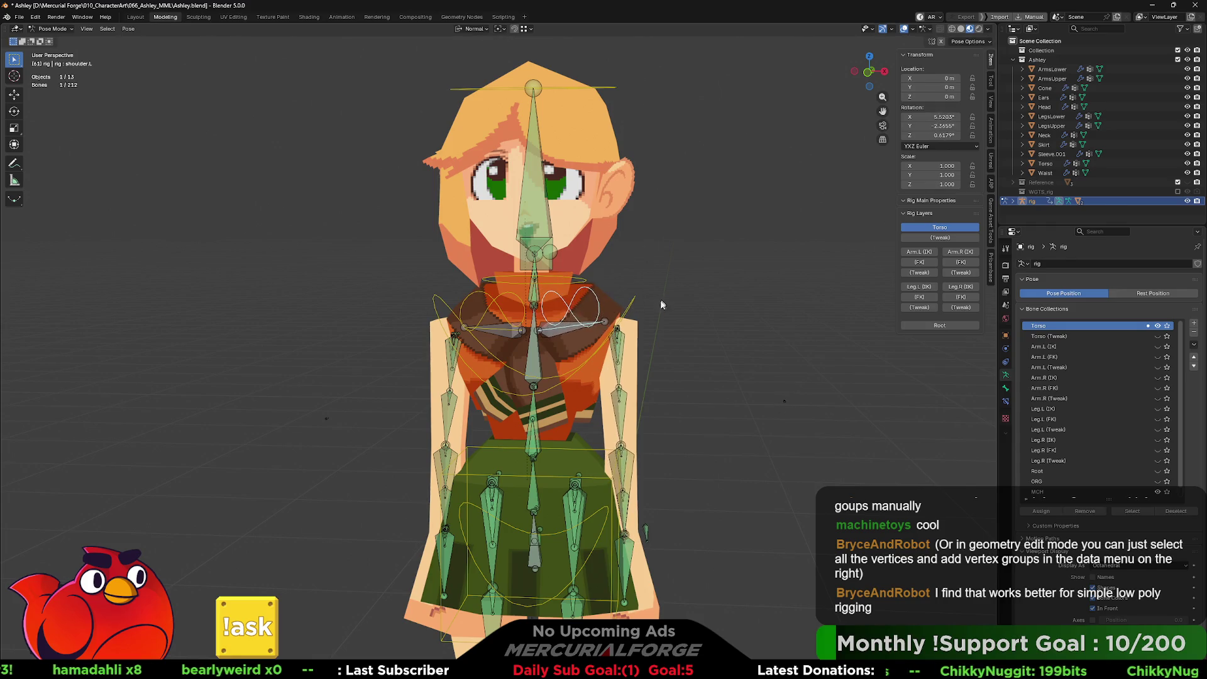
pyautogui.hotkey('ctrl', 'z')
pyautogui.press('r')
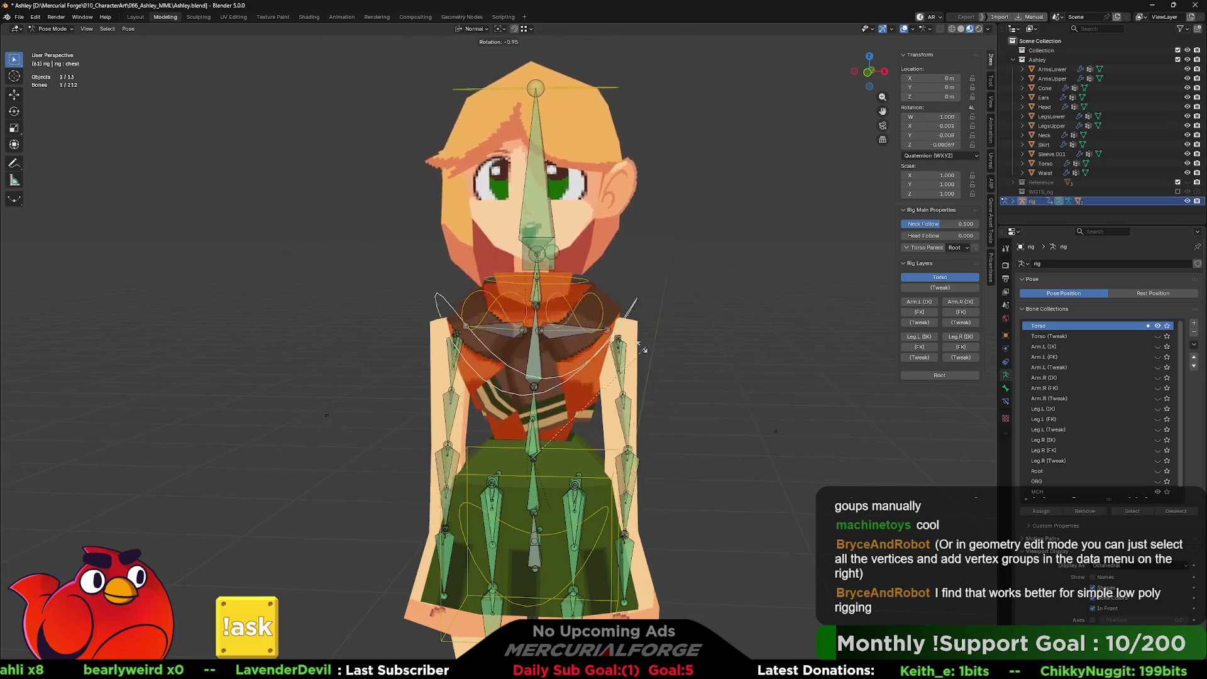
pyautogui.press('Escape')
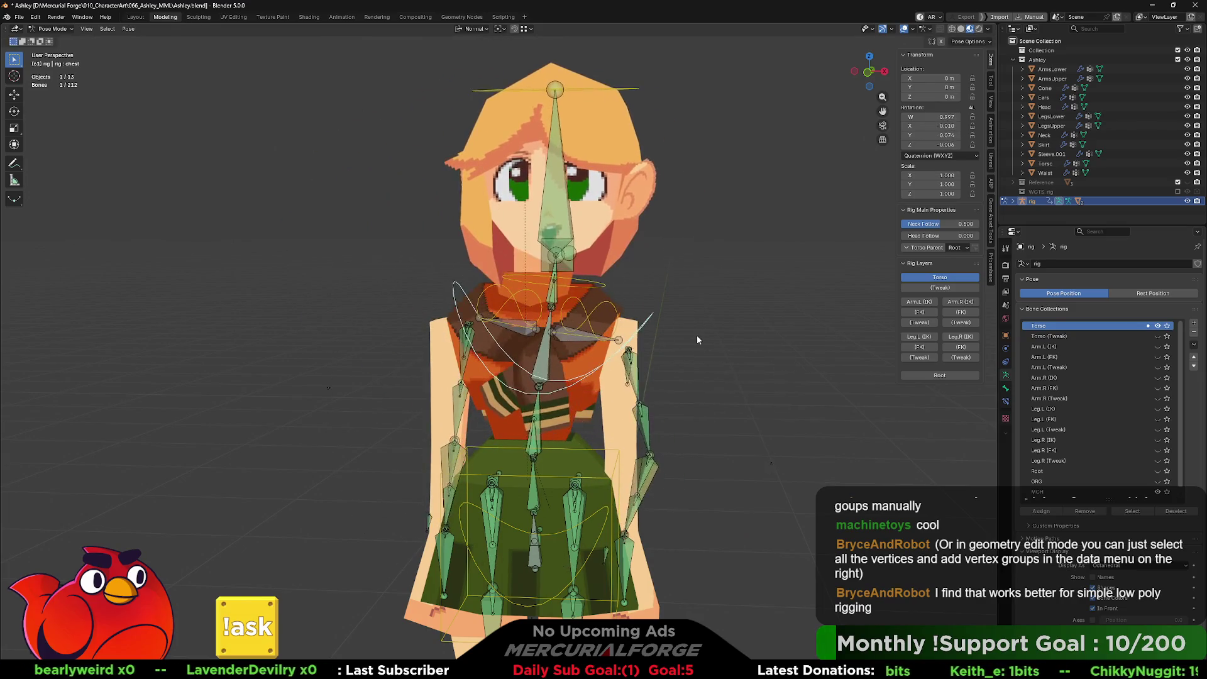
# Step: Deselect the bones, switch the rig to Object Mode and select the Torso mesh
pyautogui.click(696, 330)
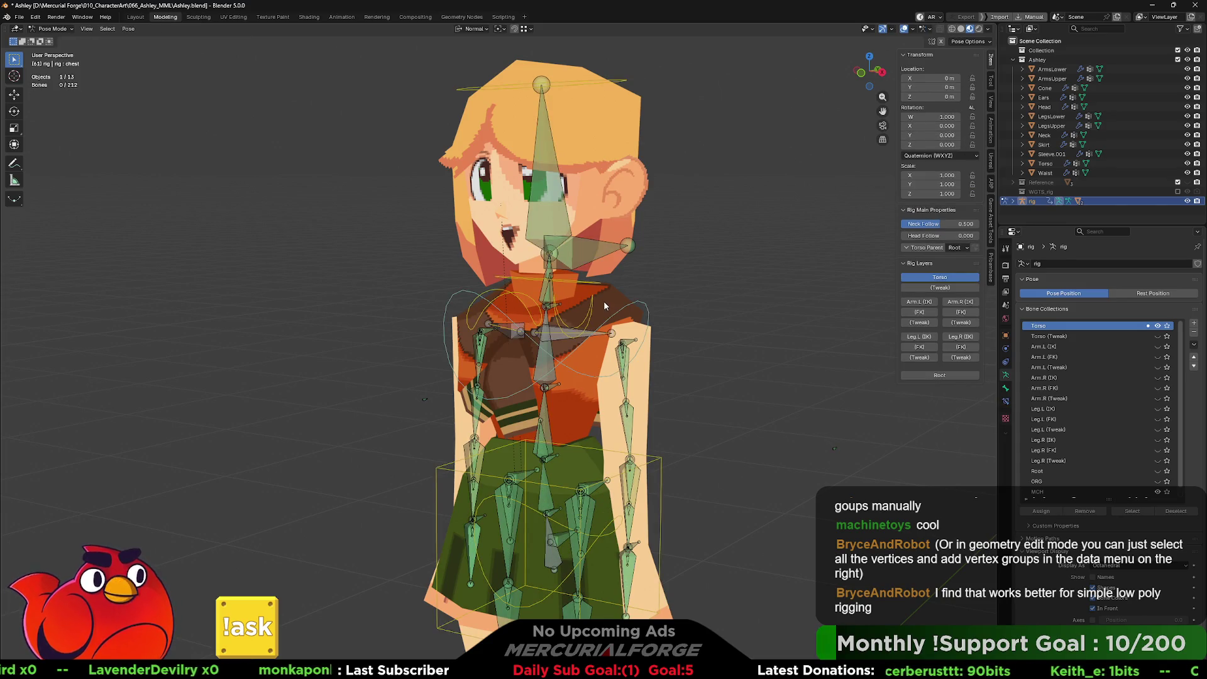
pyautogui.scroll(1, 603, 305)
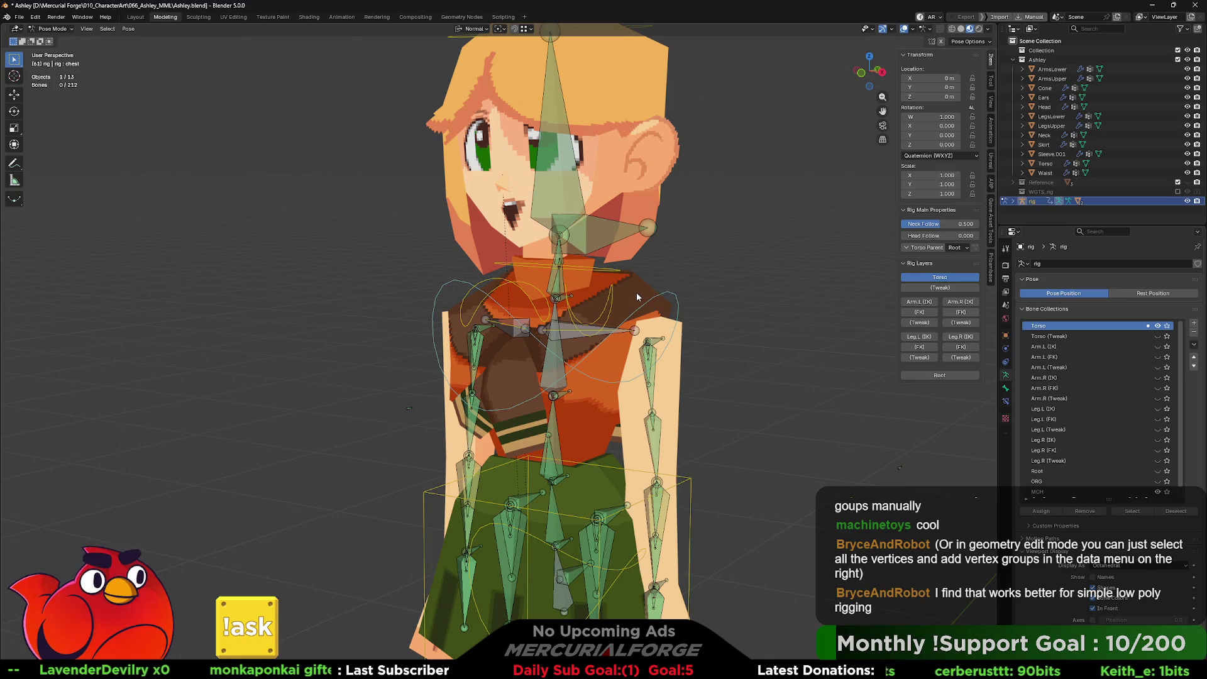
pyautogui.moveTo(680, 300)
pyautogui.mouseDown(button='middle')
pyautogui.moveTo(694, 377)
pyautogui.moveTo(711, 315)
pyautogui.moveTo(684, 355)
pyautogui.moveTo(633, 276)
pyautogui.mouseUp(button='middle')
pyautogui.press('Tab')
pyautogui.press('Tab')
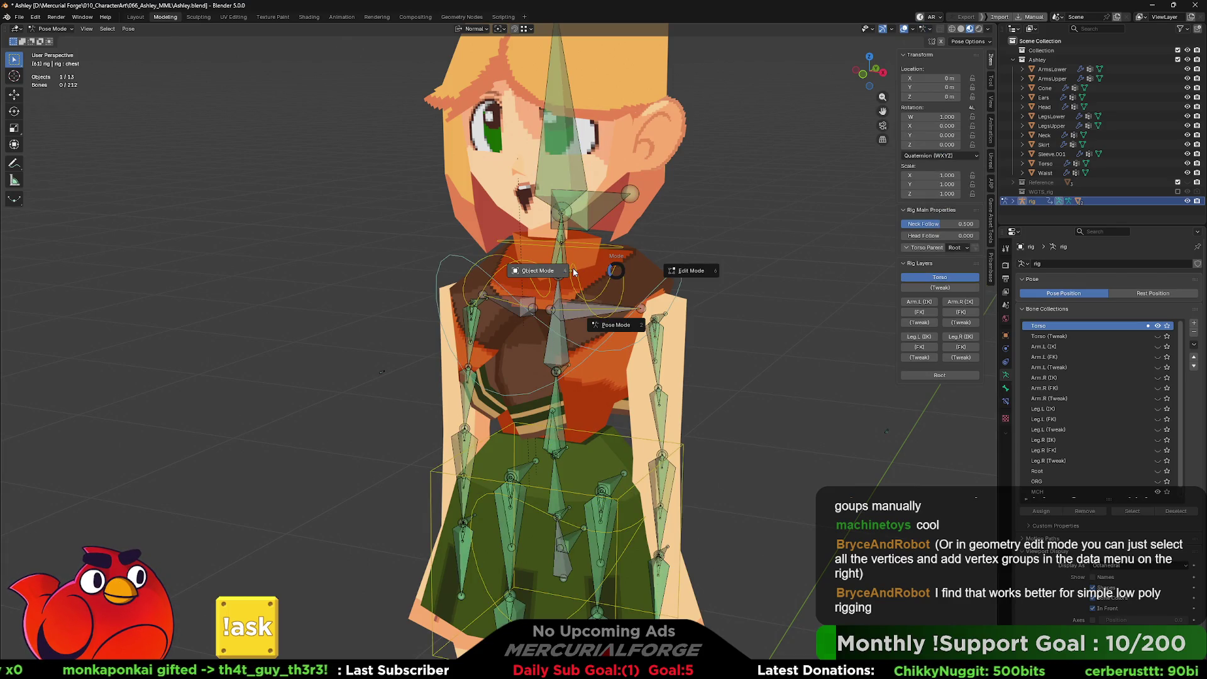
pyautogui.click(573, 272)
pyautogui.click(638, 275)
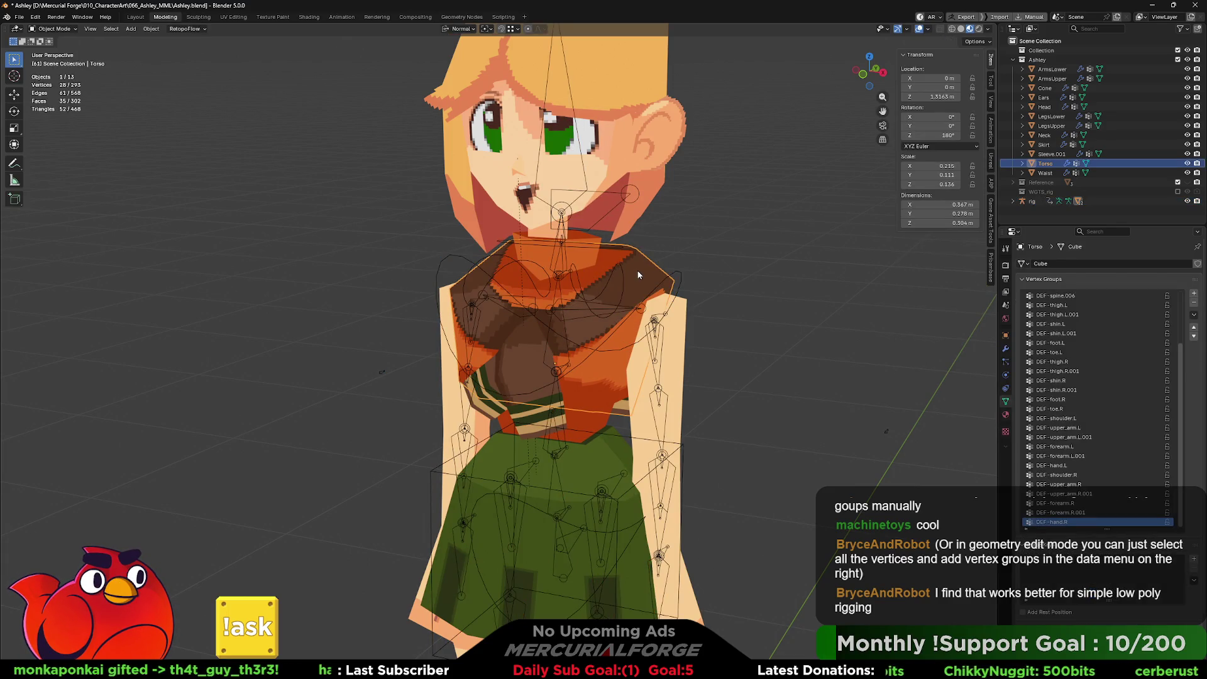
# Step: Make DEF-spine.003 the active vertex group on the Torso, then switch editing to the Neck
pyautogui.press('Tab')
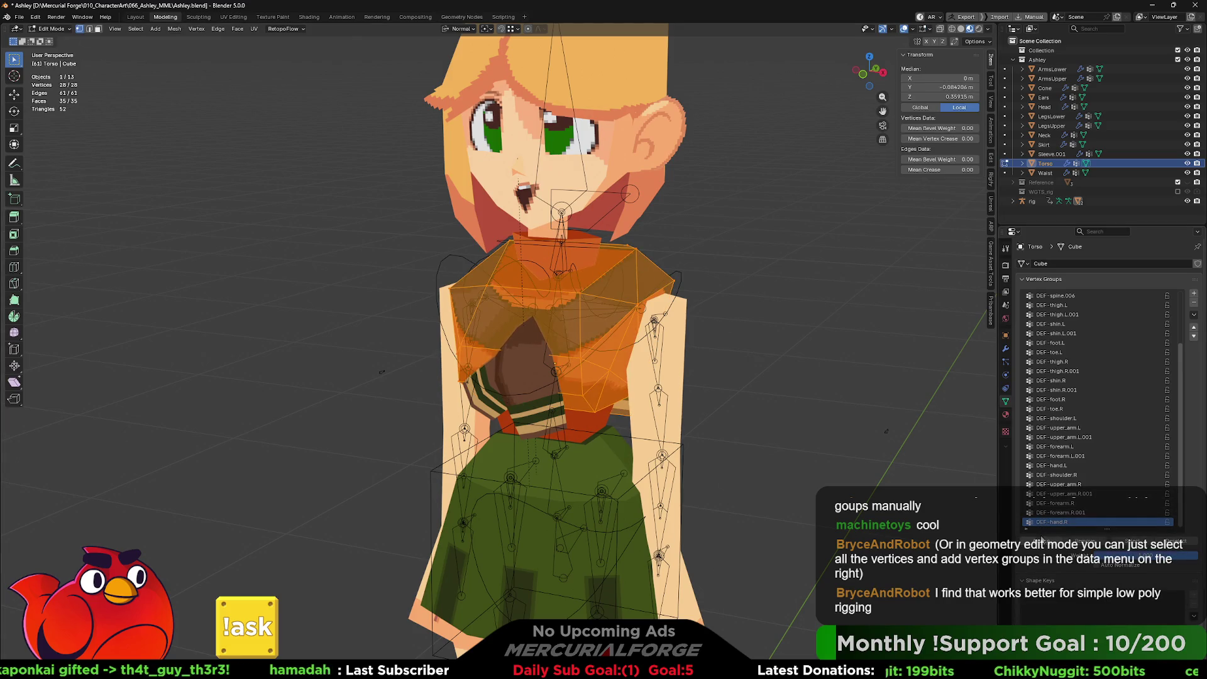
pyautogui.scroll(5, 1083, 405)
pyautogui.click(1067, 334)
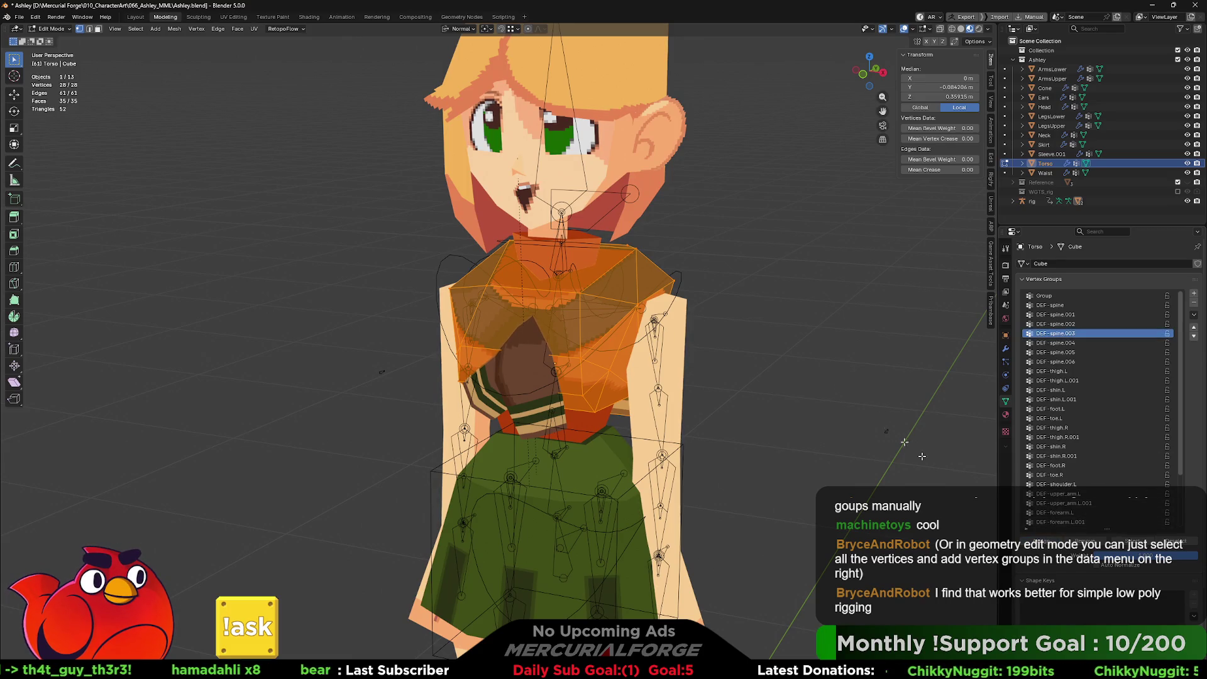
pyautogui.hotkey('alt', 'q')
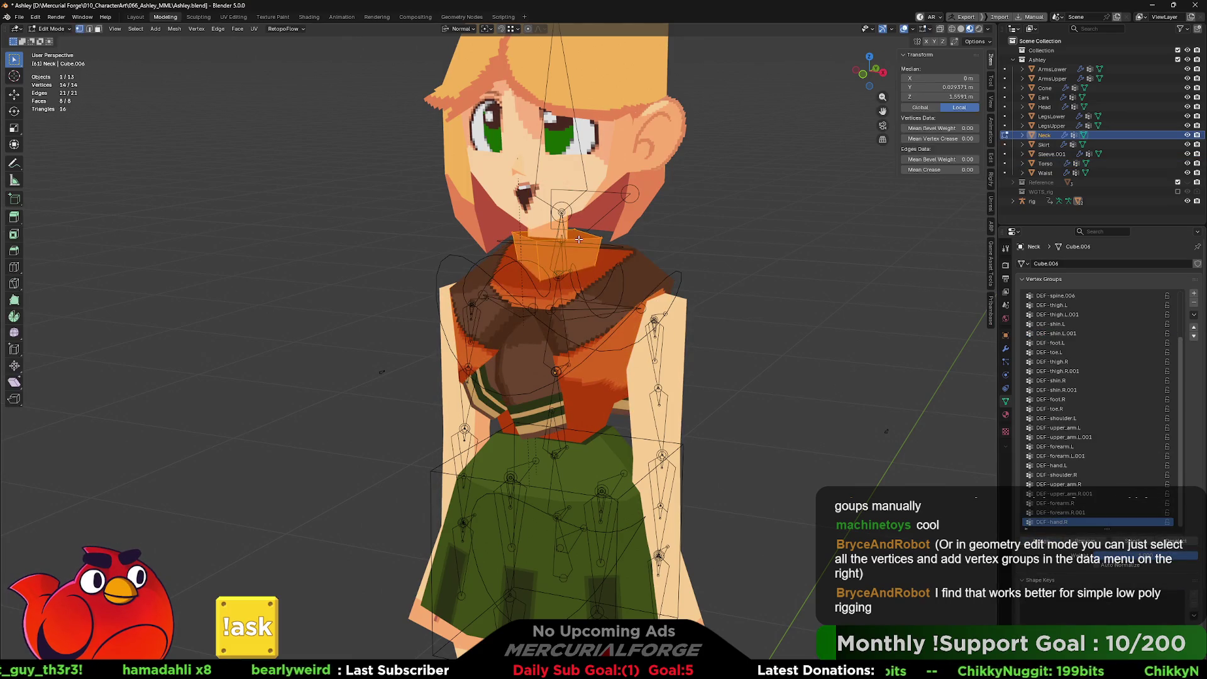
pyautogui.scroll(3, 1067, 355)
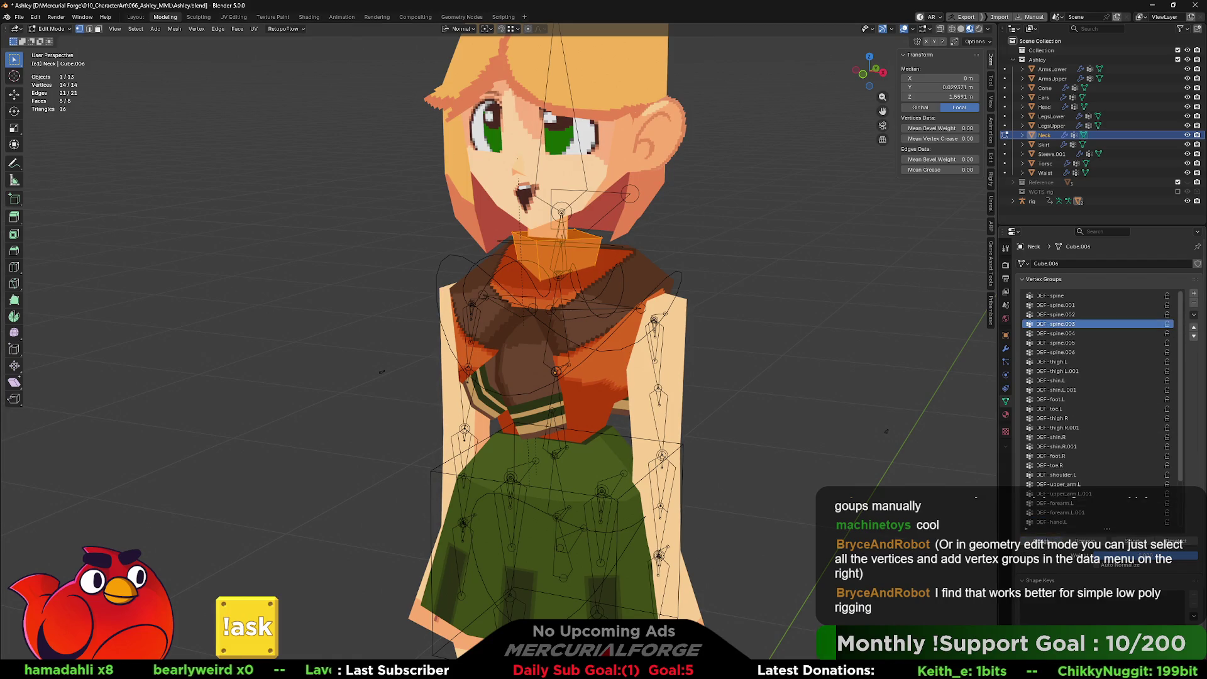
# Step: Return to Object Mode, make the rig active, and put it into Pose Mode
pyautogui.hotkey('ctrl', 'Tab')
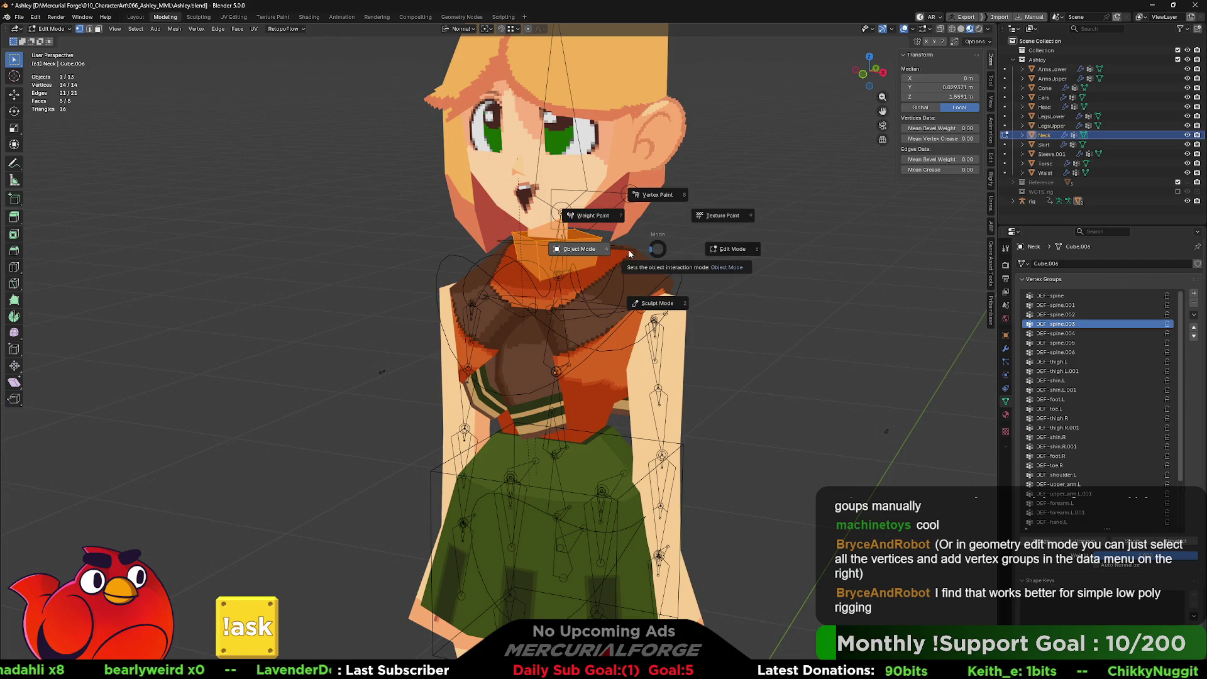
pyautogui.click(579, 249)
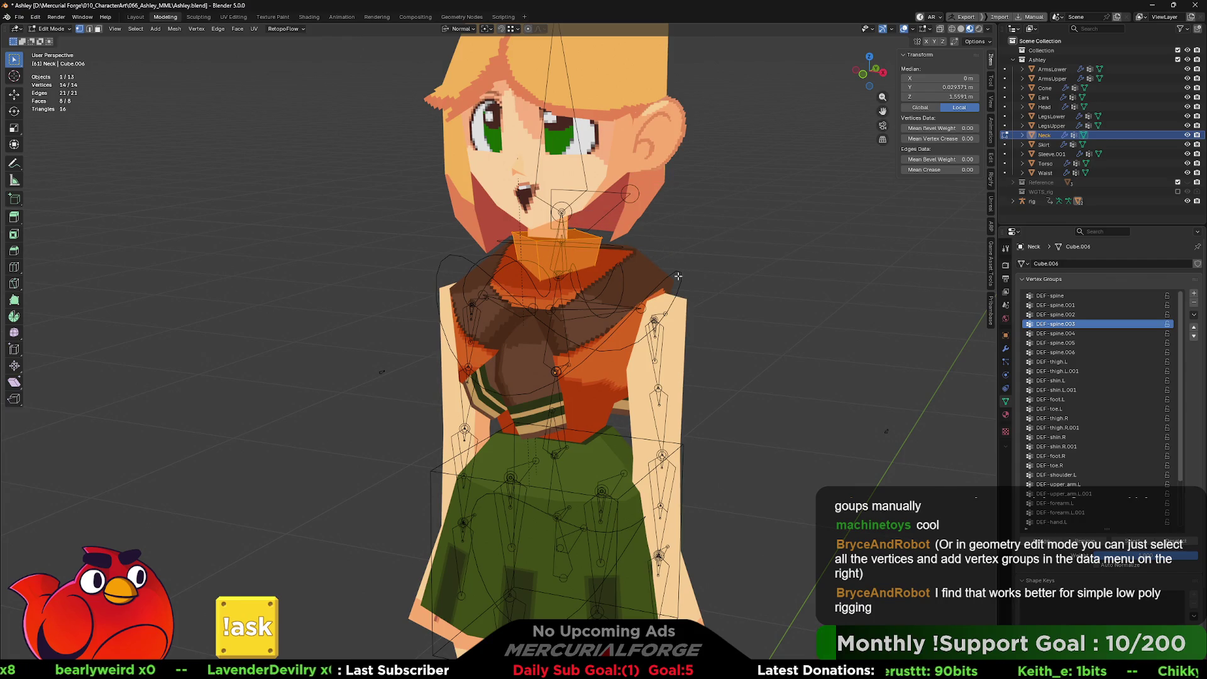
pyautogui.click(680, 273)
pyautogui.press('Tab')
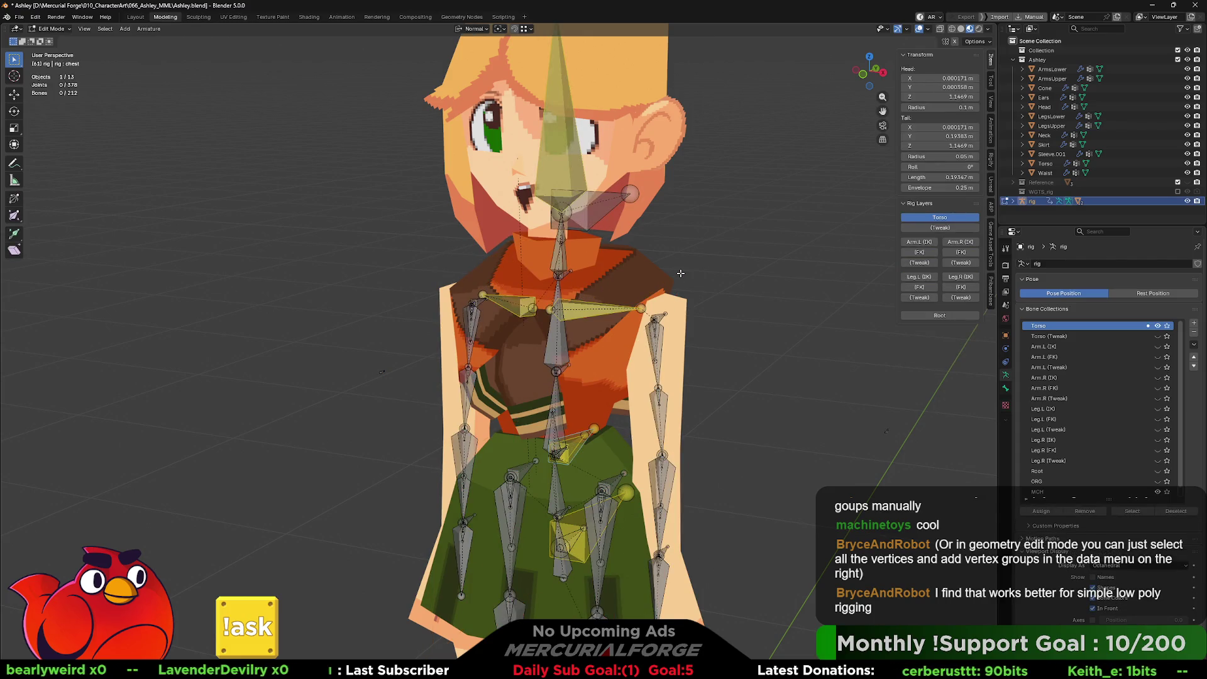
pyautogui.hotkey('ctrl', 'Tab')
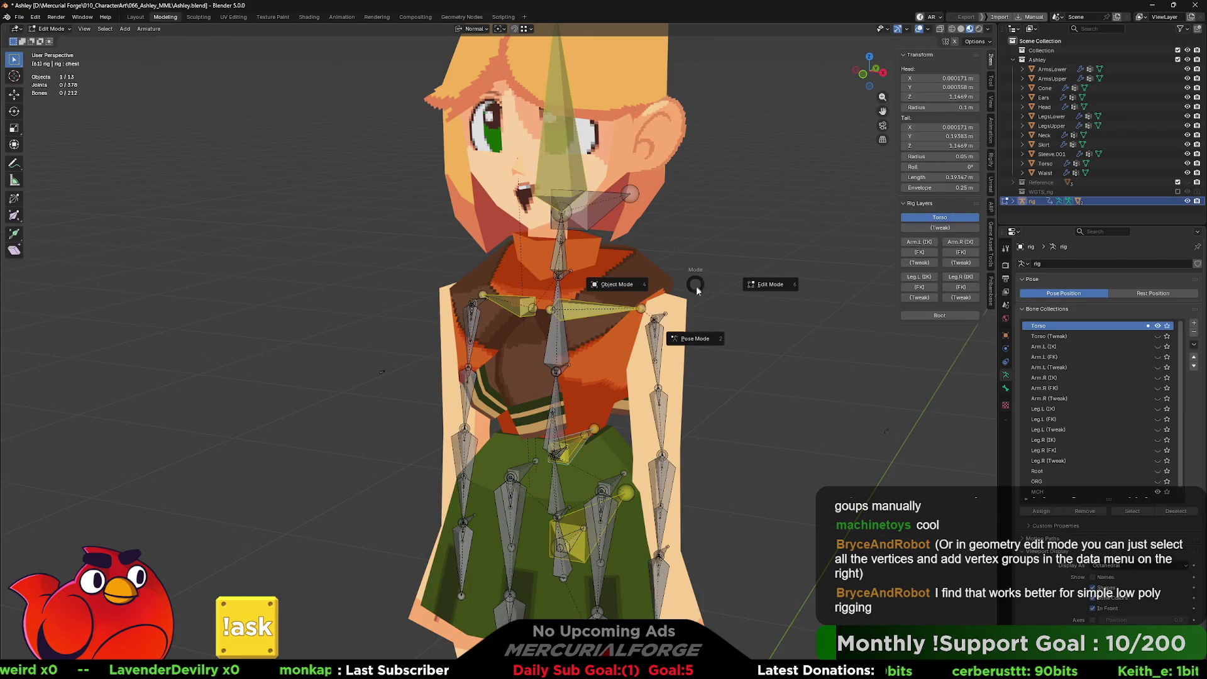
pyautogui.click(696, 338)
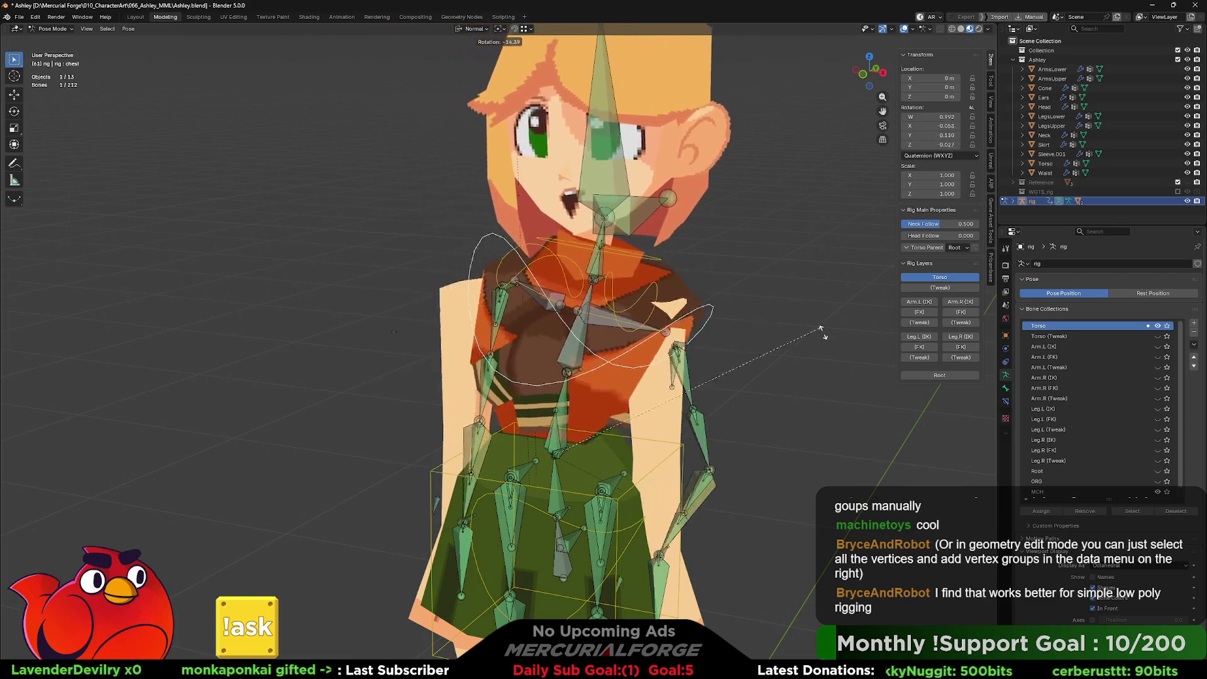
# Step: Test-rotate the chest bone and set Neck Follow and Head Follow to 1.000
pyautogui.press('Escape')
pyautogui.moveTo(741, 322)
pyautogui.mouseDown(button='middle')
pyautogui.moveTo(597, 314)
pyautogui.moveTo(734, 310)
pyautogui.moveTo(666, 94)
pyautogui.mouseUp(button='middle')
pyautogui.moveTo(645, 35); pyautogui.dragTo(620, 61)
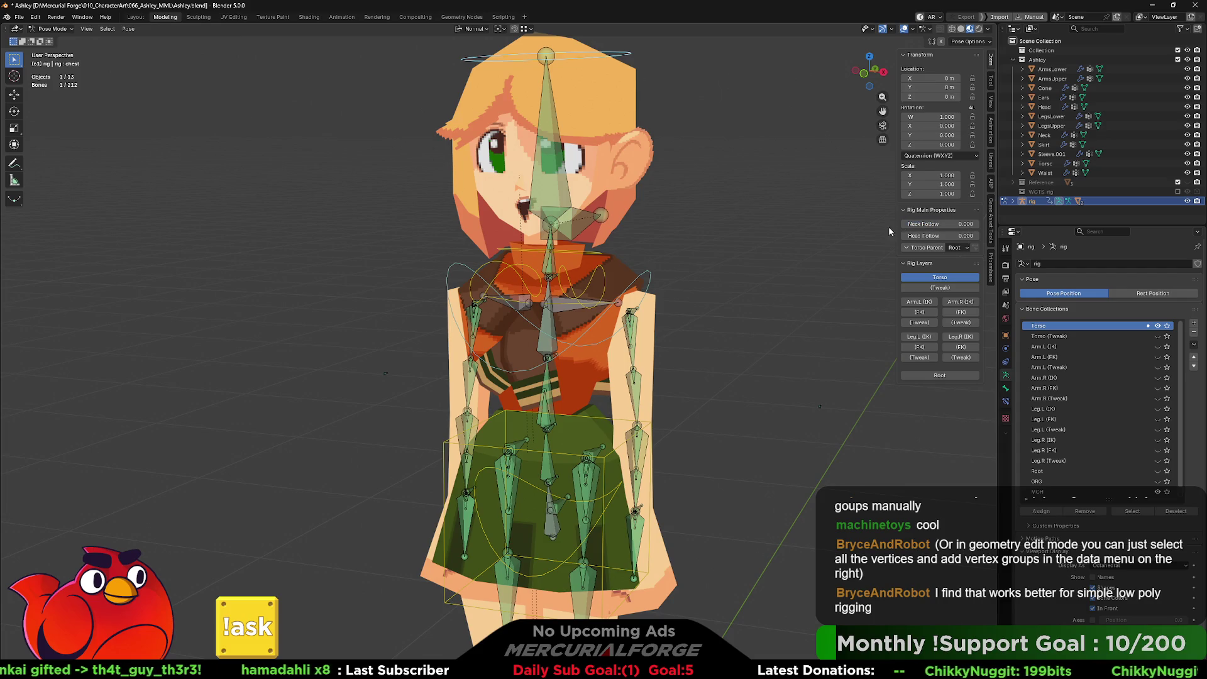
pyautogui.press('r')
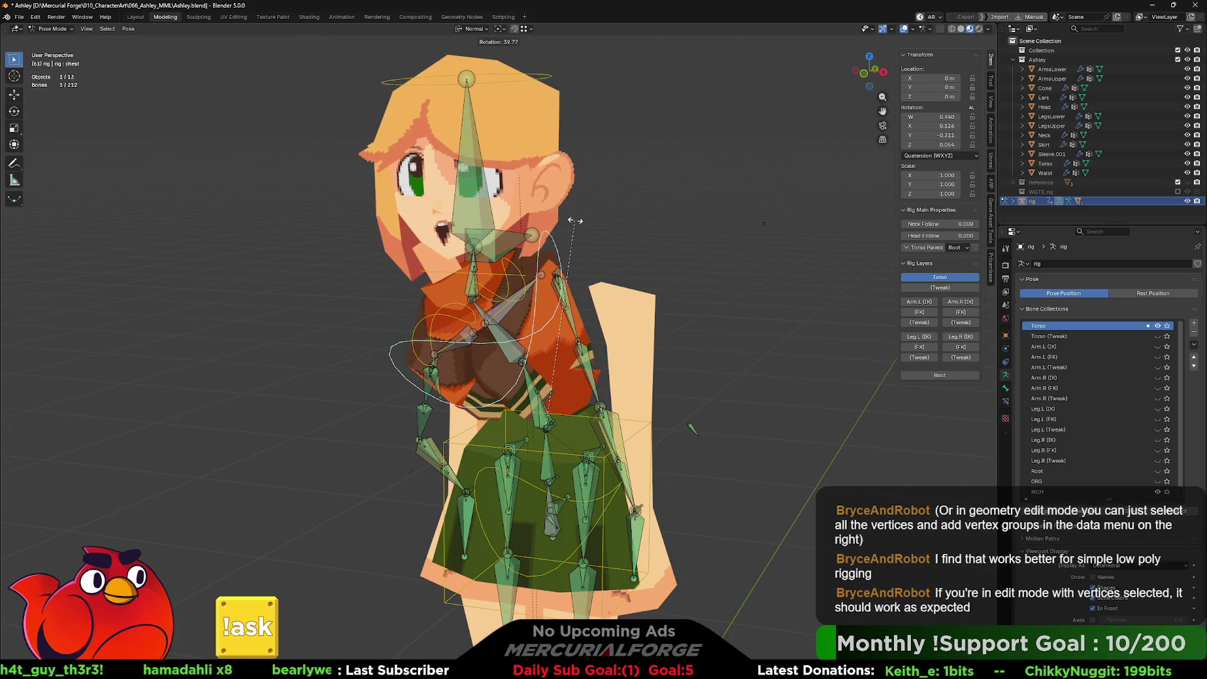
pyautogui.moveTo(943, 224)
pyautogui.mouseDown()
pyautogui.moveTo(968, 224)
pyautogui.moveTo(924, 223)
pyautogui.moveTo(971, 224)
pyautogui.mouseUp()
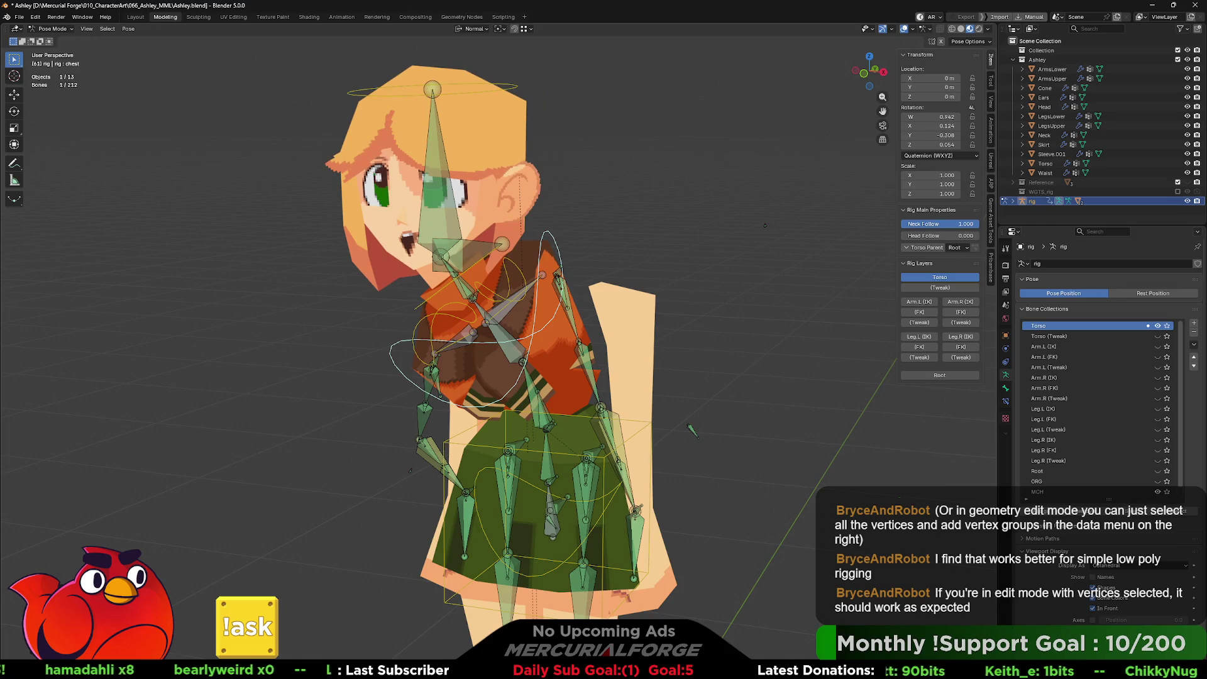
pyautogui.moveTo(789, 262); pyautogui.dragTo(623, 283, button='middle')
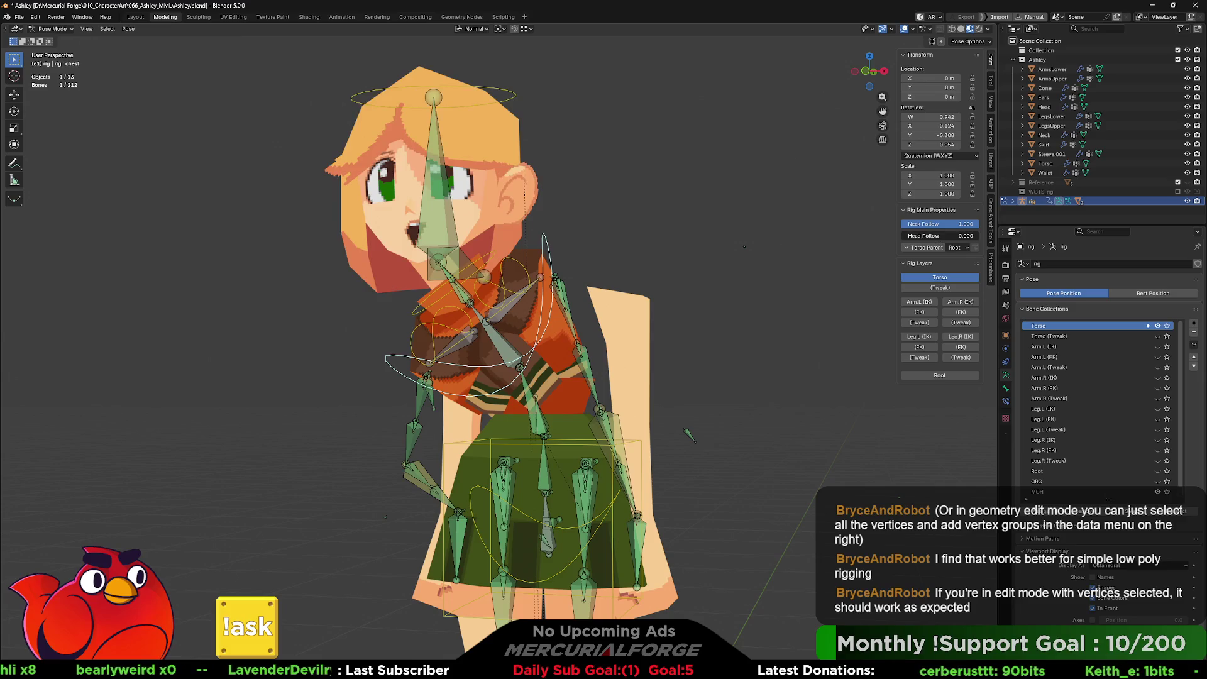
pyautogui.moveTo(924, 235); pyautogui.dragTo(971, 235)
pyautogui.moveTo(603, 233)
pyautogui.mouseDown(button='middle')
pyautogui.moveTo(553, 221)
pyautogui.moveTo(563, 219)
pyautogui.mouseUp(button='middle')
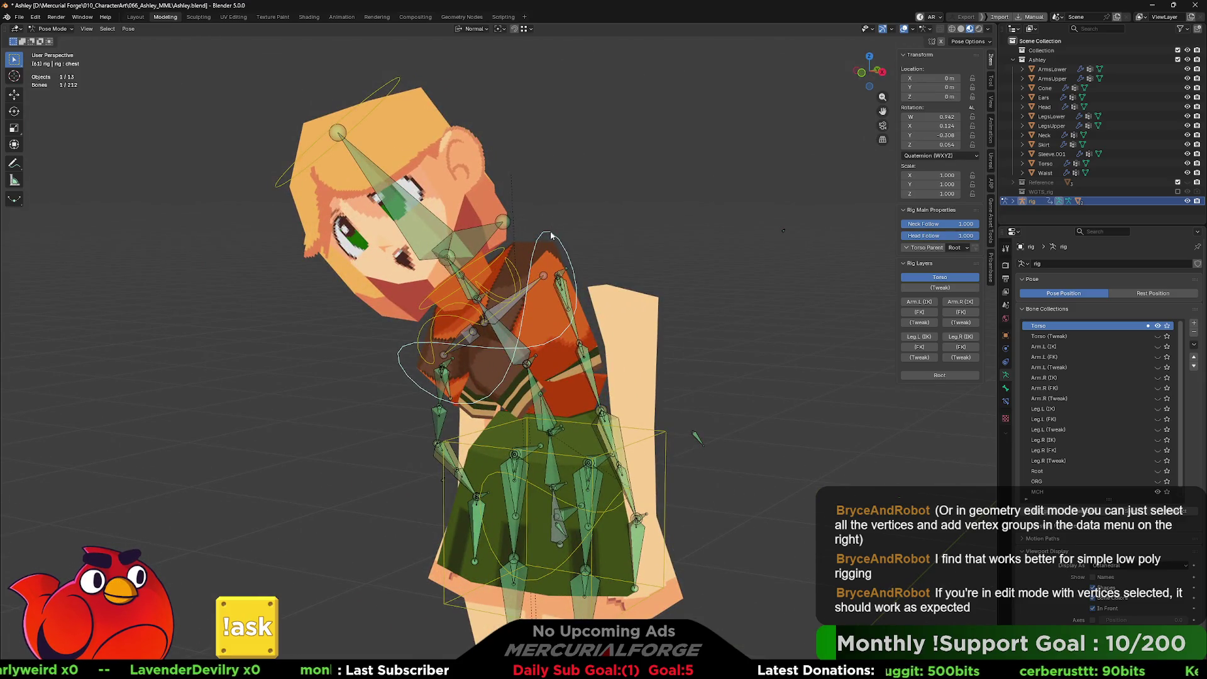
# Step: Clear the test pose, toggle the torso tweak bones, re-set Neck Follow to 1.000, and enter Edit Mode
pyautogui.press('Escape')
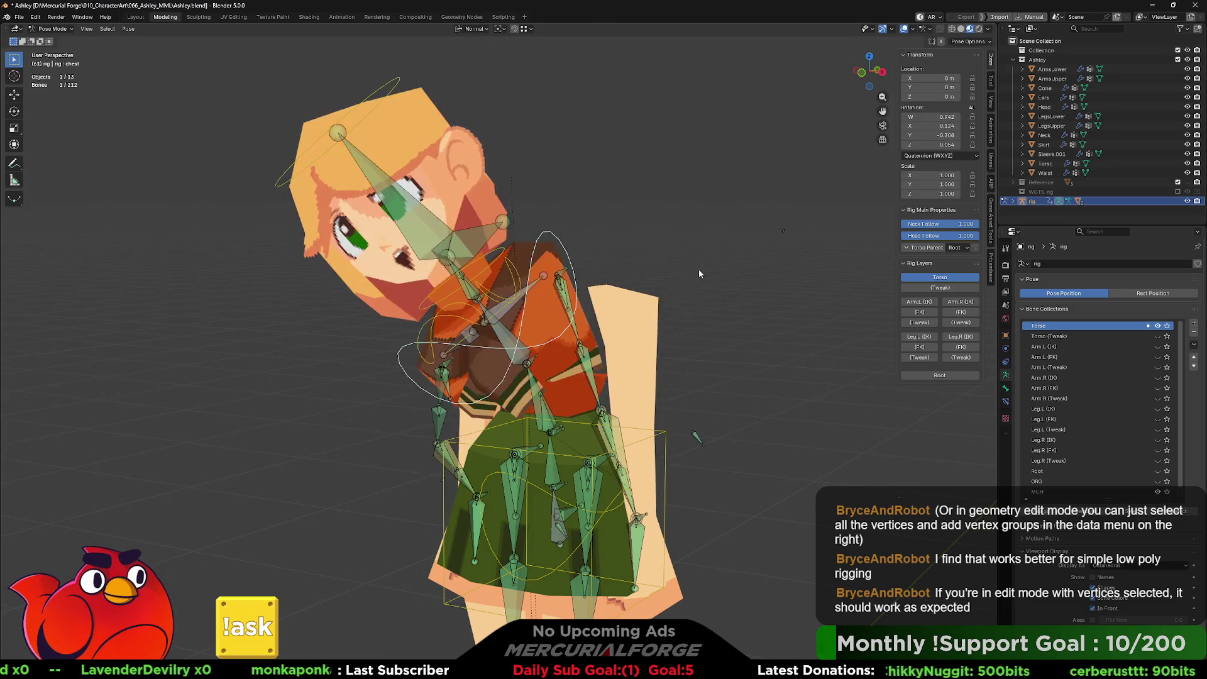
pyautogui.hotkey('ctrl', 'z')
pyautogui.hotkey('ctrl', 'z')
pyautogui.hotkey('ctrl', 'z')
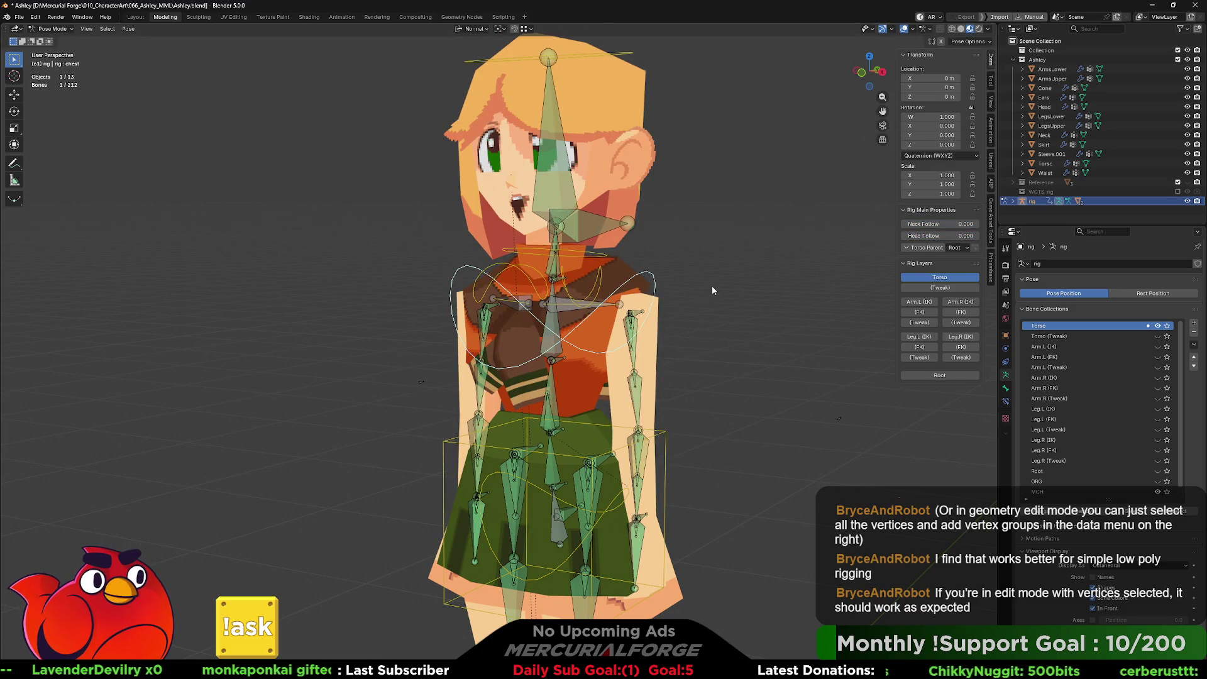
pyautogui.scroll(1, 719, 288)
pyautogui.click(935, 288)
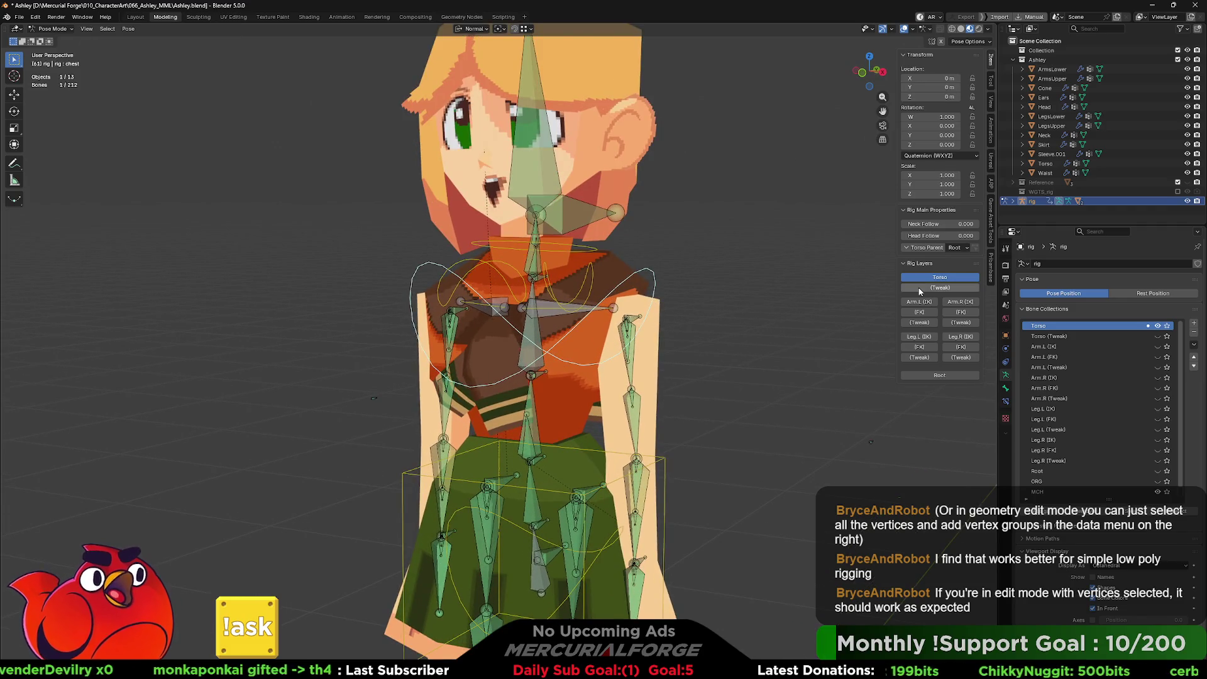
pyautogui.click(935, 287)
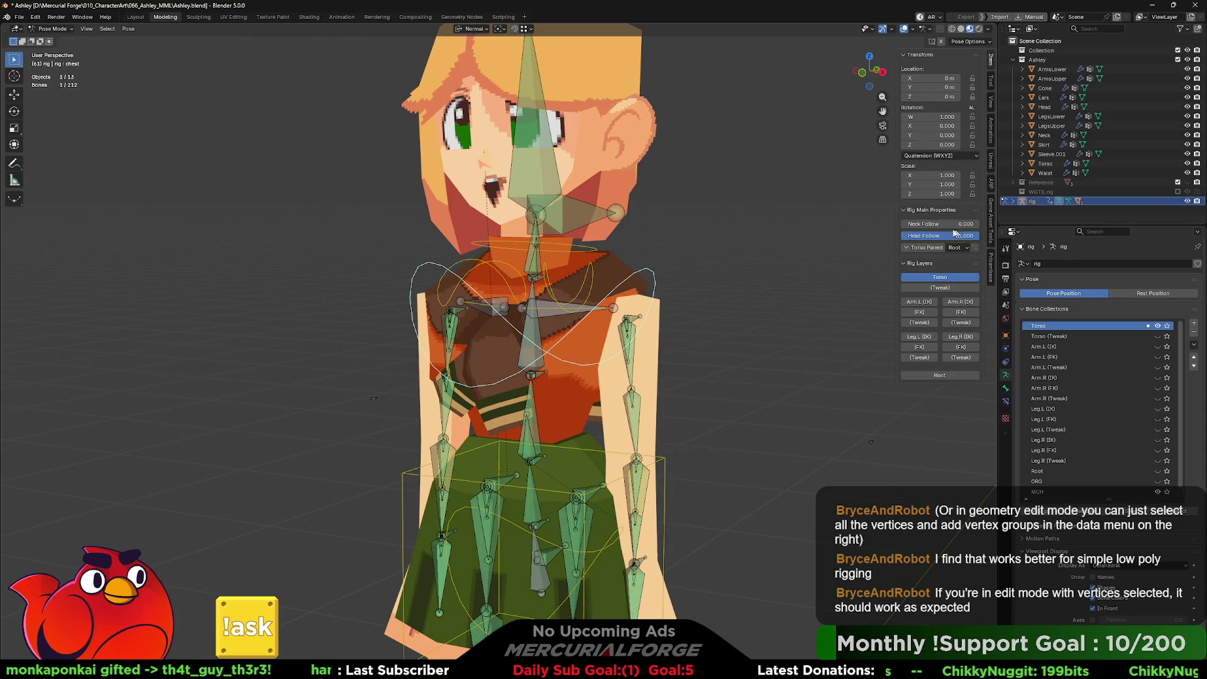
pyautogui.moveTo(918, 224); pyautogui.dragTo(982, 222)
pyautogui.moveTo(778, 298)
pyautogui.mouseDown(button='middle')
pyautogui.moveTo(506, 281)
pyautogui.moveTo(732, 282)
pyautogui.moveTo(682, 282)
pyautogui.mouseUp(button='middle')
pyautogui.moveTo(635, 276)
pyautogui.mouseDown(button='middle')
pyautogui.moveTo(691, 279)
pyautogui.moveTo(695, 329)
pyautogui.mouseUp(button='middle')
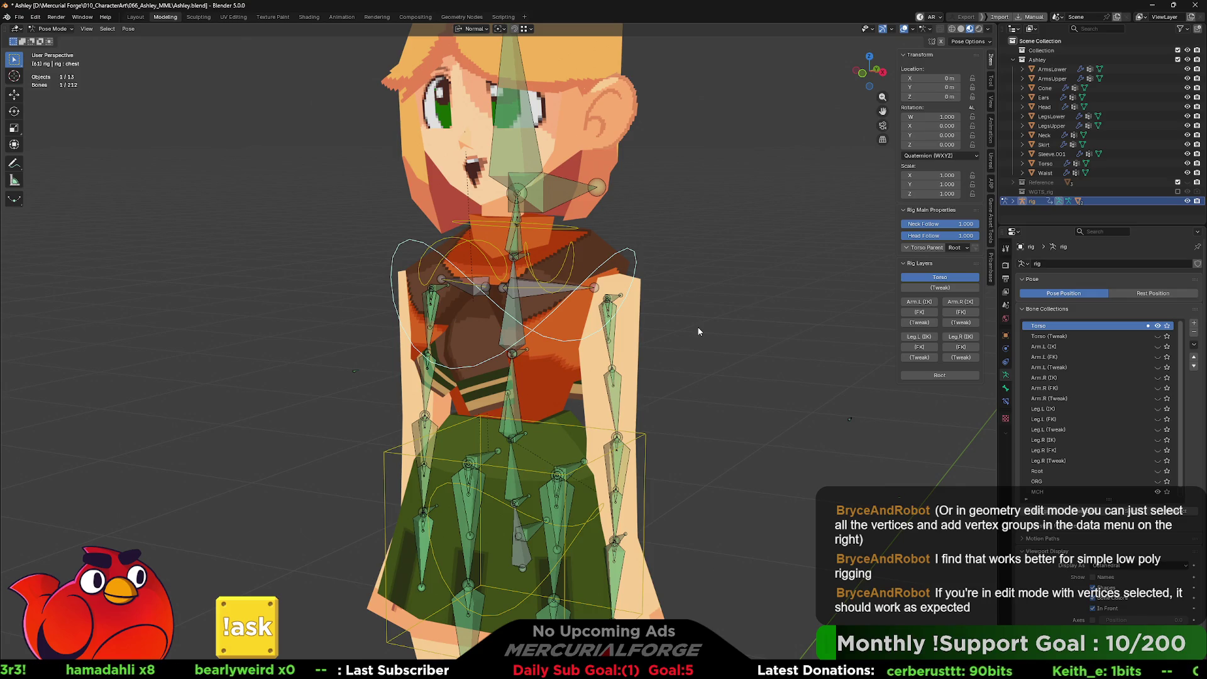
pyautogui.press('Tab')
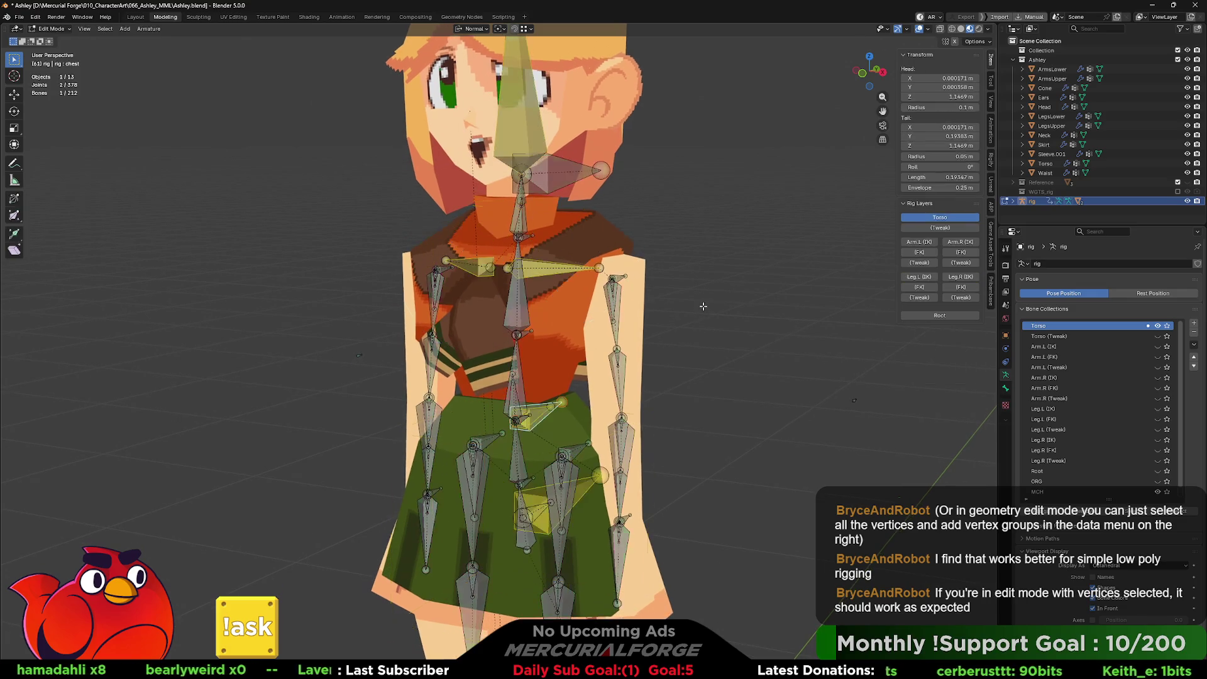
# Step: Return the rig to Object Mode and select the ArmsUpper mesh
pyautogui.press('Tab')
pyautogui.hotkey('ctrl', 'Tab')
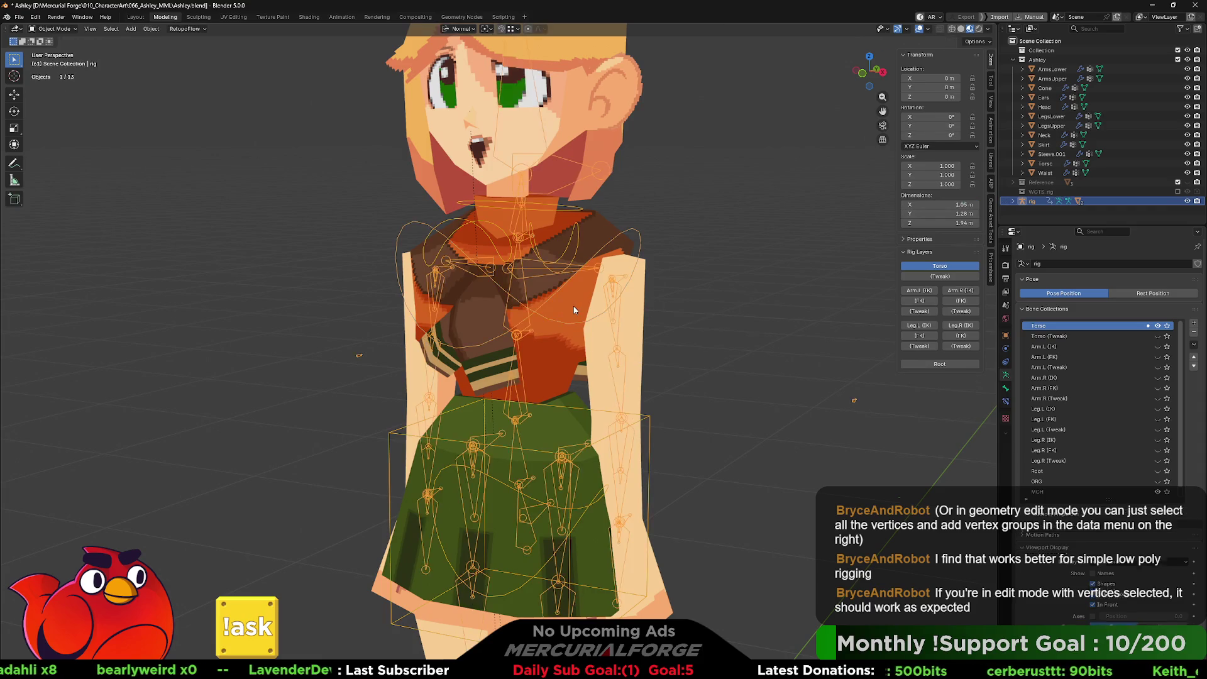
pyautogui.click(639, 311)
pyautogui.moveTo(639, 310)
pyautogui.mouseDown(button='middle')
pyautogui.moveTo(660, 296)
pyautogui.moveTo(634, 325)
pyautogui.moveTo(680, 322)
pyautogui.moveTo(650, 324)
pyautogui.mouseUp(button='middle')
pyautogui.scroll(5, 634, 310)
pyautogui.scroll(-3, 659, 295)
pyautogui.scroll(-3, 635, 308)
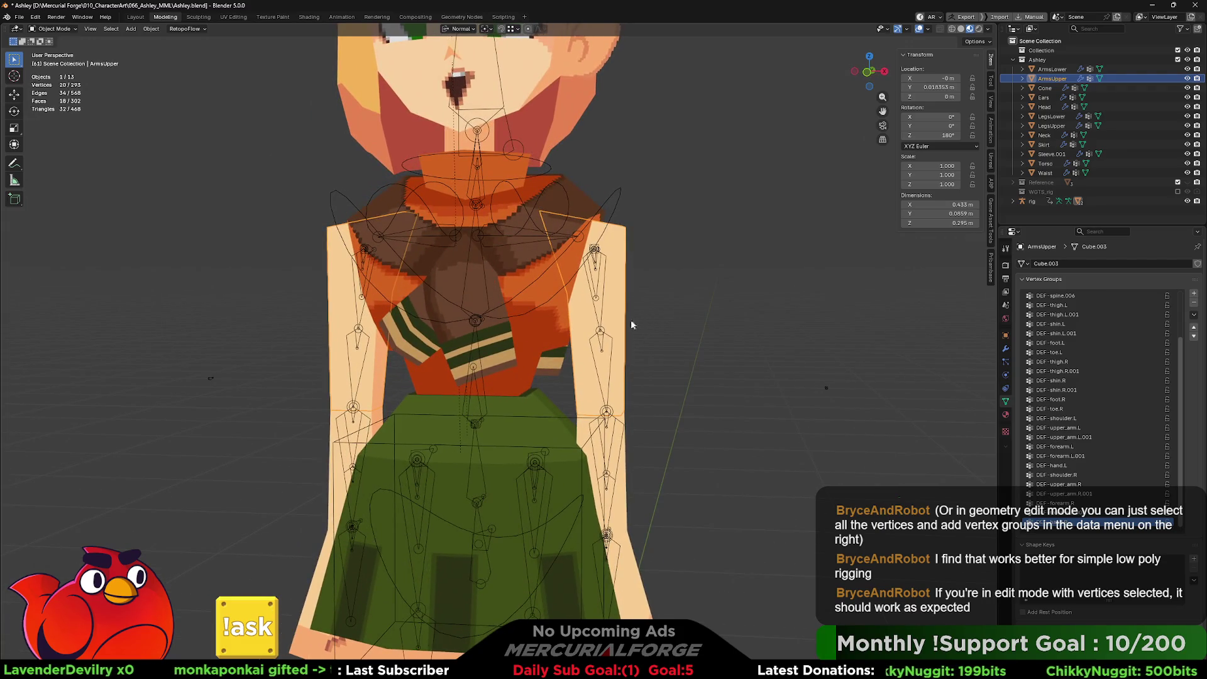
# Step: In ArmsUpper Edit Mode, clear the selection and select the left arm's linked vertices
pyautogui.press('Tab')
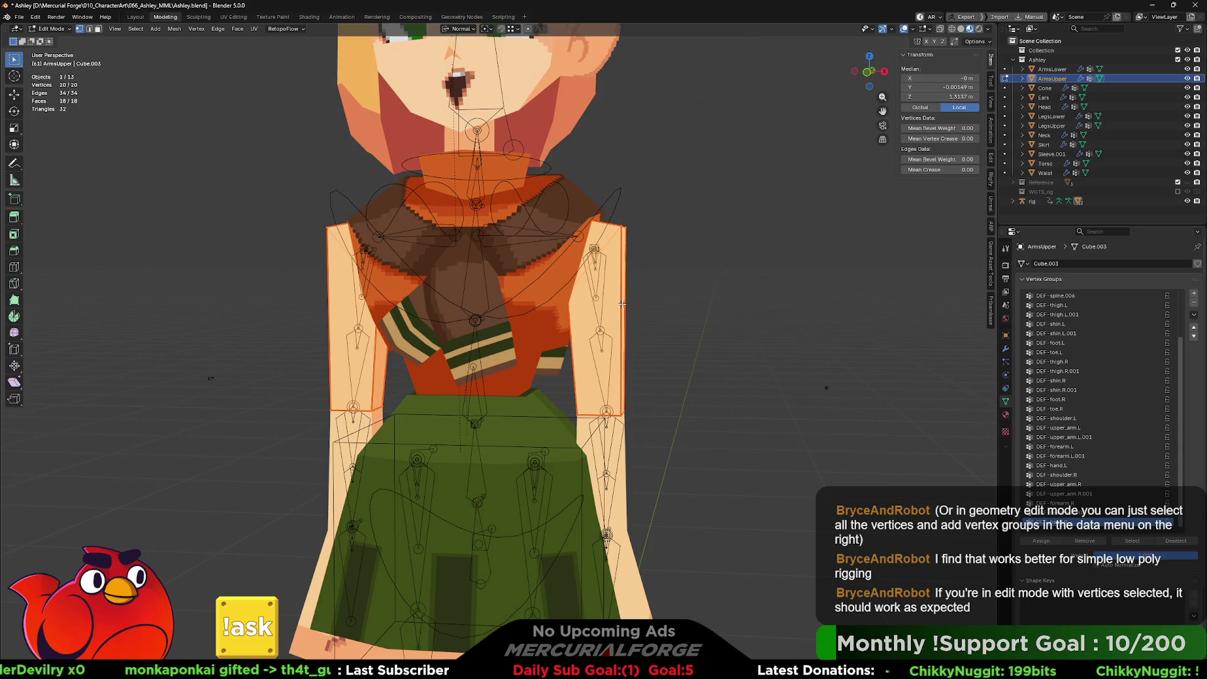
pyautogui.hotkey('alt', 'a')
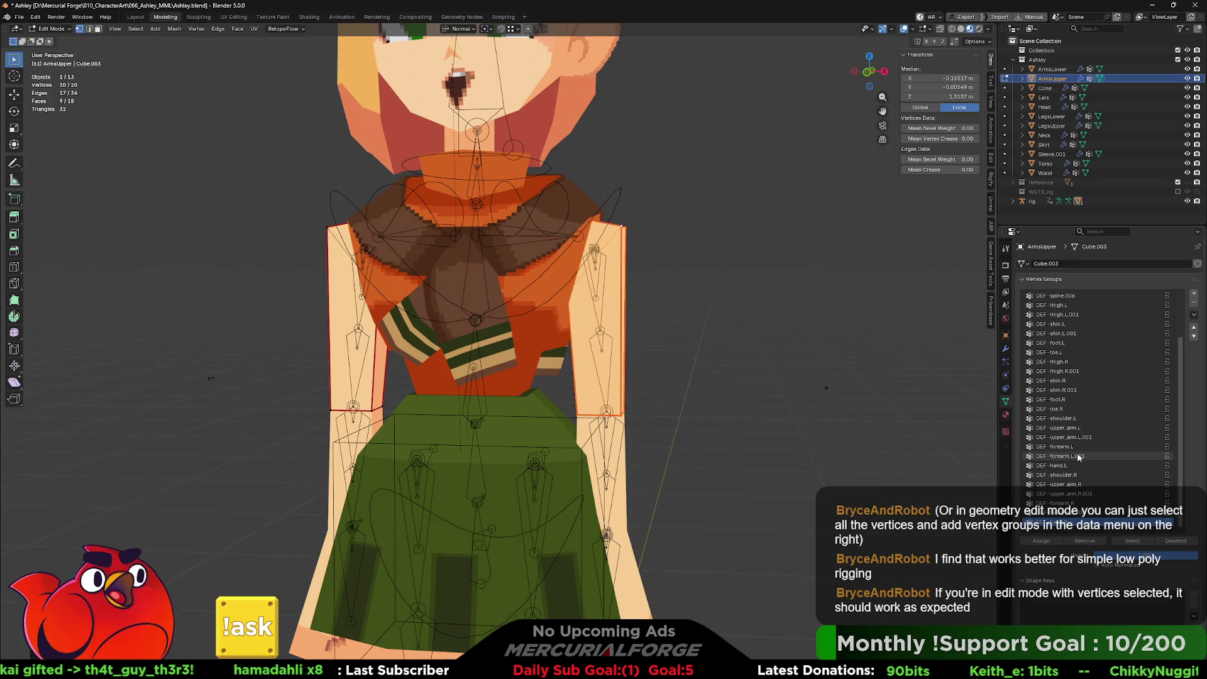
pyautogui.scroll(5, 1076, 476)
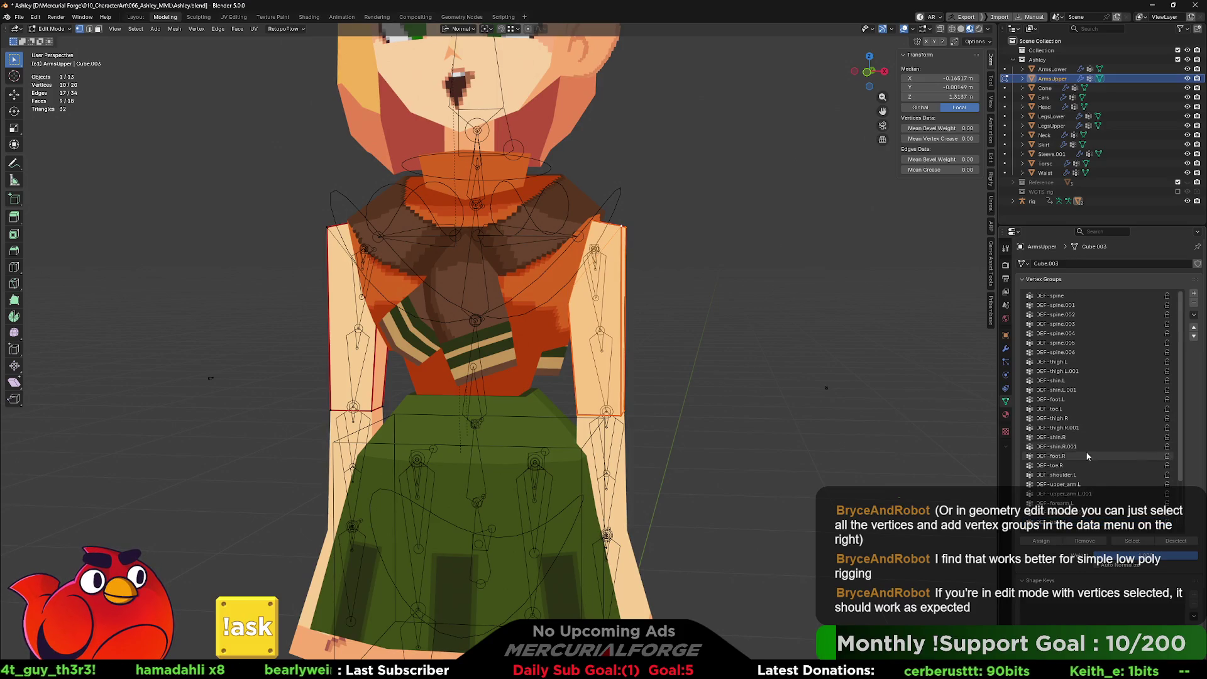
pyautogui.scroll(-5, 1084, 457)
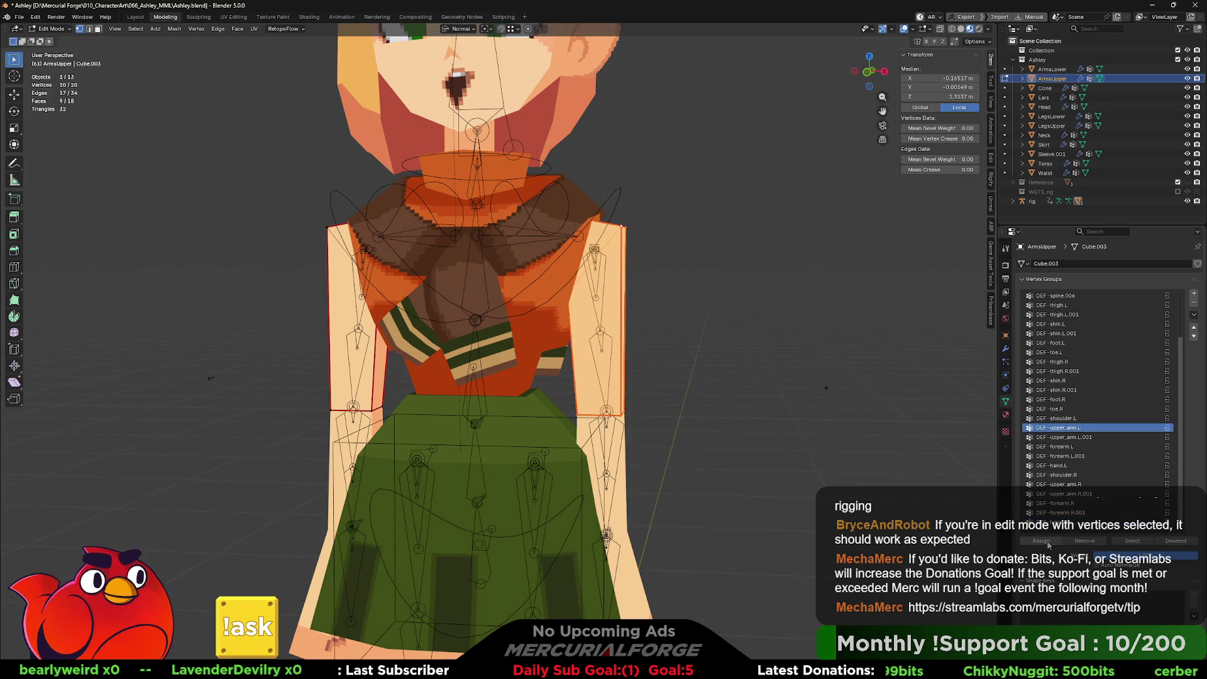
pyautogui.click(307, 253)
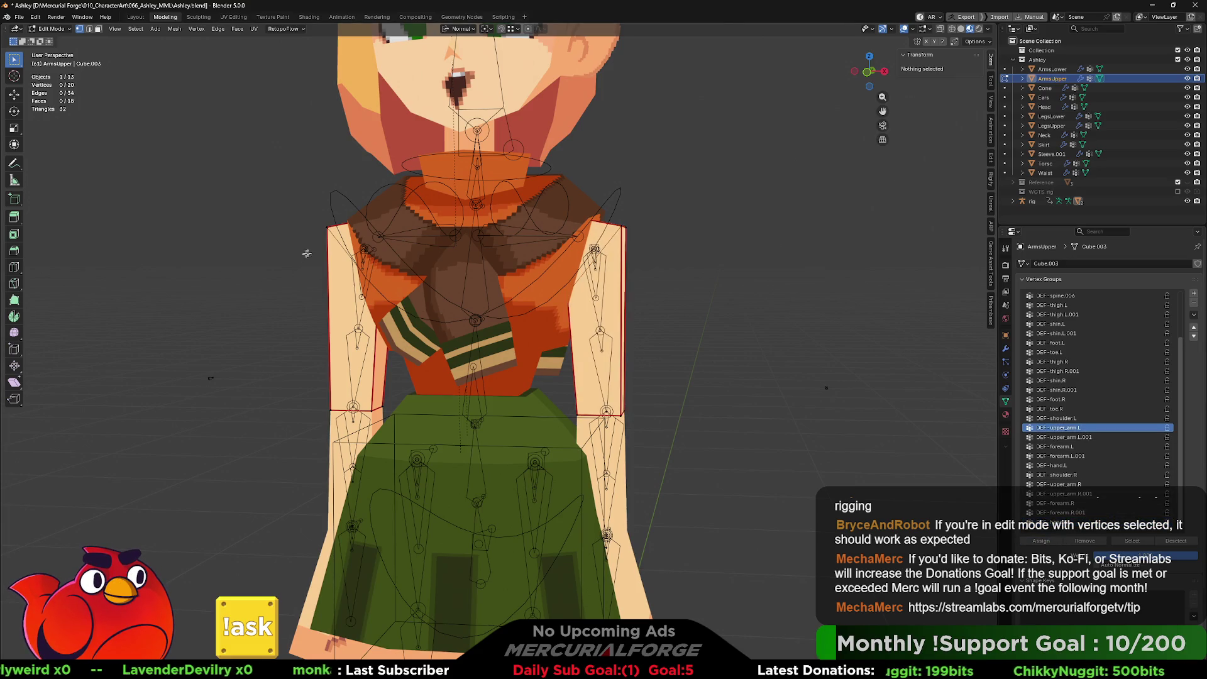
pyautogui.press('l')
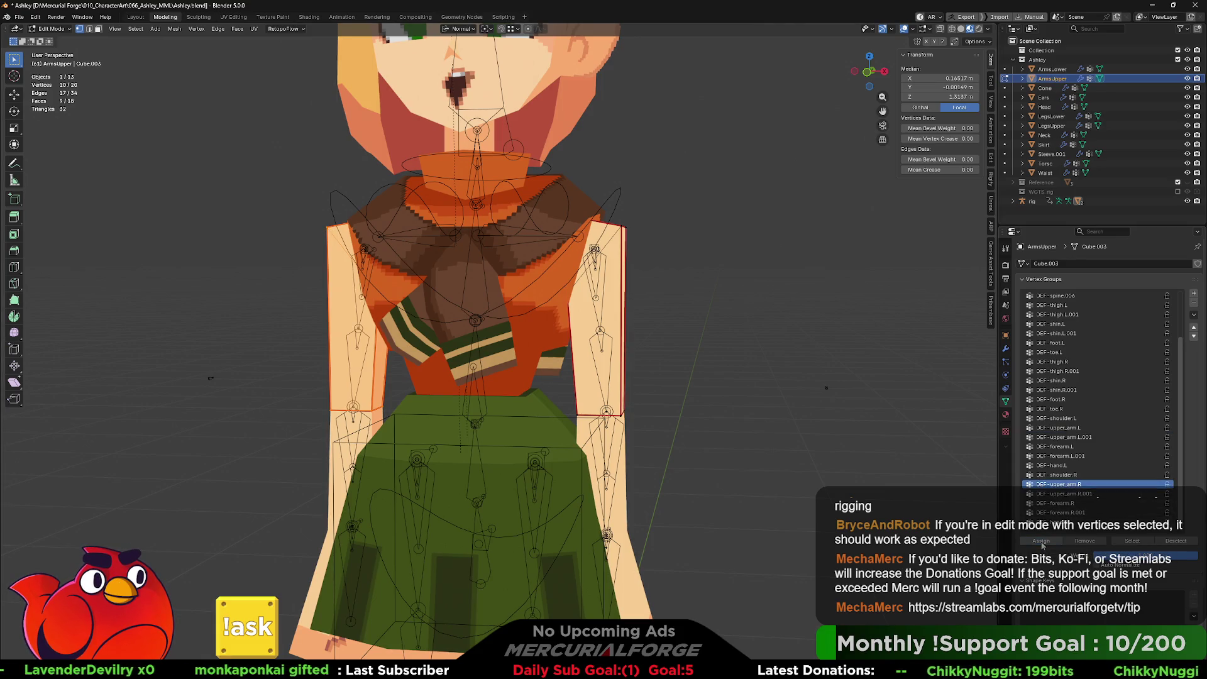
# Step: Return to Object Mode, select the Waist mesh and view it from behind
pyautogui.press('Tab')
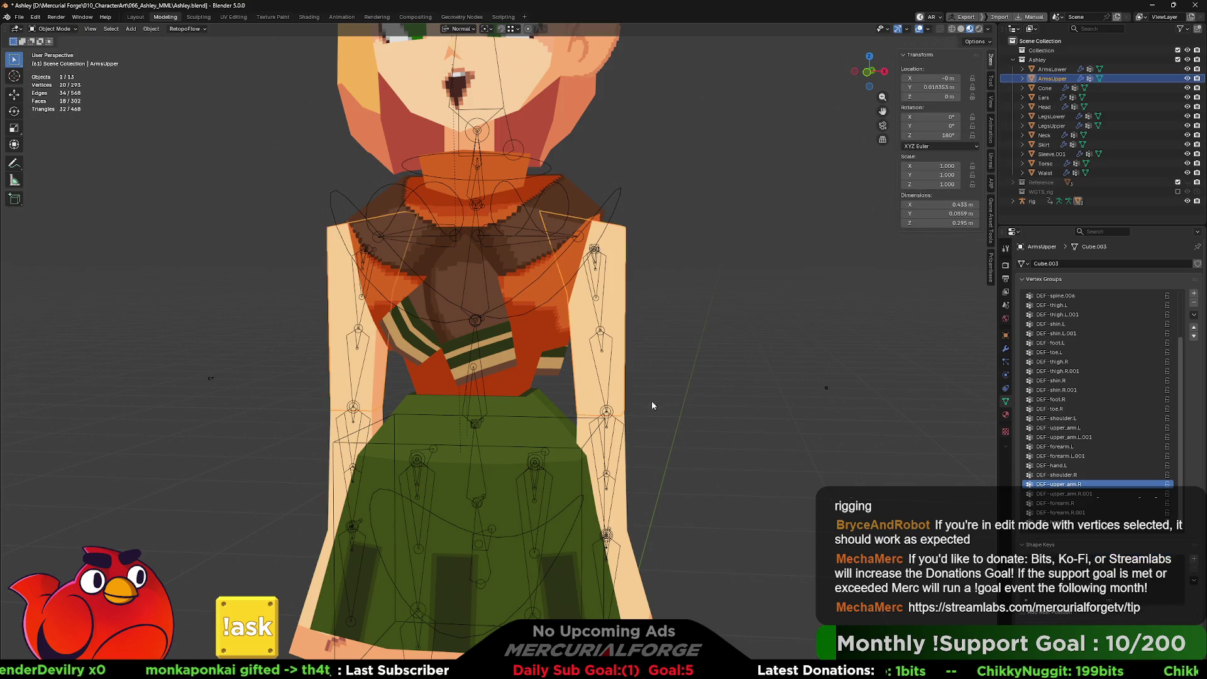
pyautogui.click(525, 385)
pyautogui.moveTo(664, 413); pyautogui.dragTo(615, 390, button='middle')
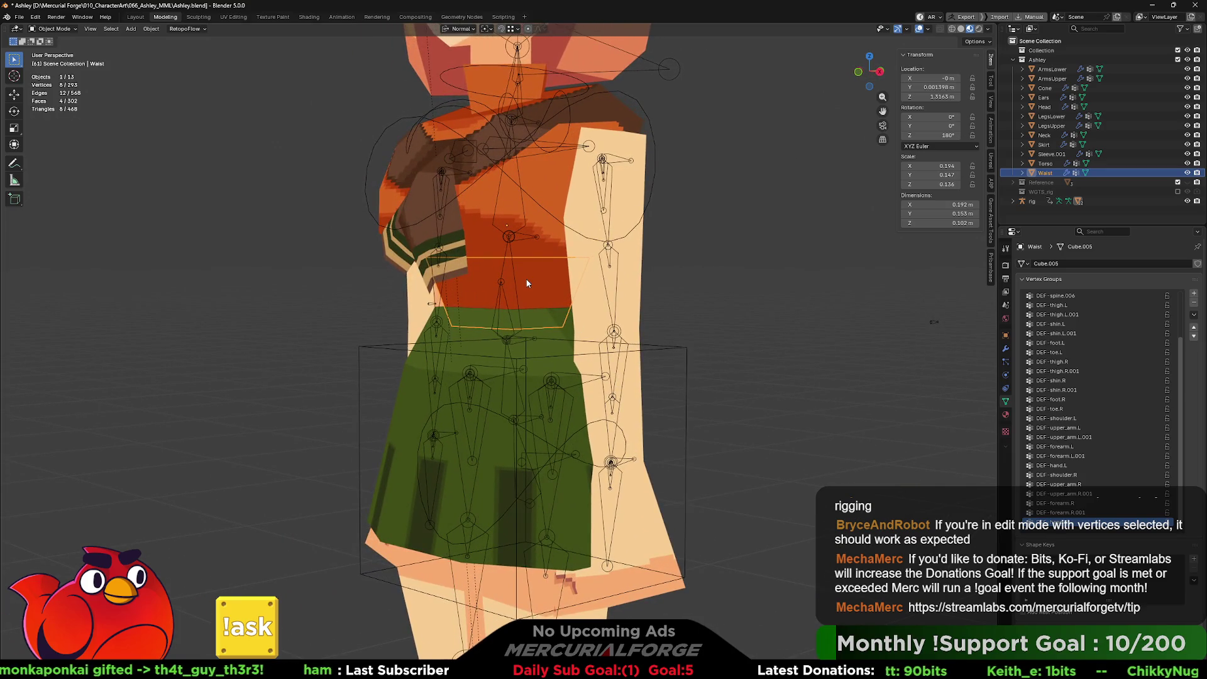
pyautogui.moveTo(530, 284); pyautogui.dragTo(545, 300, button='middle')
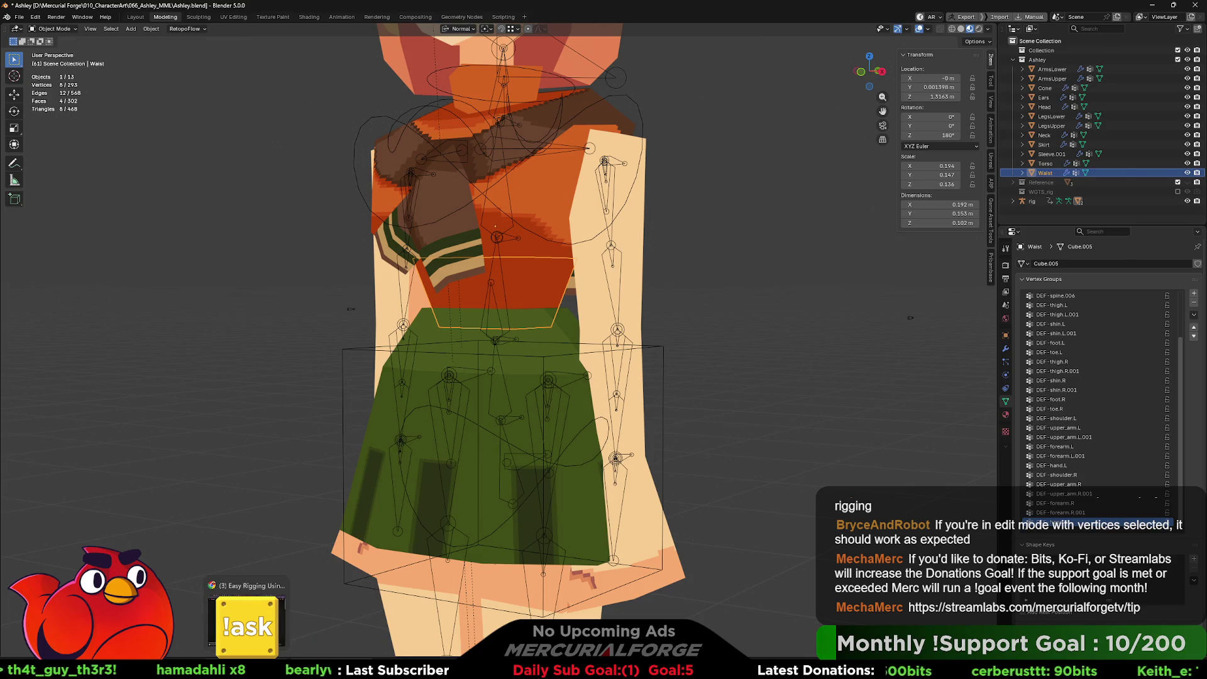
pyautogui.click(246, 613)
# Step: Search YouTube for 'mega man legends 2 intro', open Megaman Legends 2 Opening HD, and skip to about 6:40
pyautogui.click(643, 86)
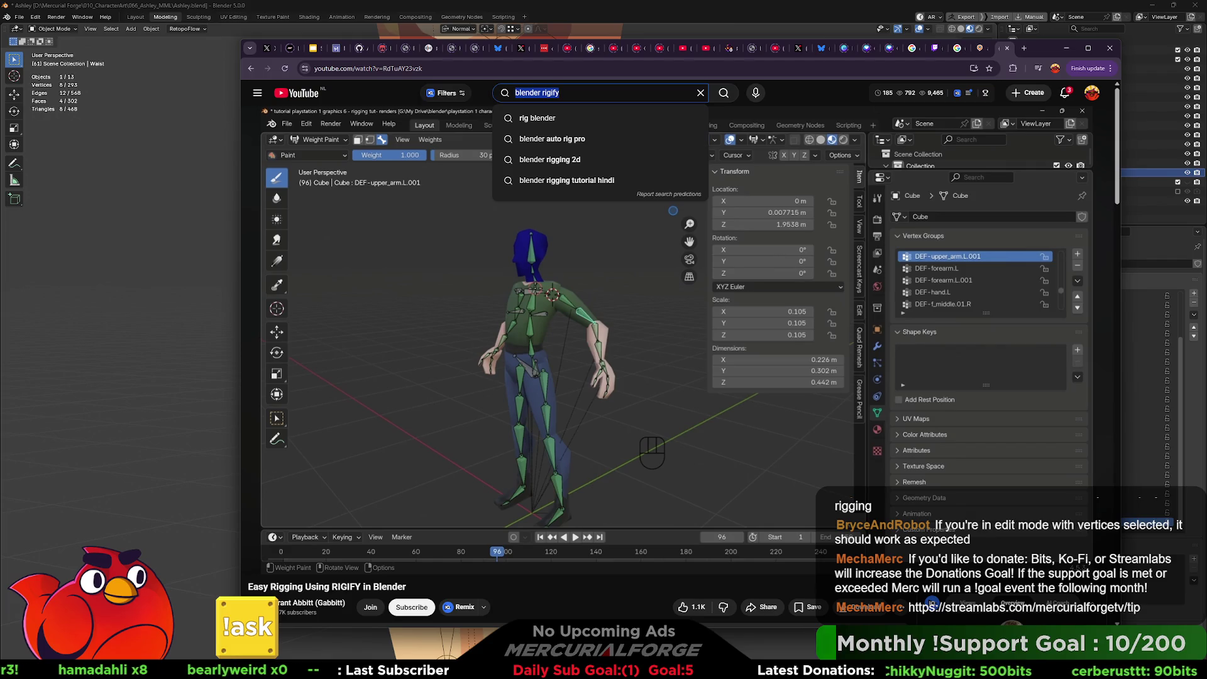
pyautogui.write('megam na legendss')
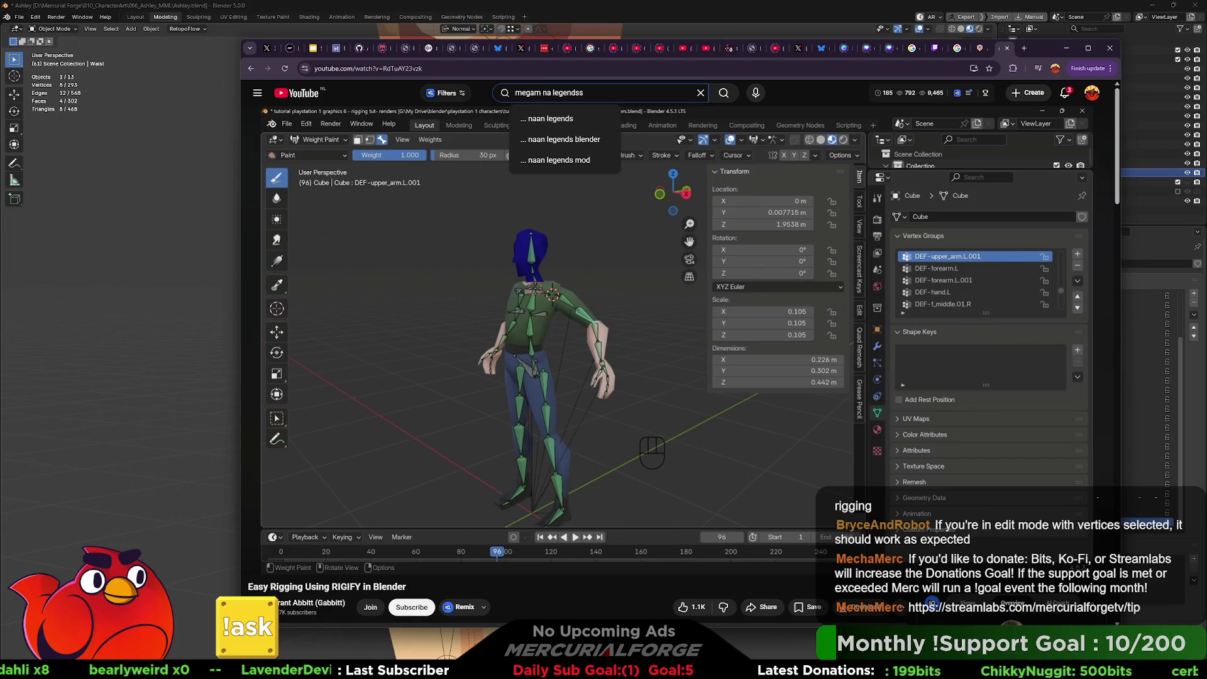
pyautogui.press('BackSpace')
pyautogui.press('BackSpace')
pyautogui.press('BackSpace')
pyautogui.write('man legends ')
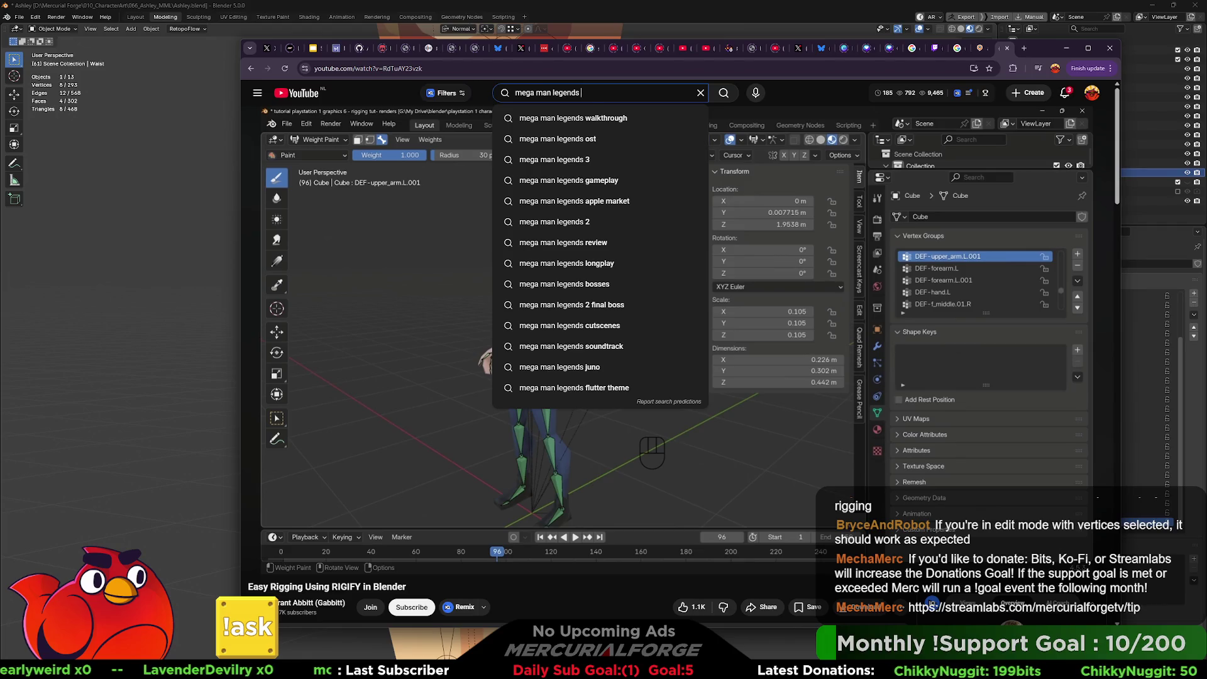
pyautogui.write('2 intro')
pyautogui.press('Return')
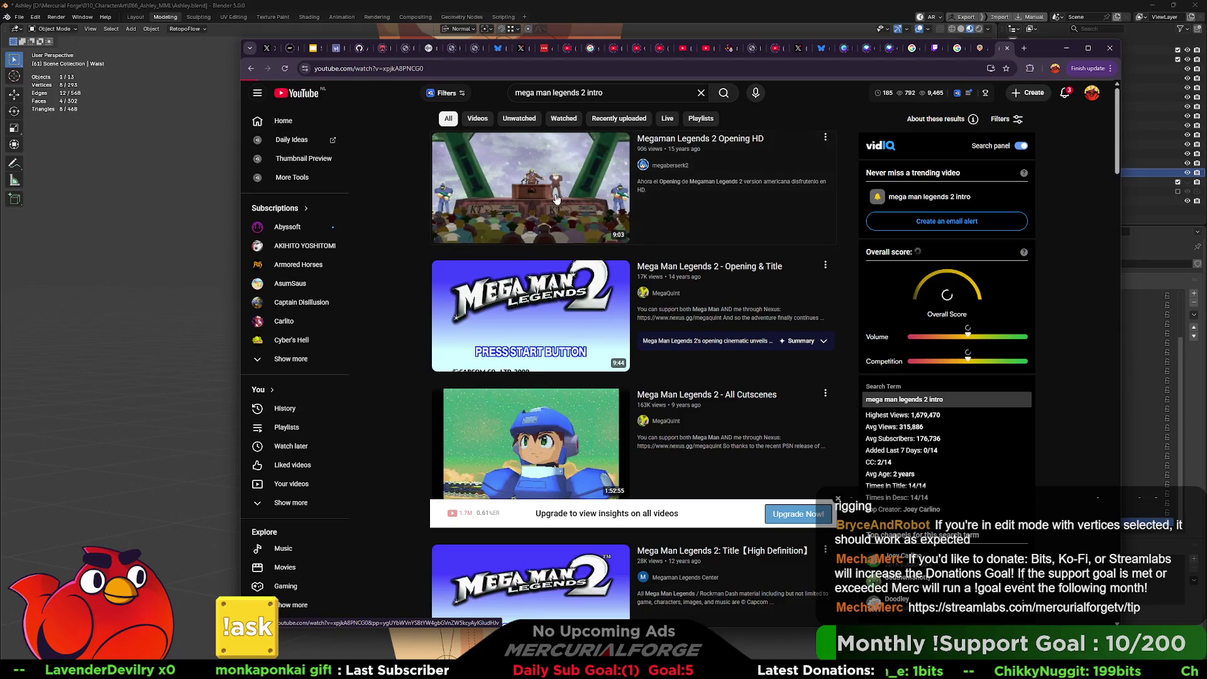
pyautogui.click(556, 338)
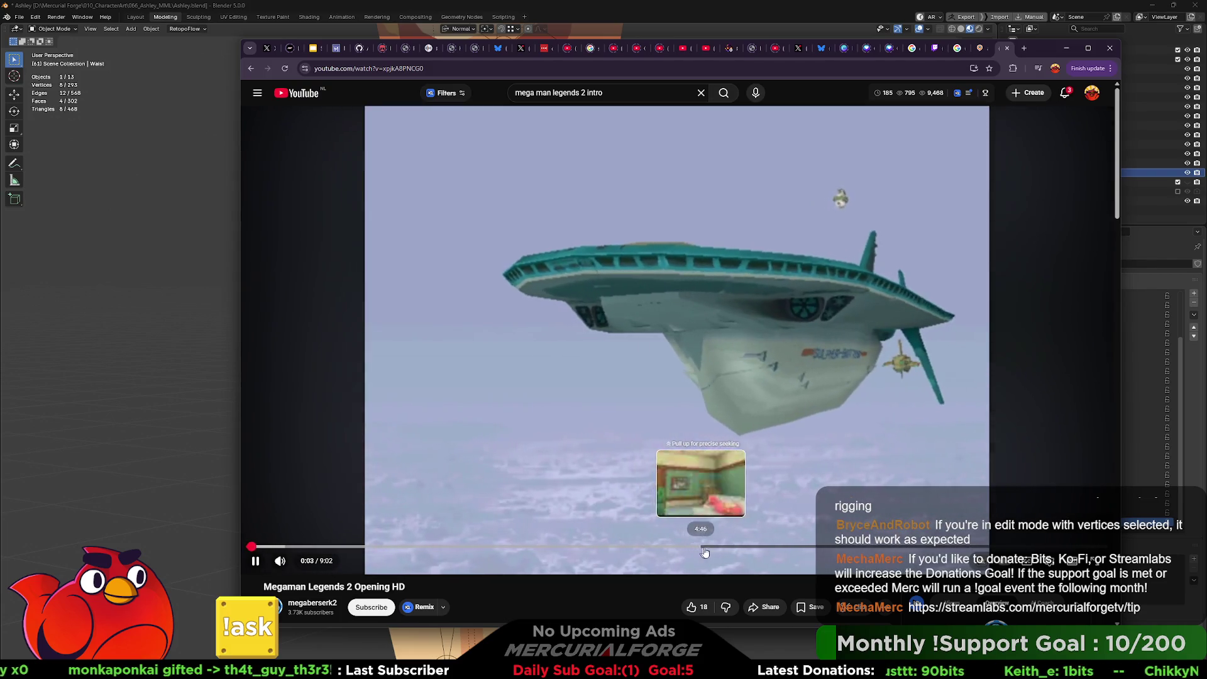
pyautogui.click(717, 546)
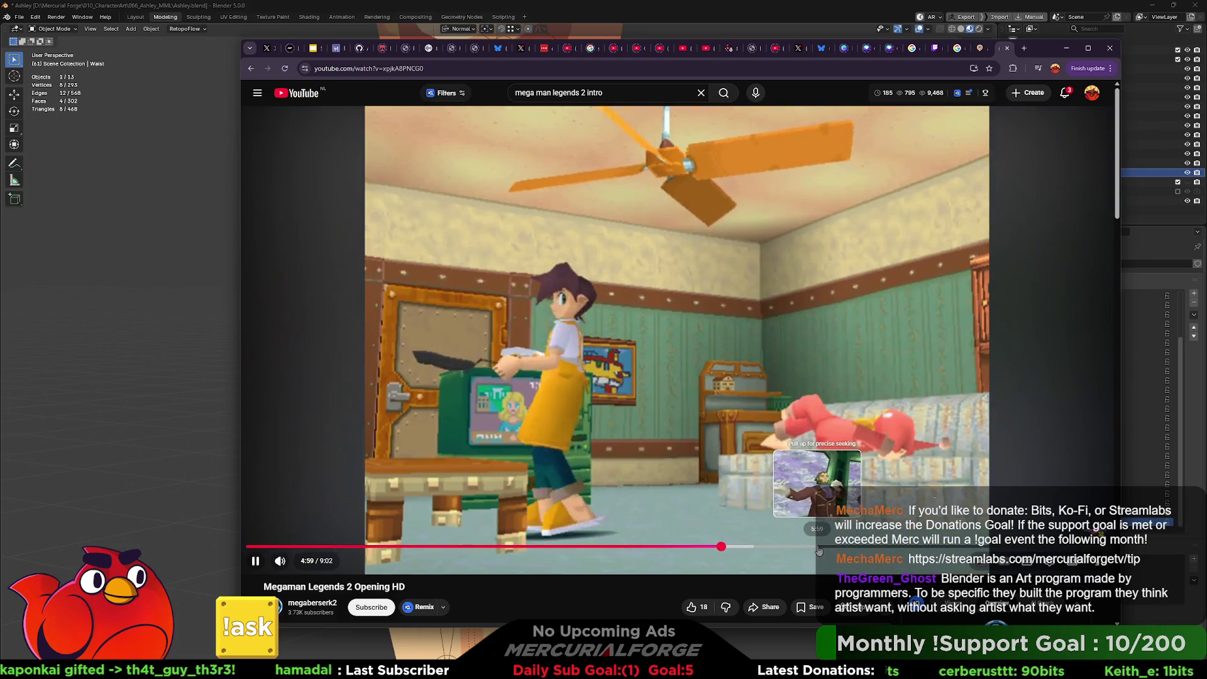
pyautogui.click(902, 547)
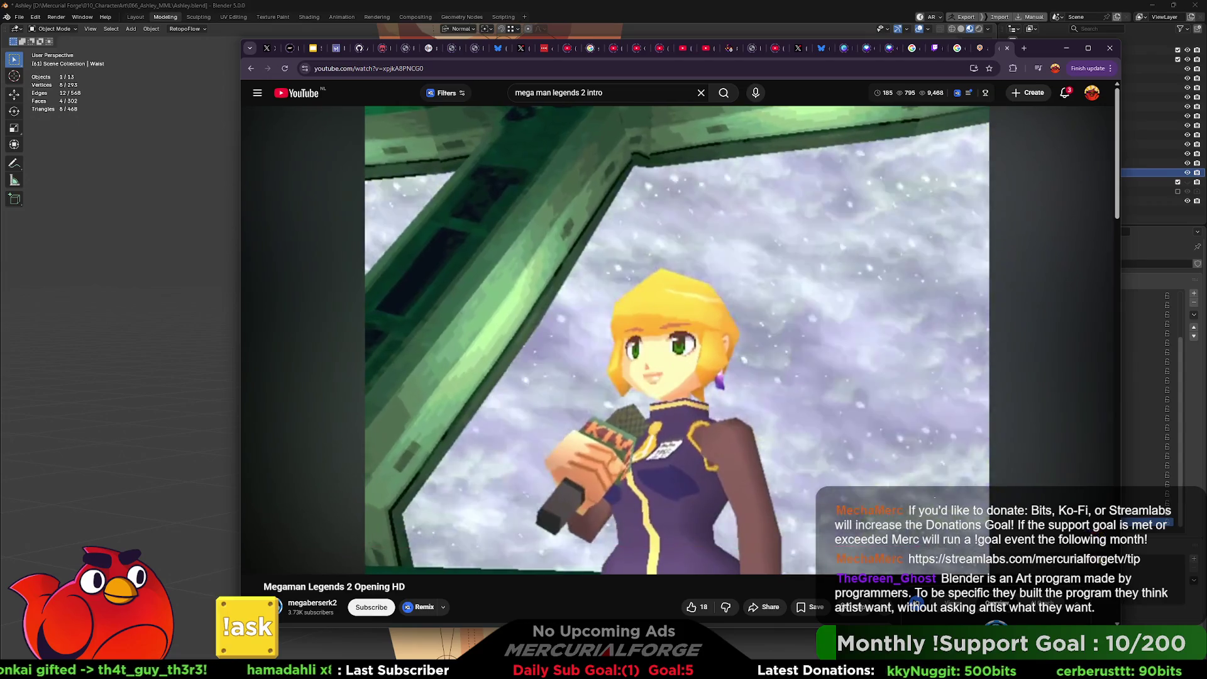
# Step: Change the search to 'mega man legends 1 intro', open 'Megaman Legends Opening HD', and skip to about 2:30
pyautogui.doubleClick(582, 92)
pyautogui.write('1')
pyautogui.press('Return')
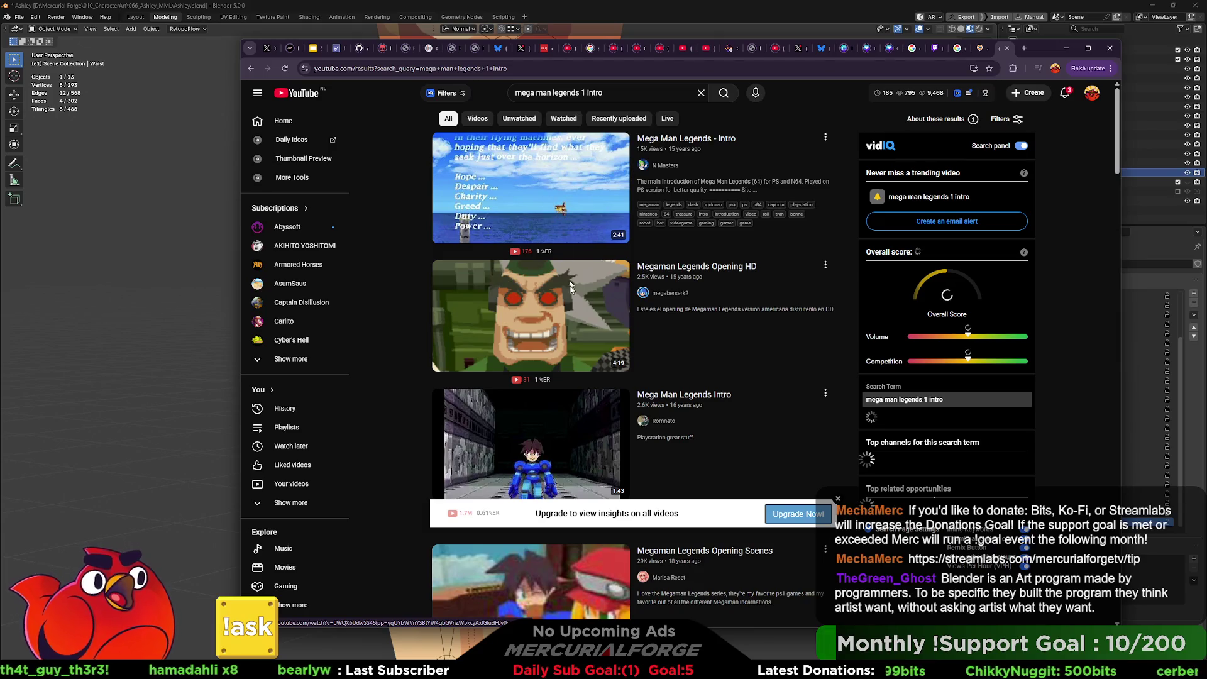
pyautogui.click(549, 339)
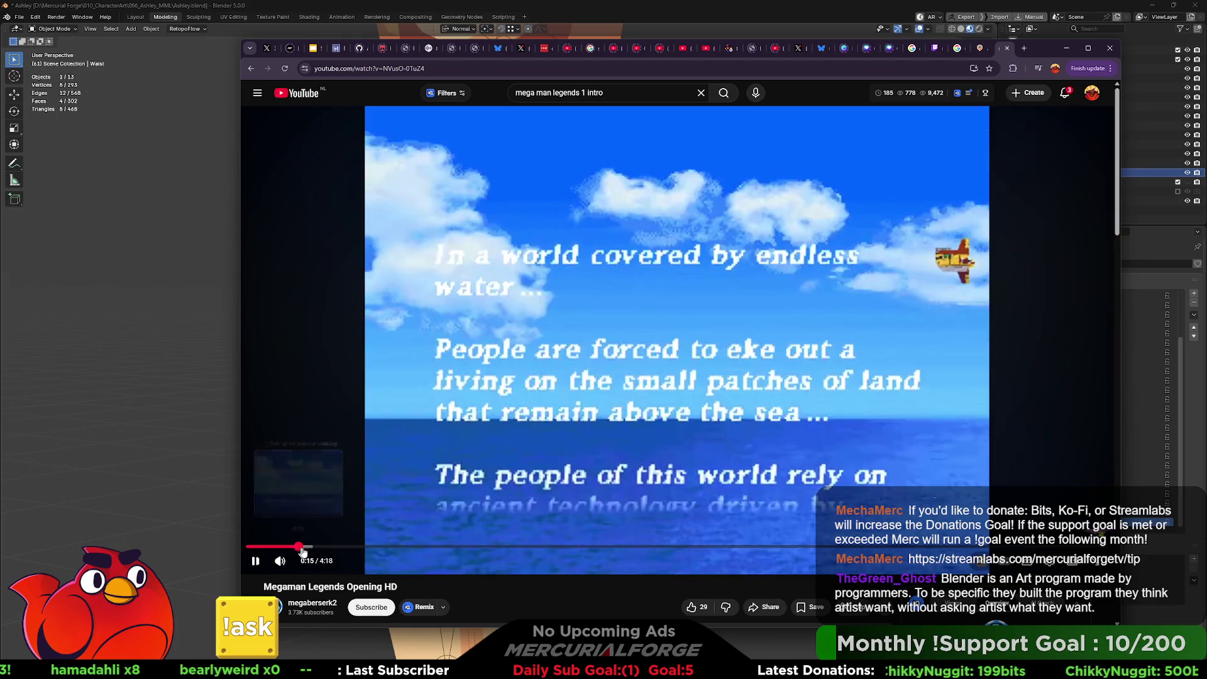
pyautogui.click(557, 547)
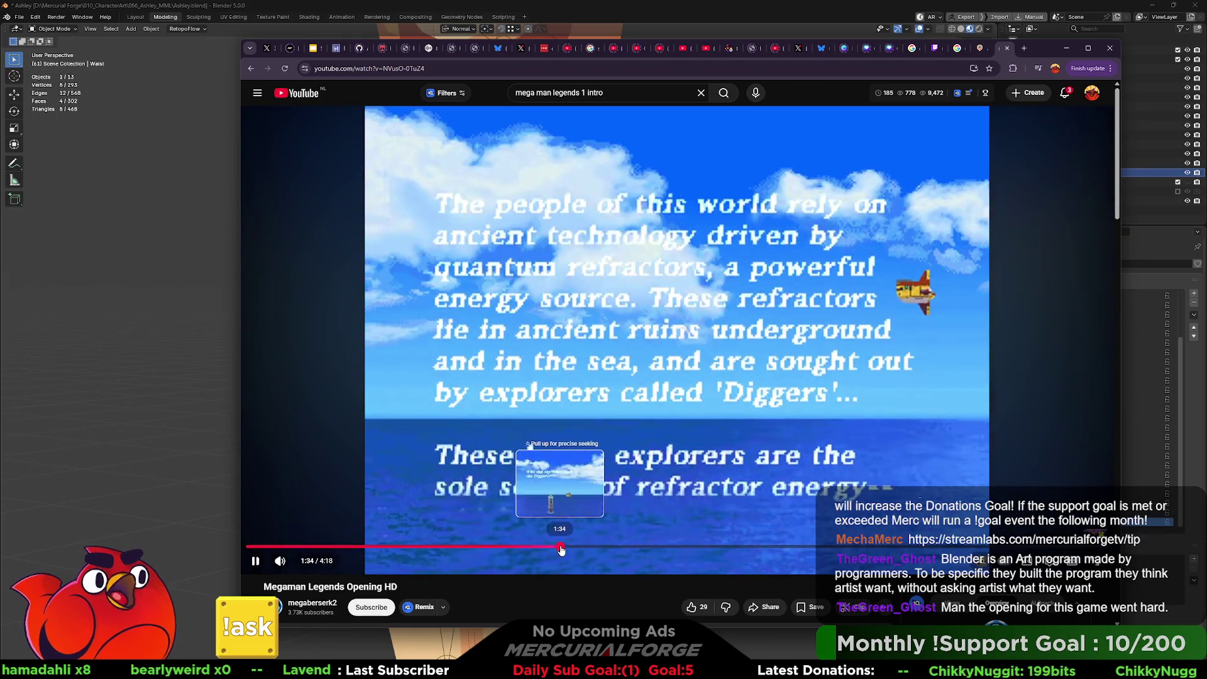
pyautogui.click(660, 547)
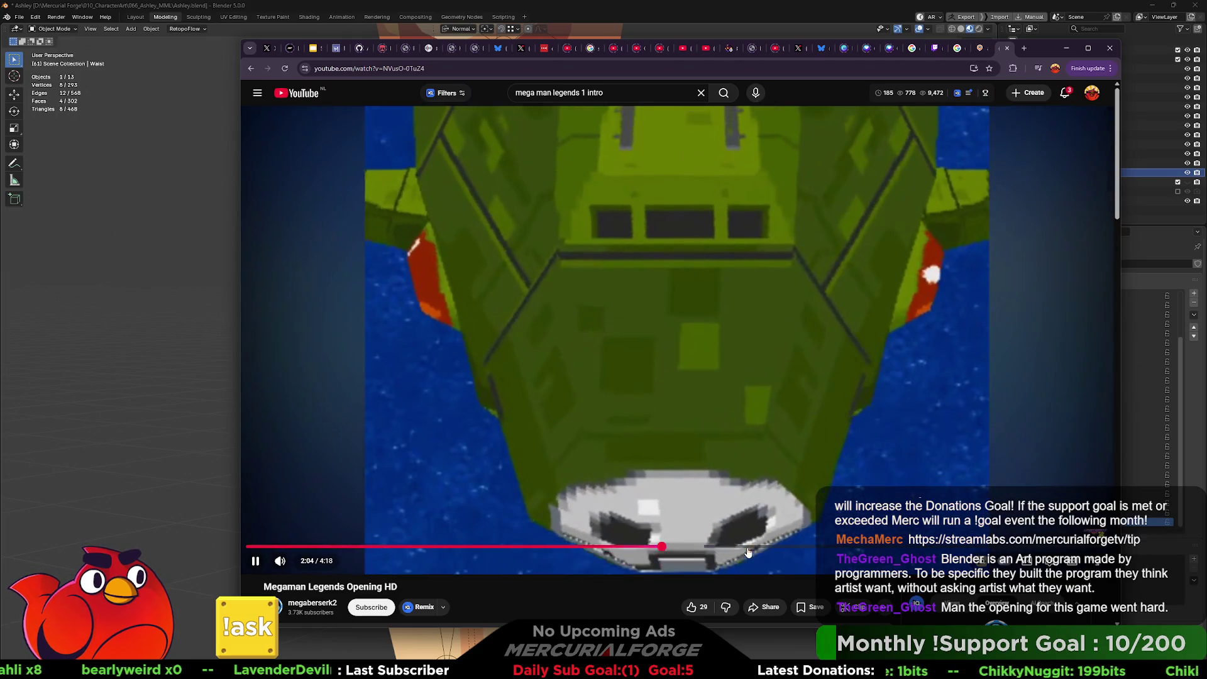
pyautogui.click(747, 547)
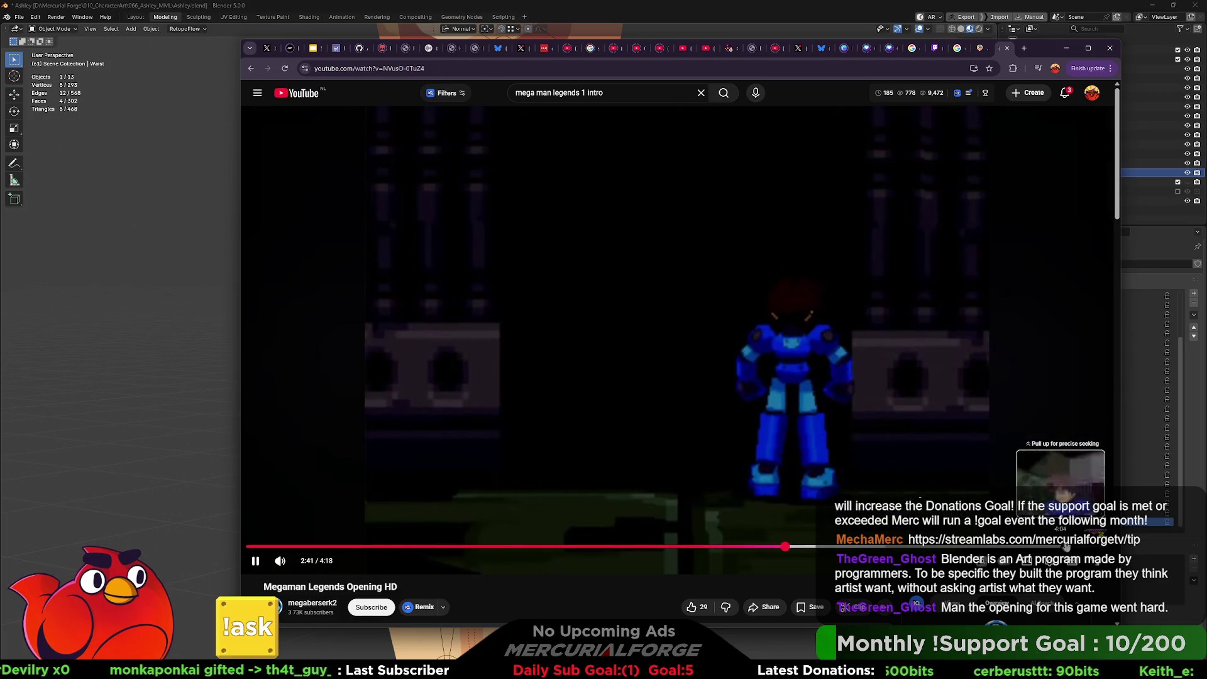
pyautogui.scroll(-5, 433, 487)
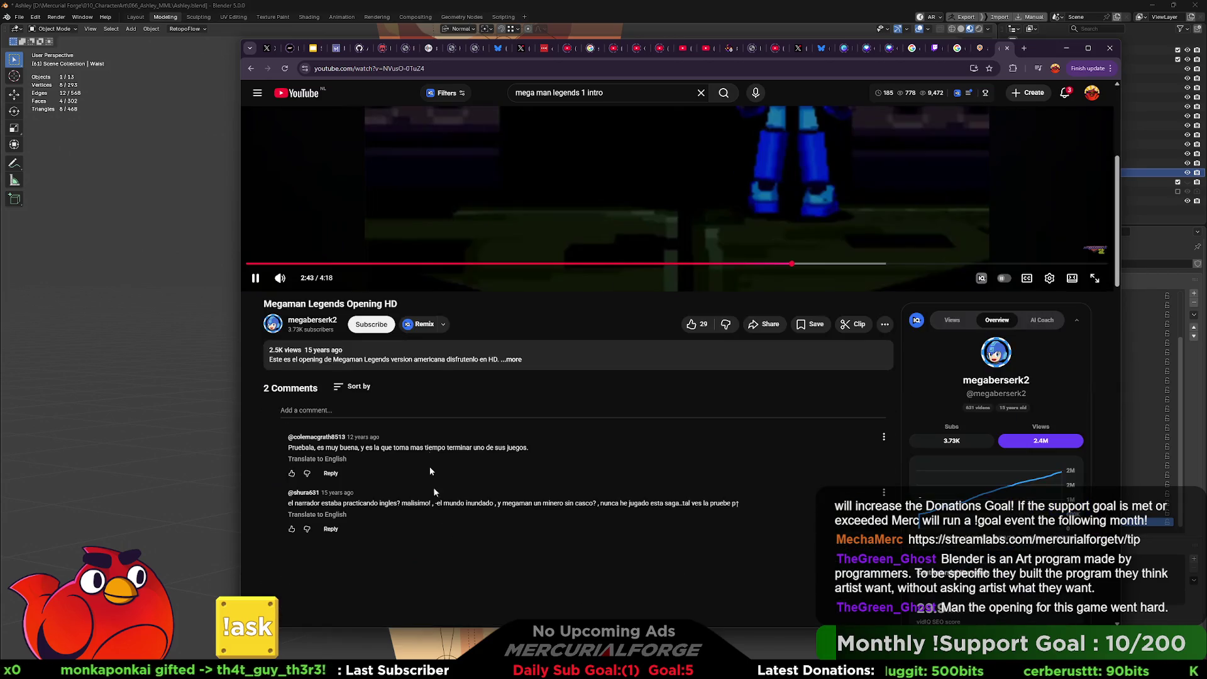
pyautogui.scroll(5, 472, 390)
pyautogui.click(606, 92)
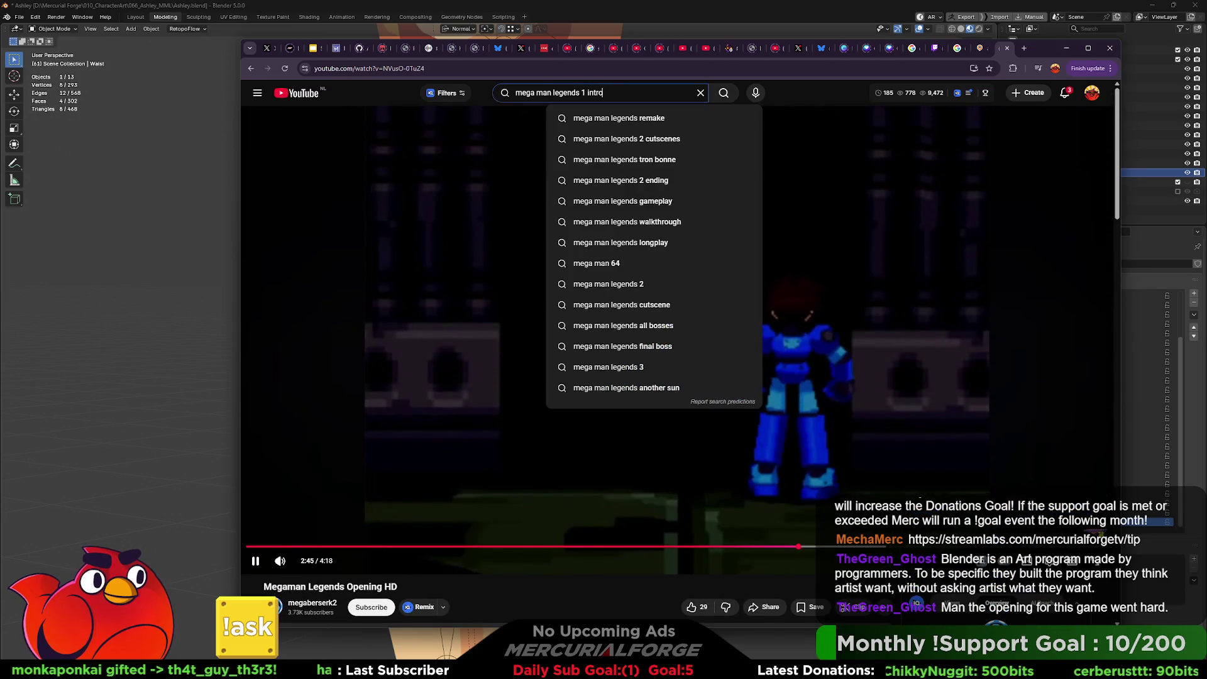
# Step: Search 'mega man legends movie', open the Full Movie All Cutscenes video, and jump to about 28:45
pyautogui.press('BackSpace')
pyautogui.press('BackSpace')
pyautogui.press('BackSpace')
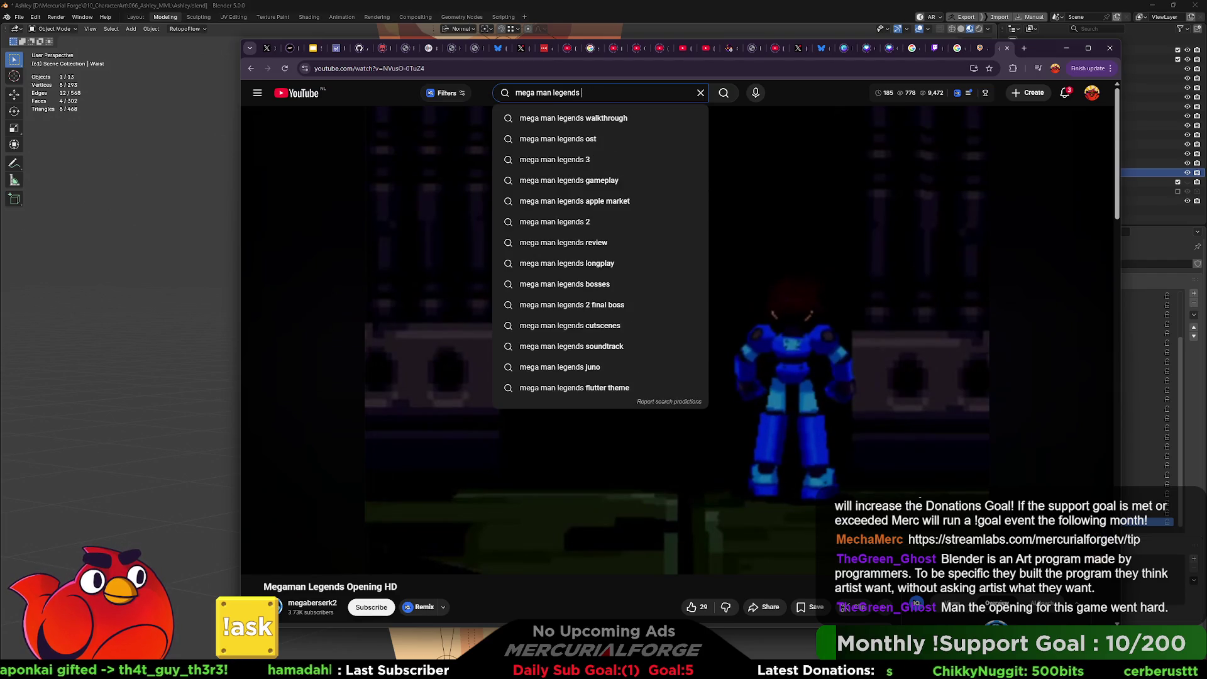
pyautogui.write('movie')
pyautogui.press('Return')
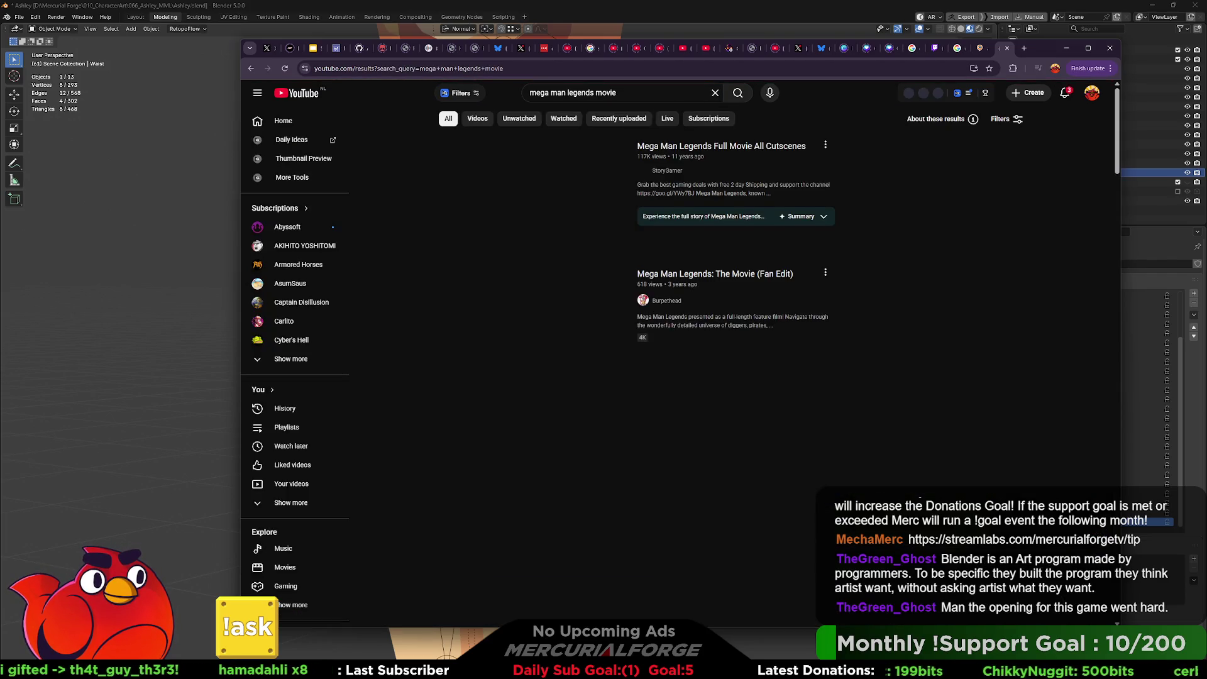
pyautogui.click(547, 219)
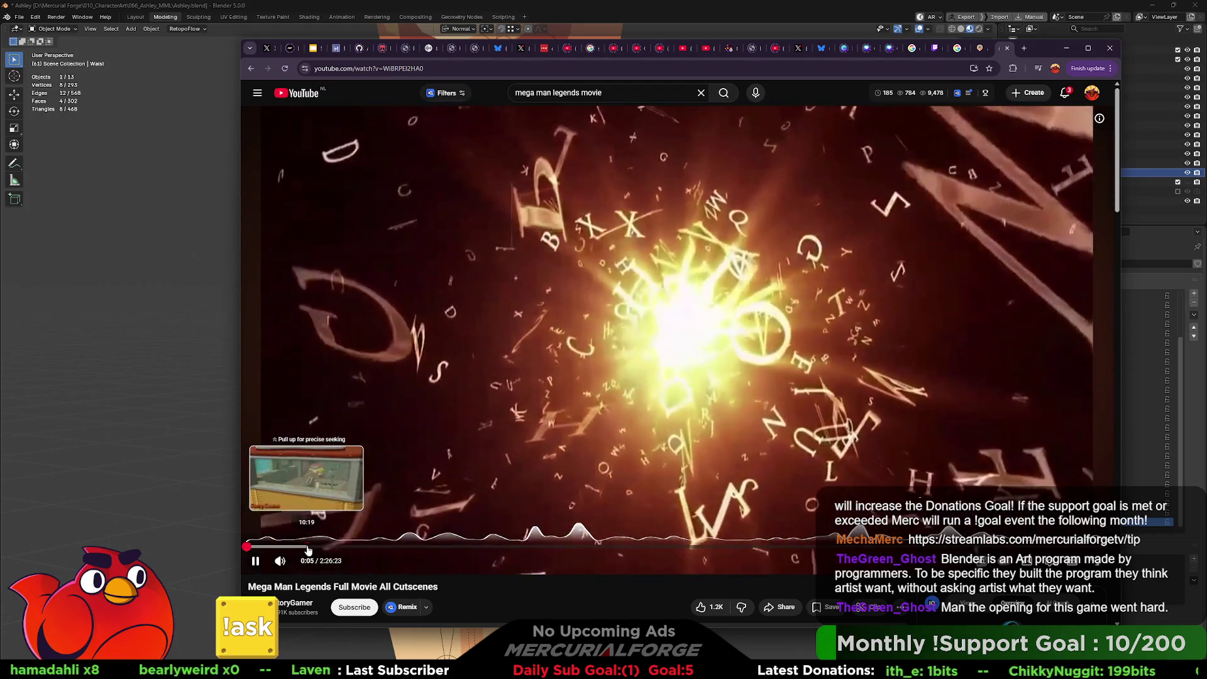
pyautogui.click(307, 547)
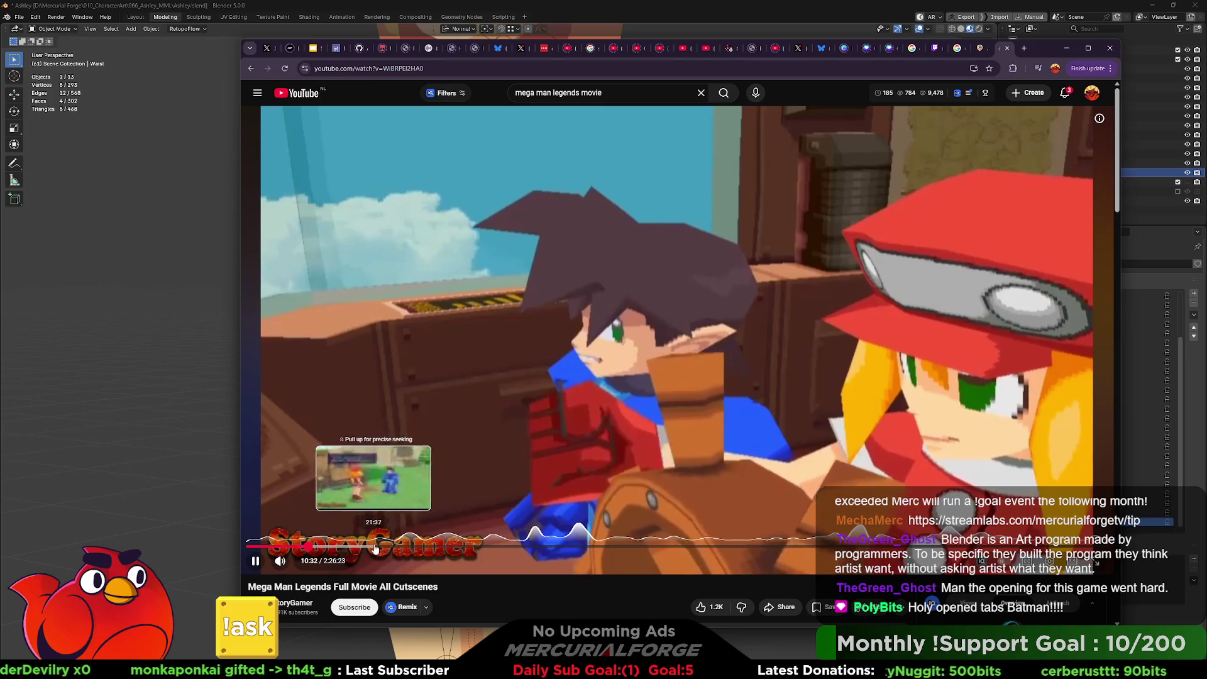
pyautogui.click(416, 550)
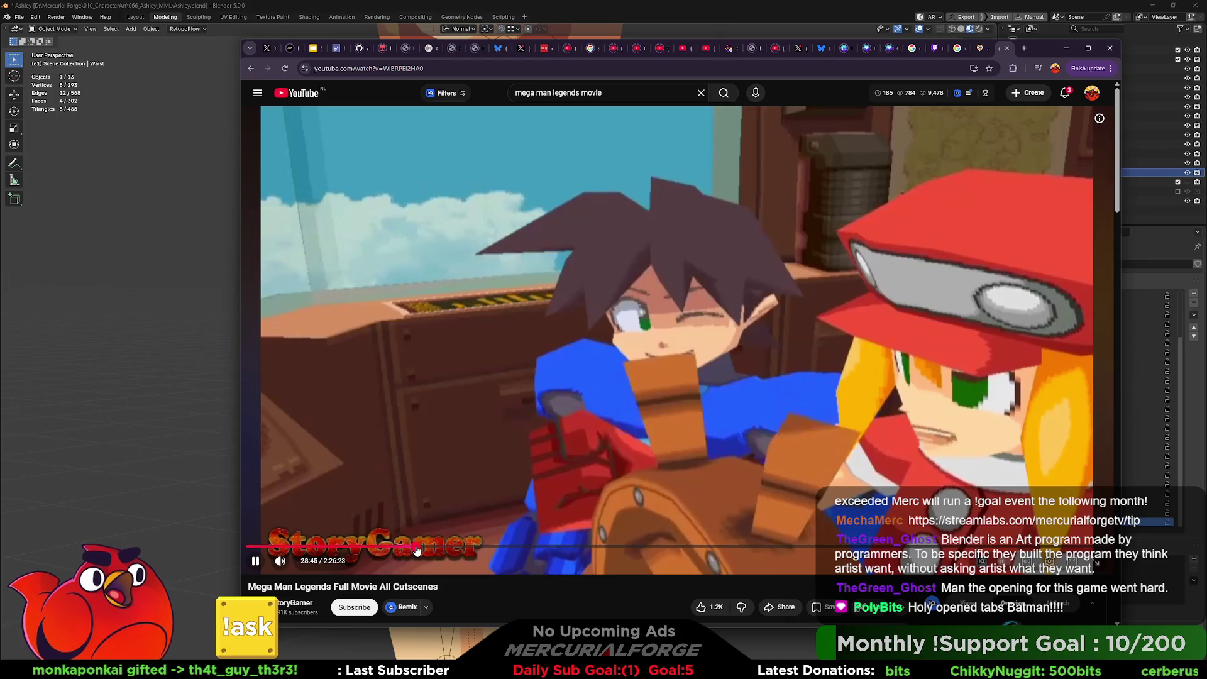
# Step: Nudge playback back and forth around 28:45 with arrow keys, pausing and resuming once
pyautogui.press('Right')
pyautogui.press('Right')
pyautogui.press('Right')
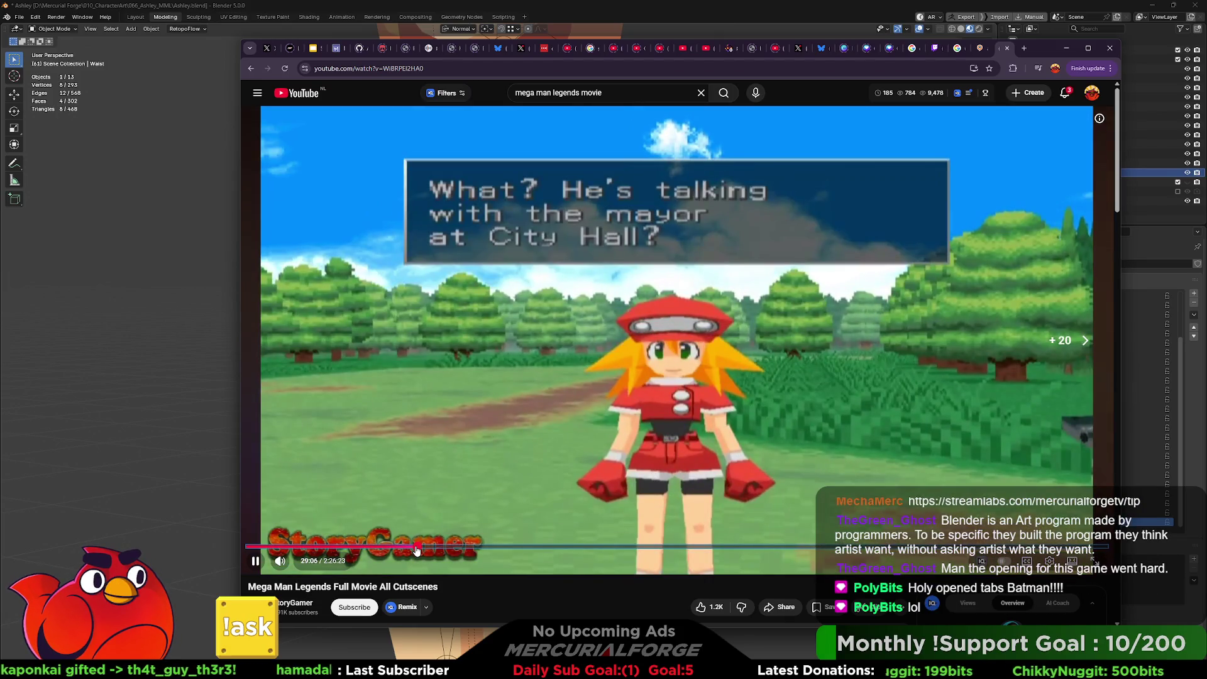
pyautogui.press('Left')
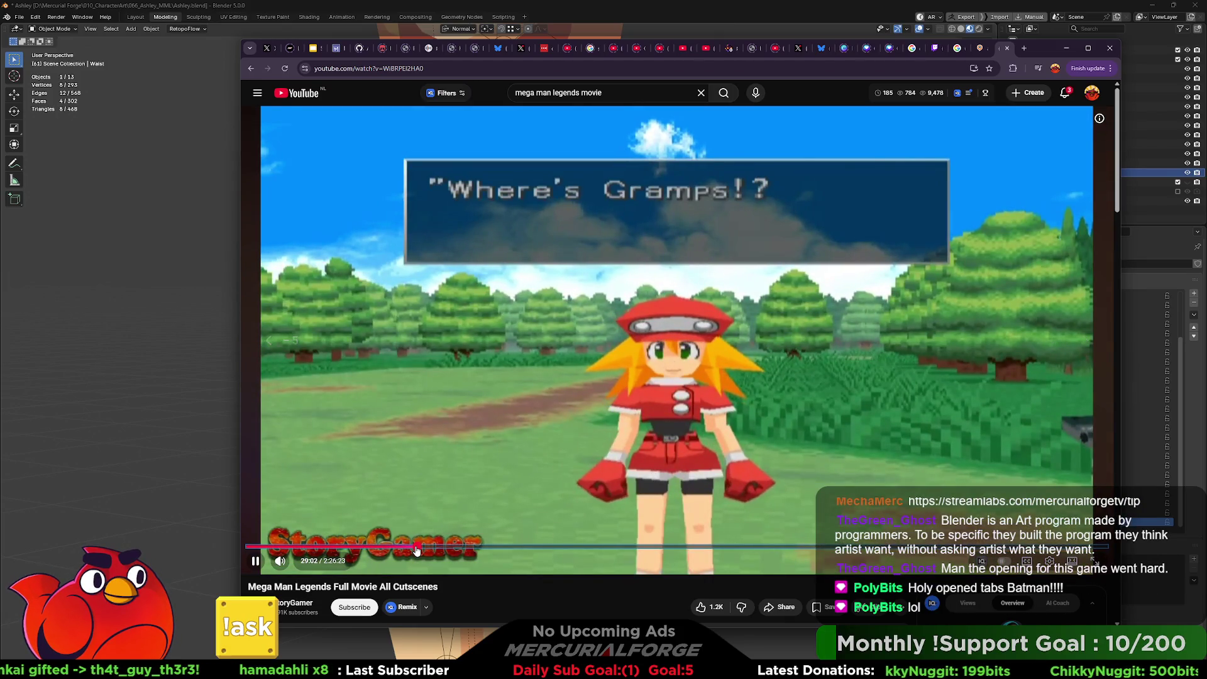
pyautogui.press('Left')
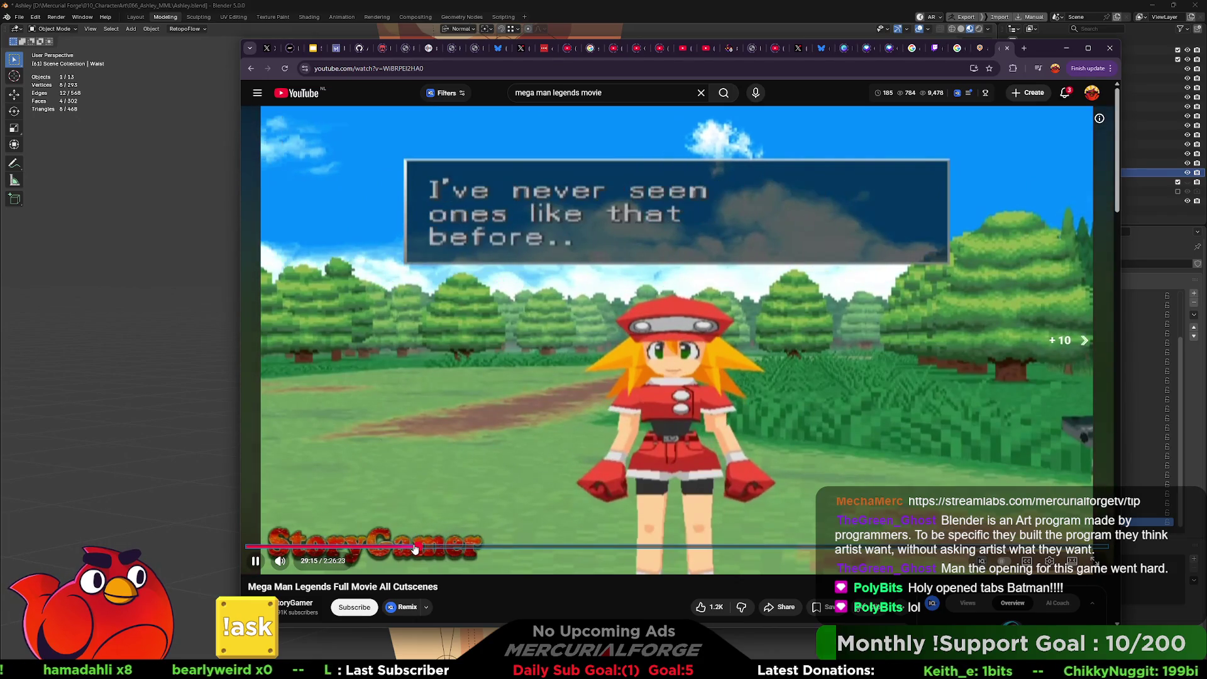
pyautogui.press('Right')
pyautogui.press('Right')
pyautogui.press('Right')
pyautogui.press('Left')
pyautogui.press('Left')
pyautogui.press('Left')
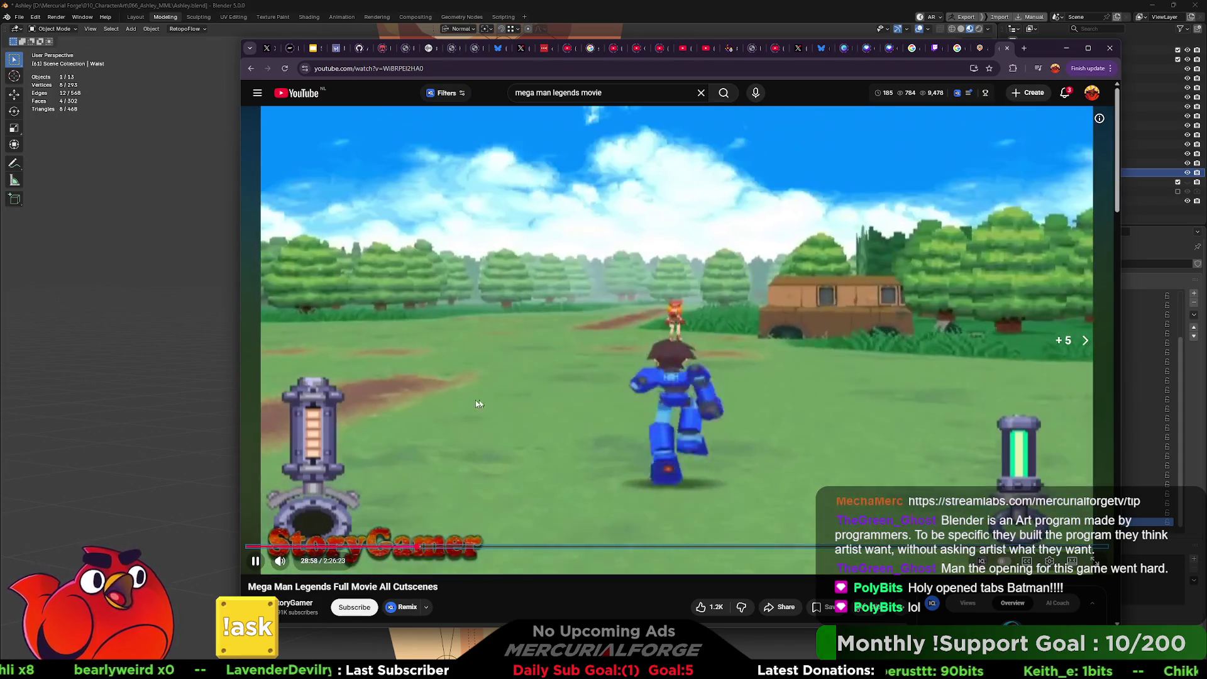
pyautogui.click(442, 417)
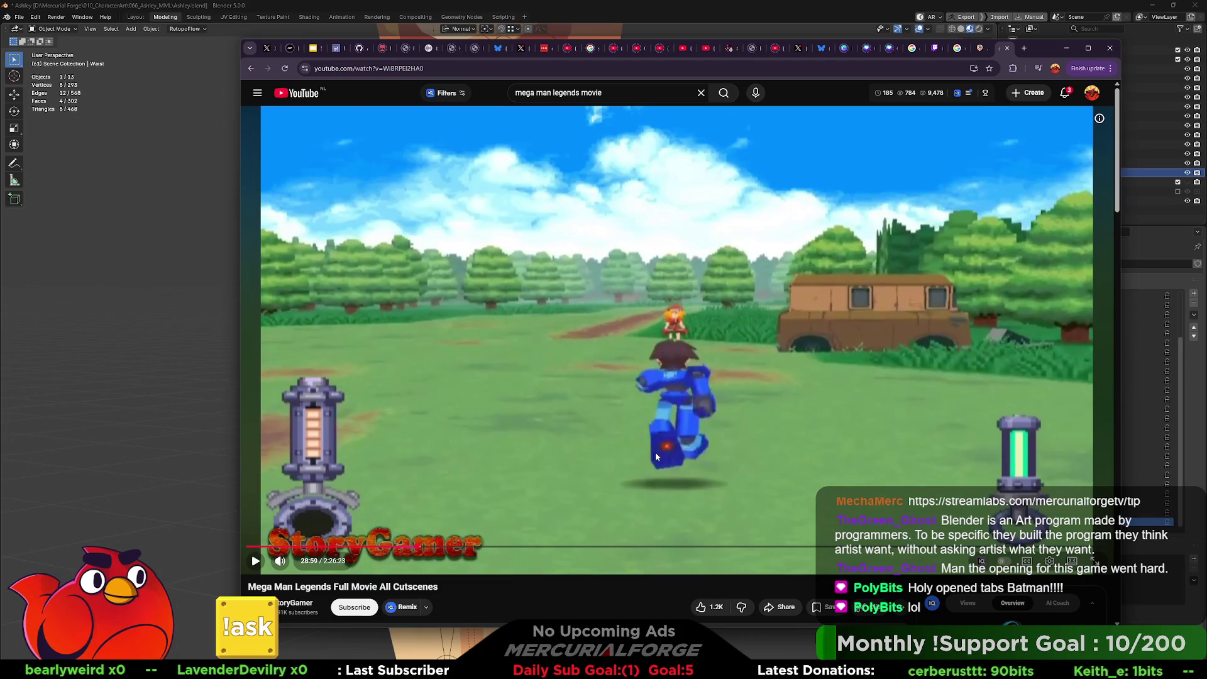
pyautogui.press('space')
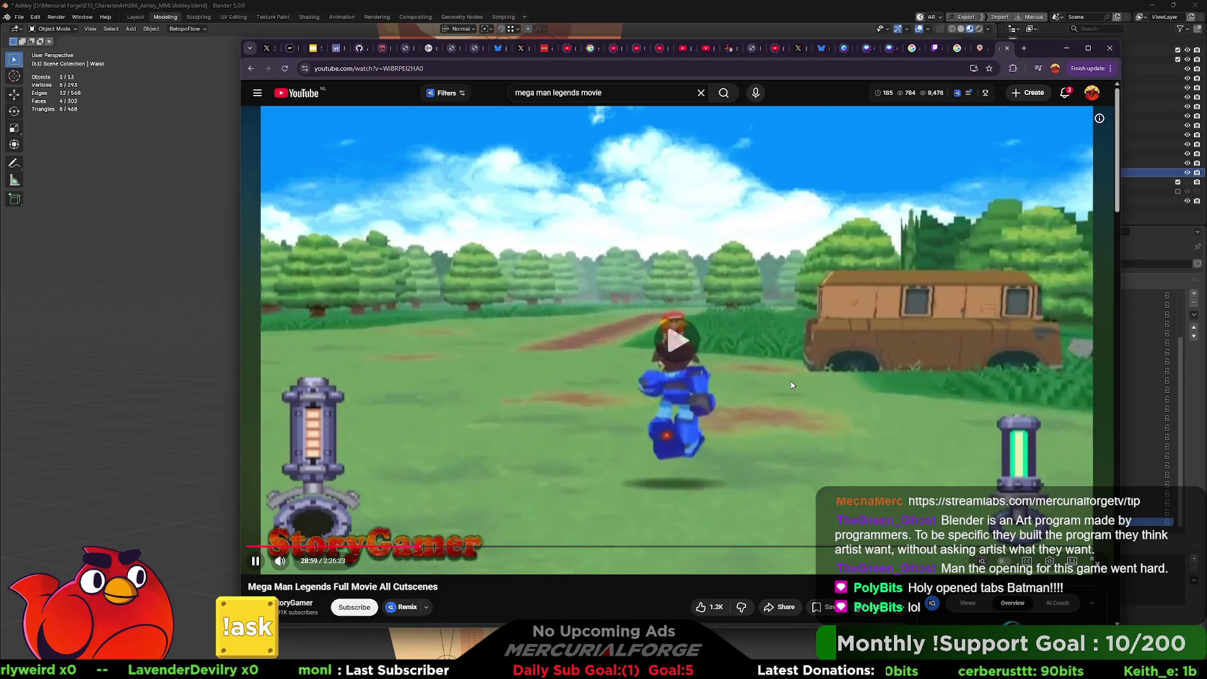
pyautogui.press('Left')
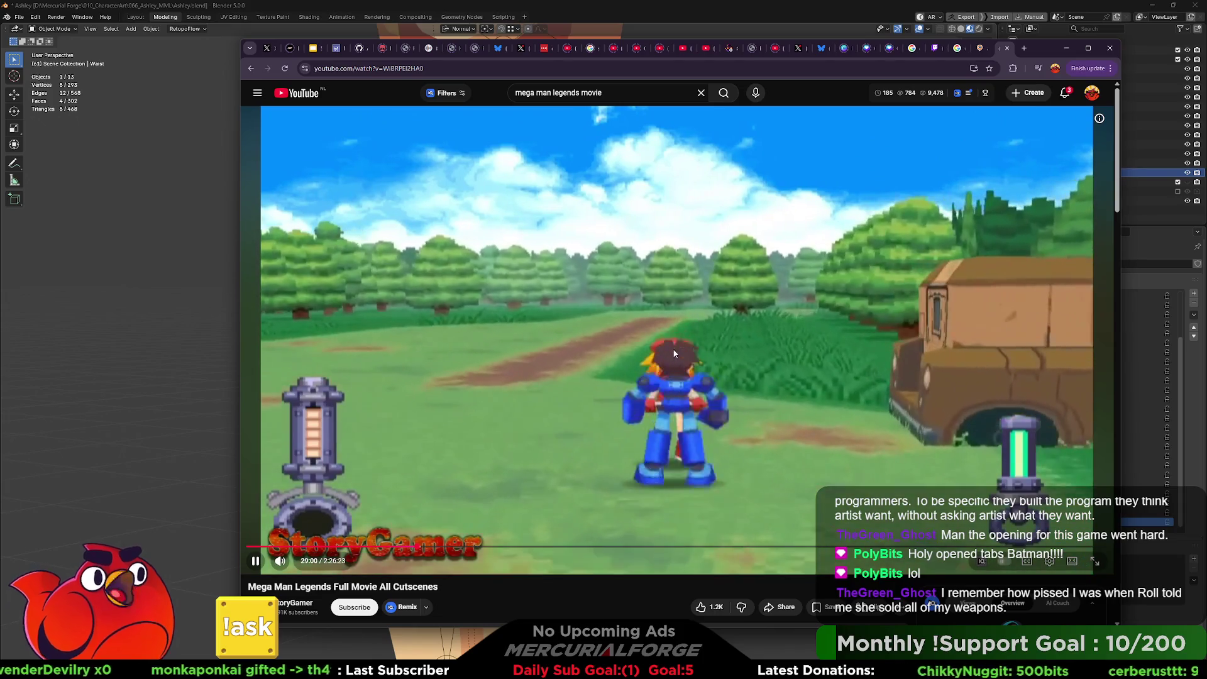
pyautogui.press('l')
pyautogui.press('l')
pyautogui.press('Right')
pyautogui.press('Left')
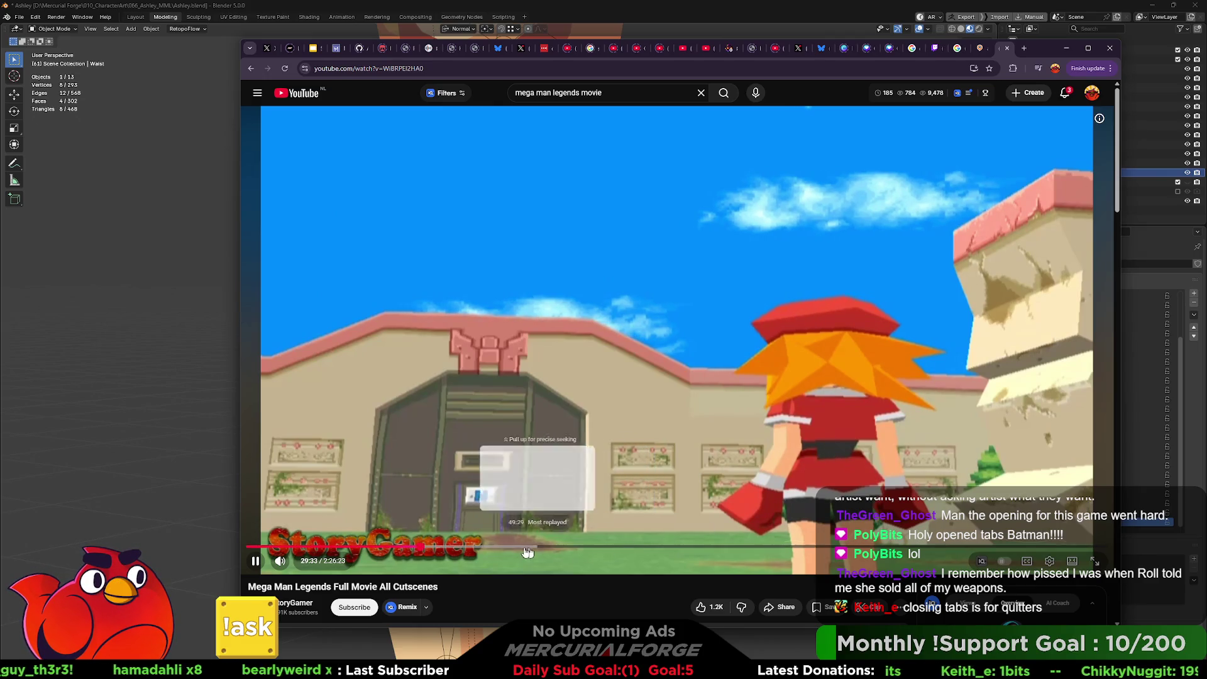
# Step: Jump along the seek bar from about 41:57 to around 1:29 in the movie
pyautogui.click(494, 550)
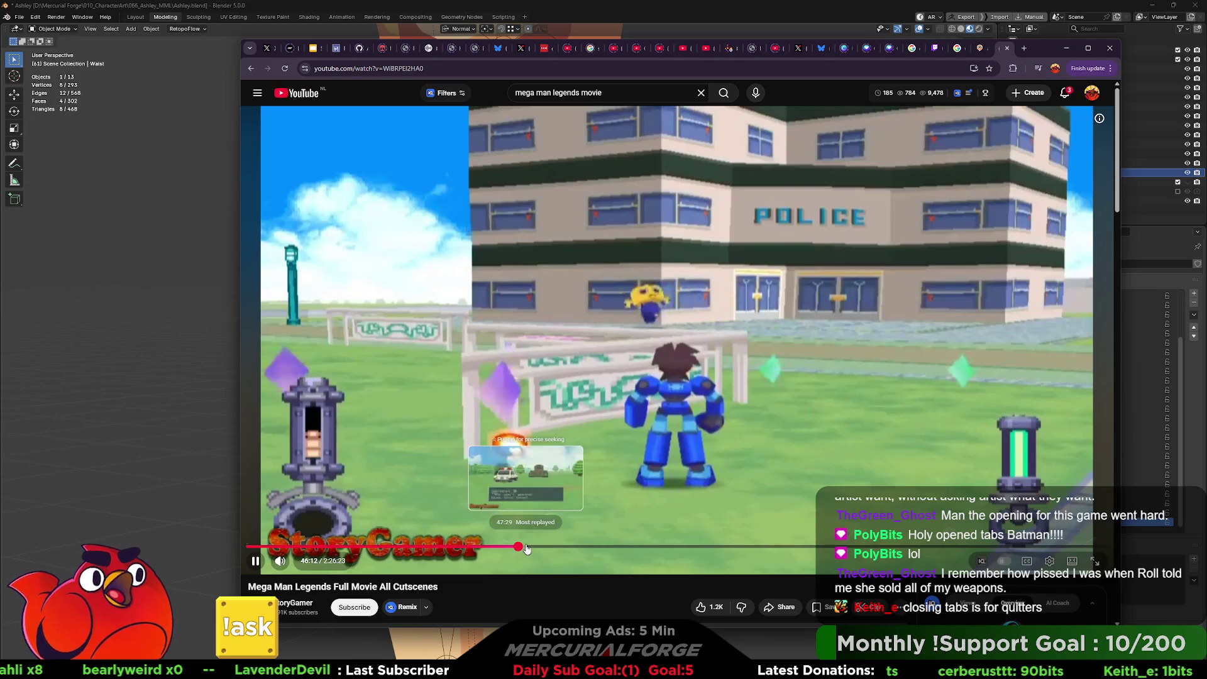
pyautogui.click(524, 549)
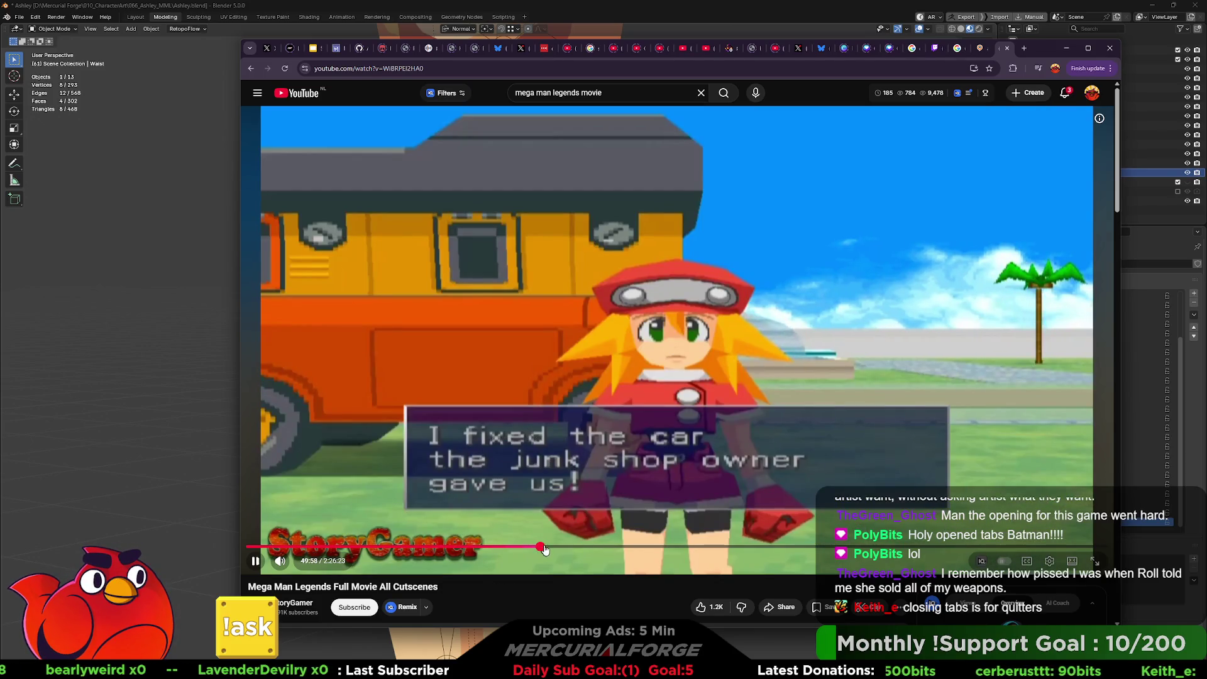
pyautogui.click(584, 549)
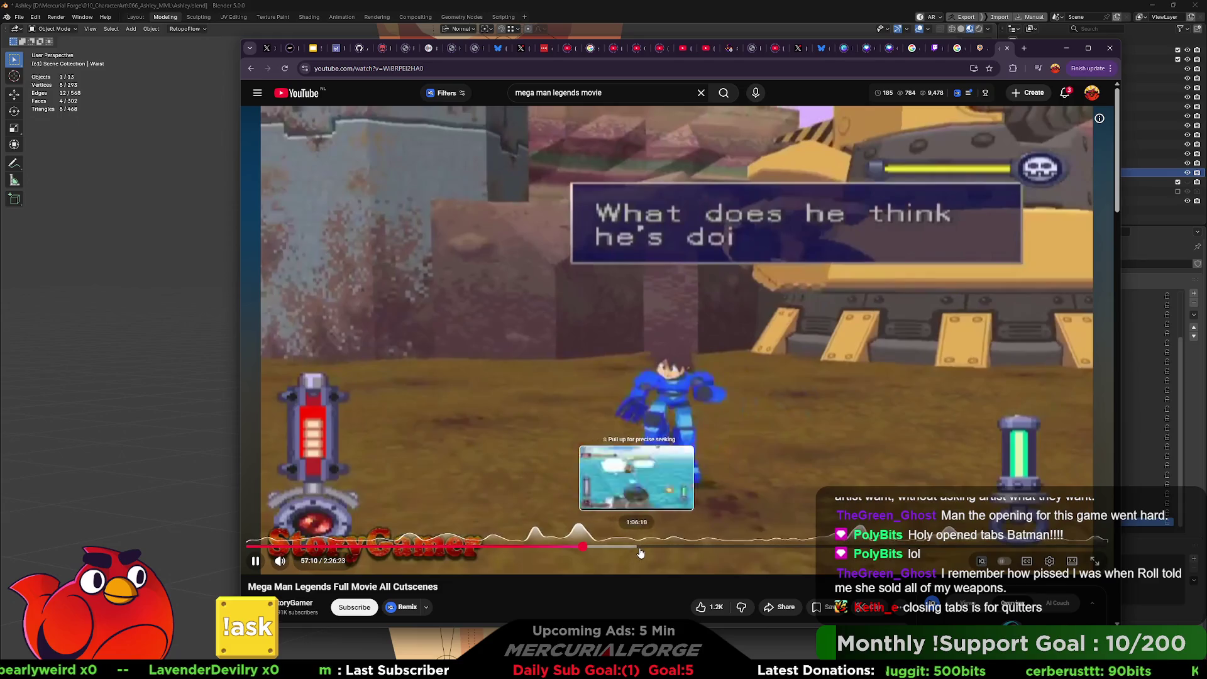
pyautogui.click(640, 553)
pyautogui.click(654, 552)
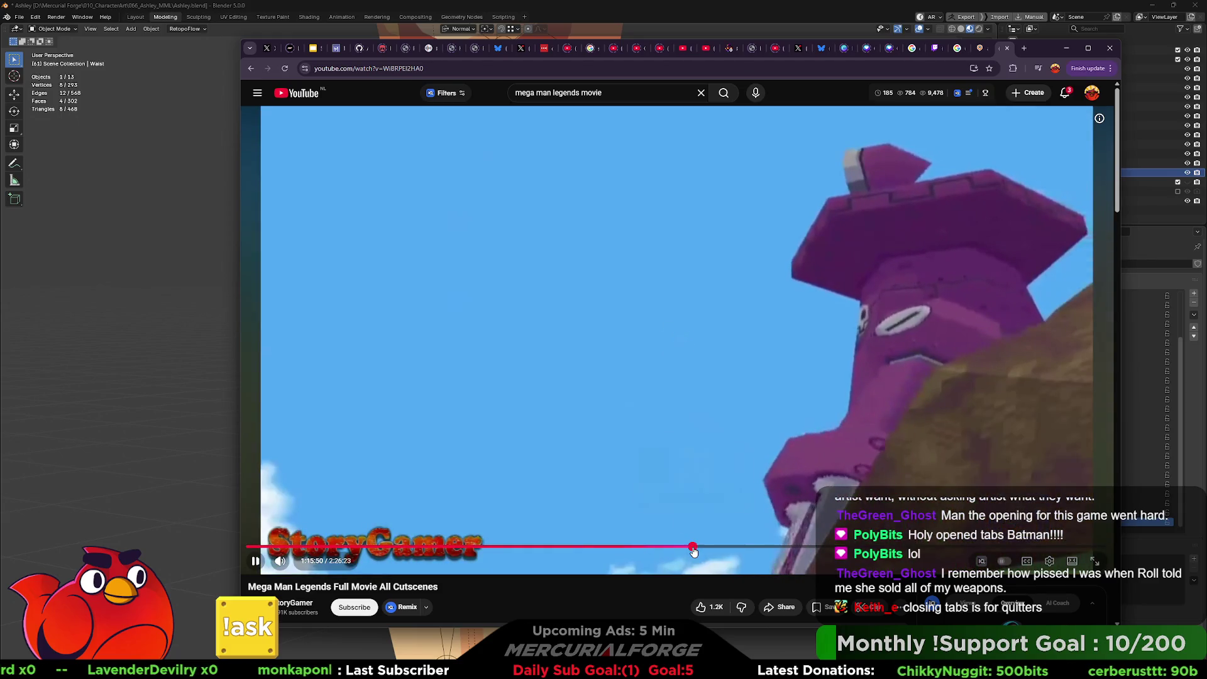
pyautogui.click(769, 549)
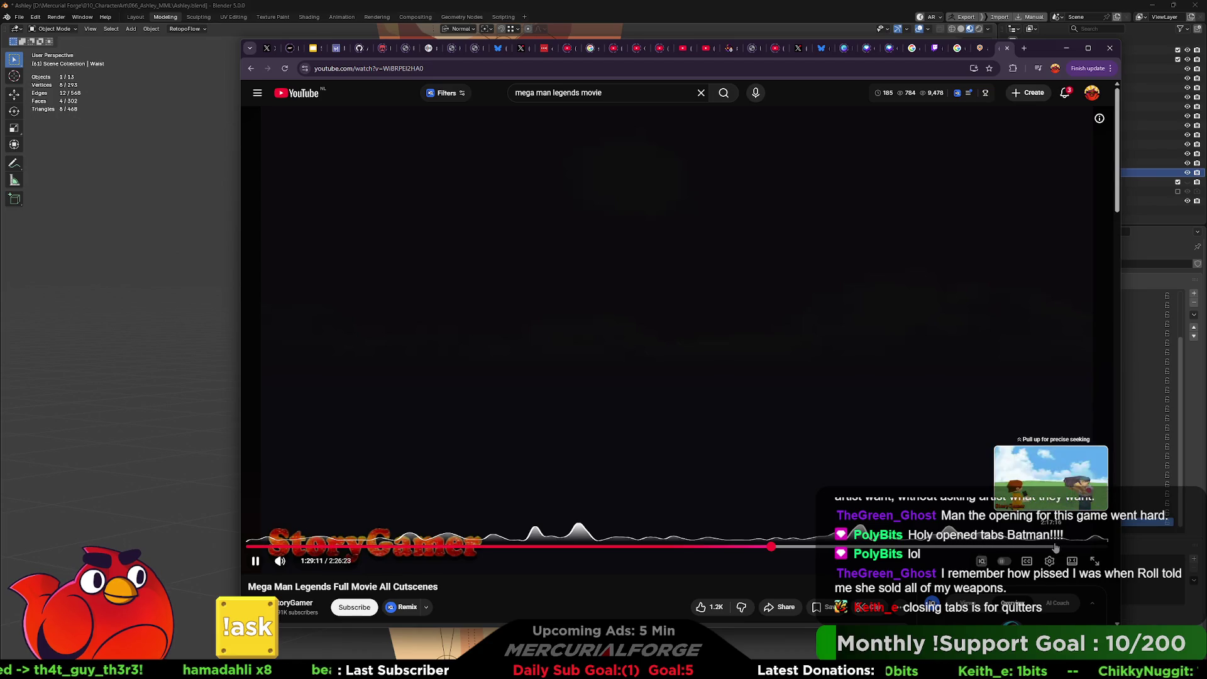
# Step: Jump to the movie's ending near 2:16 and watch it, pausing, resuming and rewinding five seconds
pyautogui.click(1052, 547)
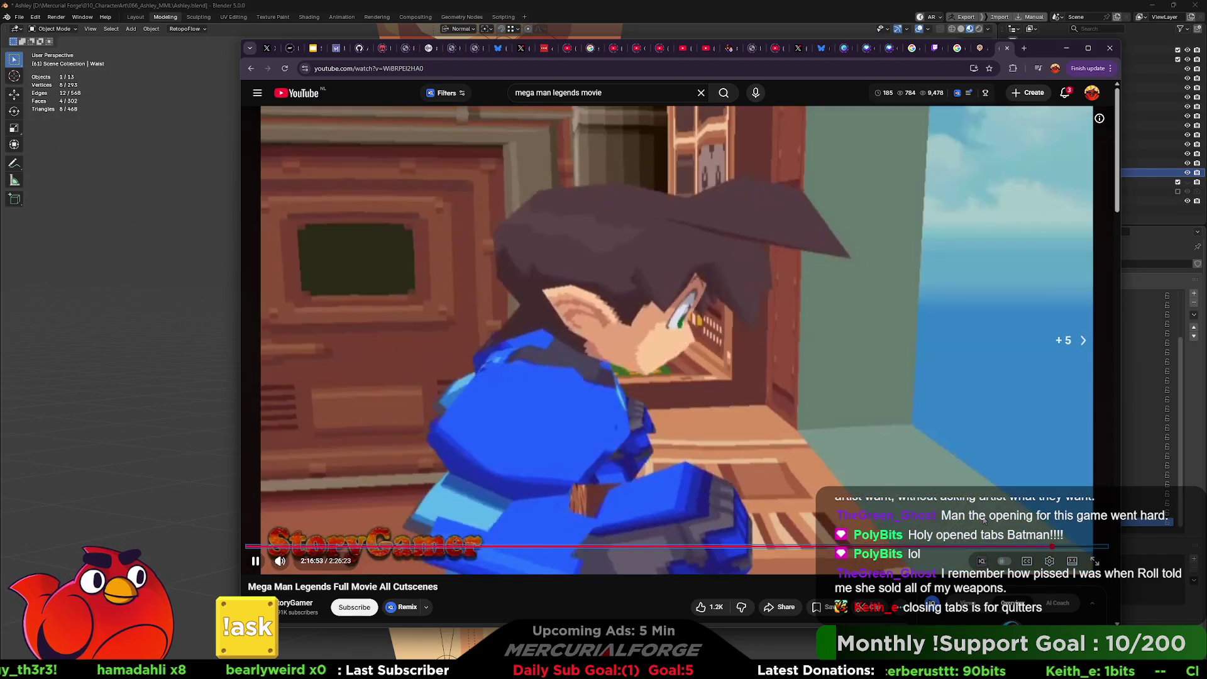
pyautogui.press('l')
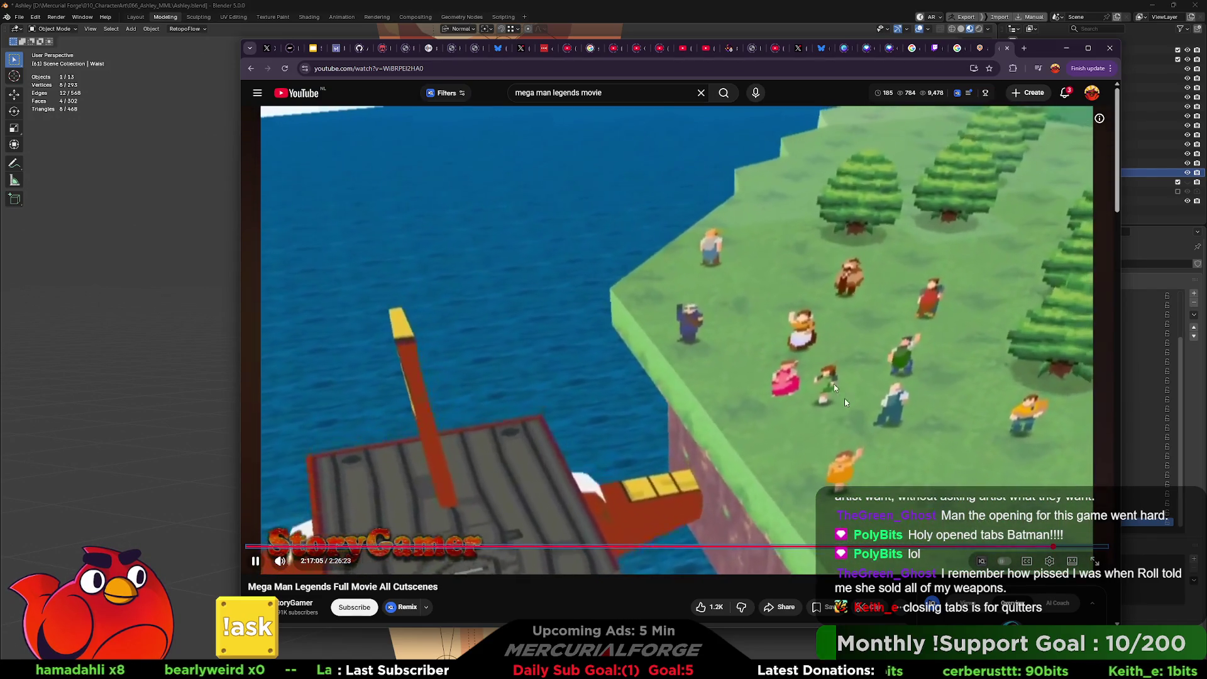
pyautogui.click(847, 402)
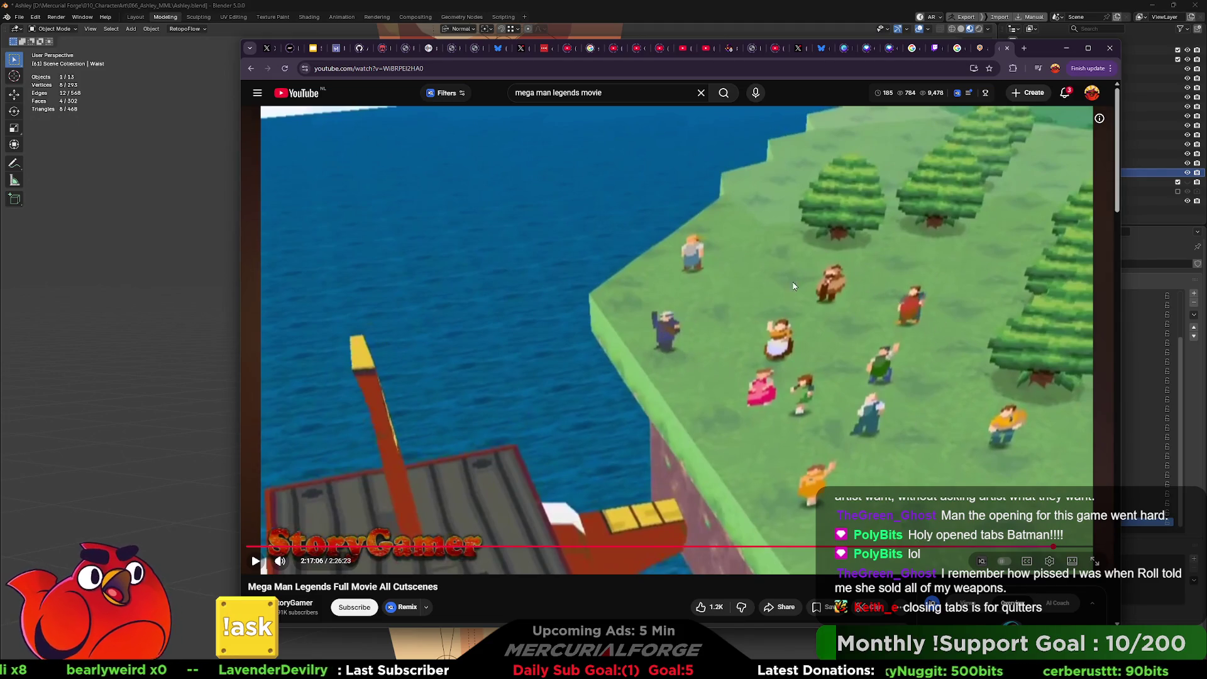
pyautogui.click(846, 493)
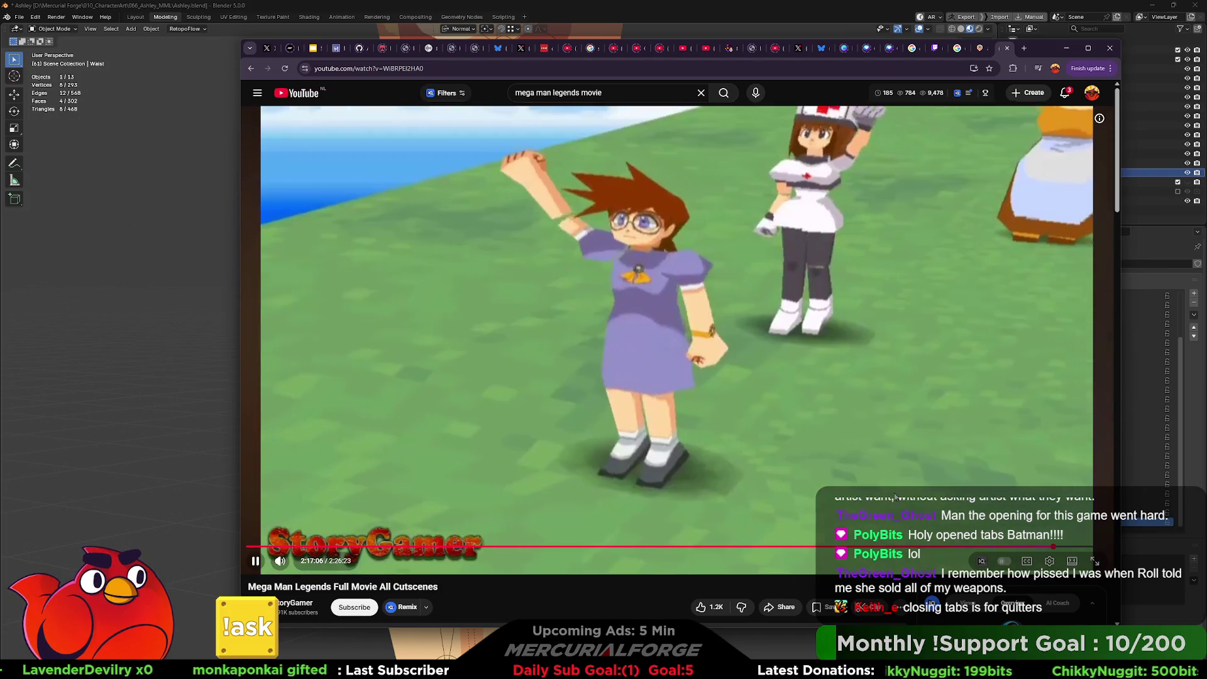
pyautogui.click(761, 396)
pyautogui.click(776, 404)
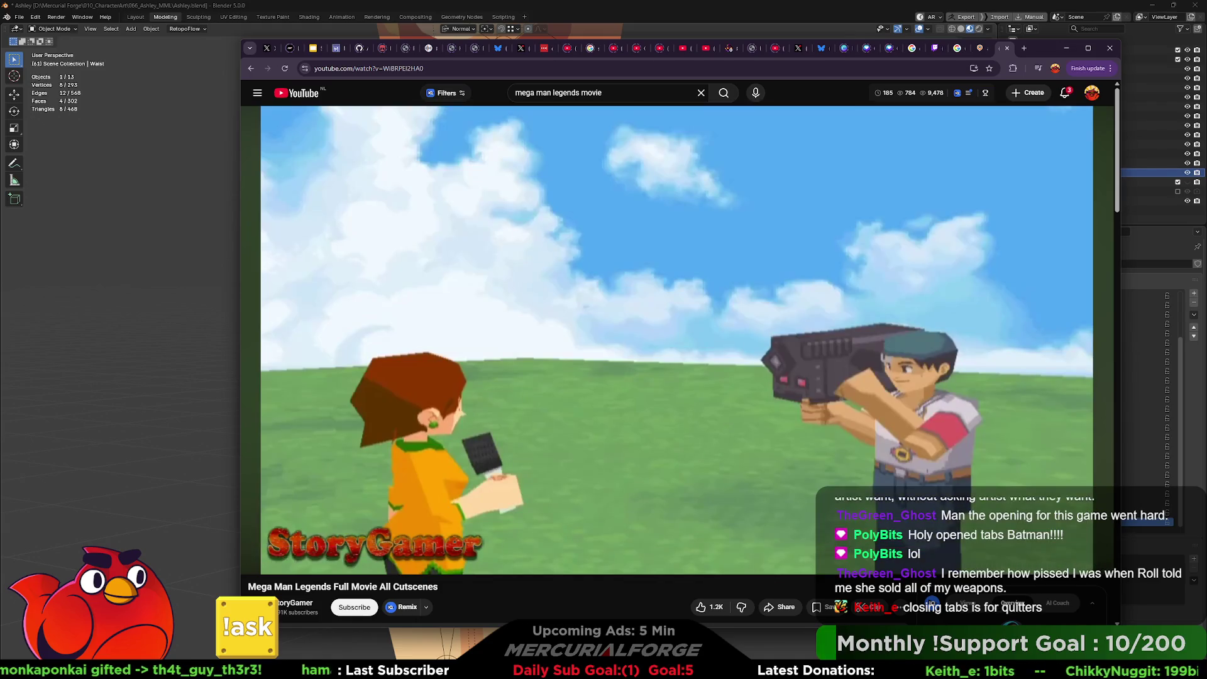
pyautogui.press('Left')
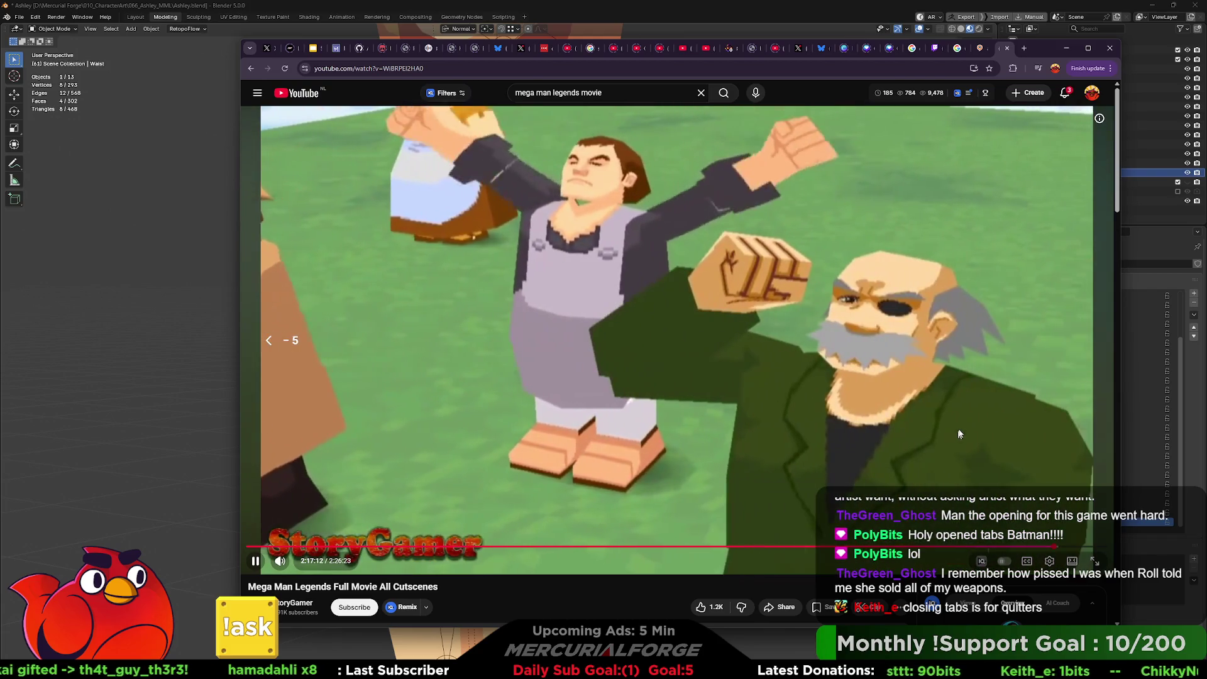
pyautogui.press('space')
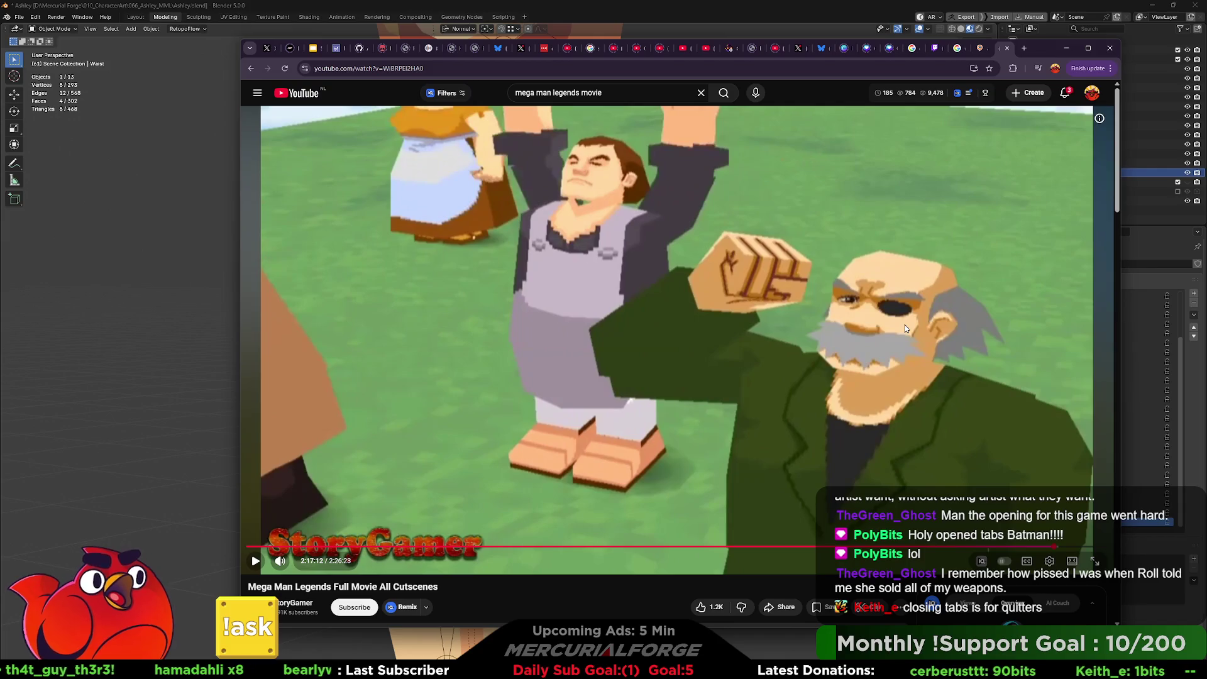
pyautogui.press('space')
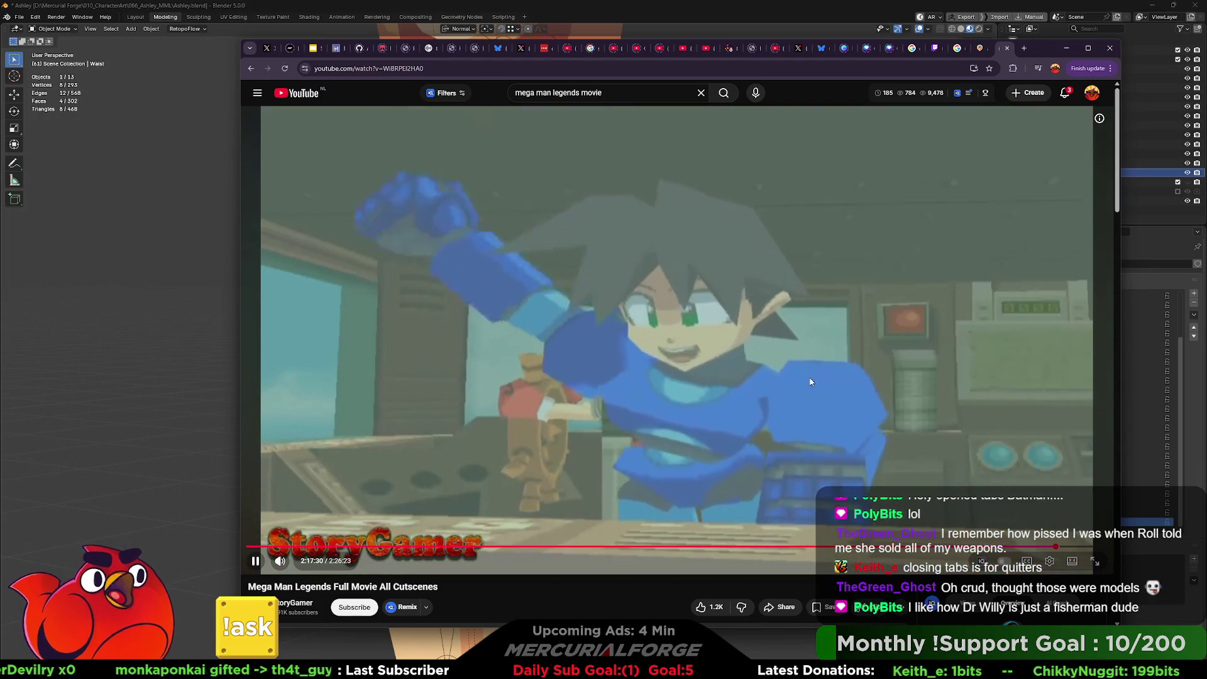
# Step: Pause at 2:17:31, resume, nudge playback back and forth, then return to Blender
pyautogui.click(718, 459)
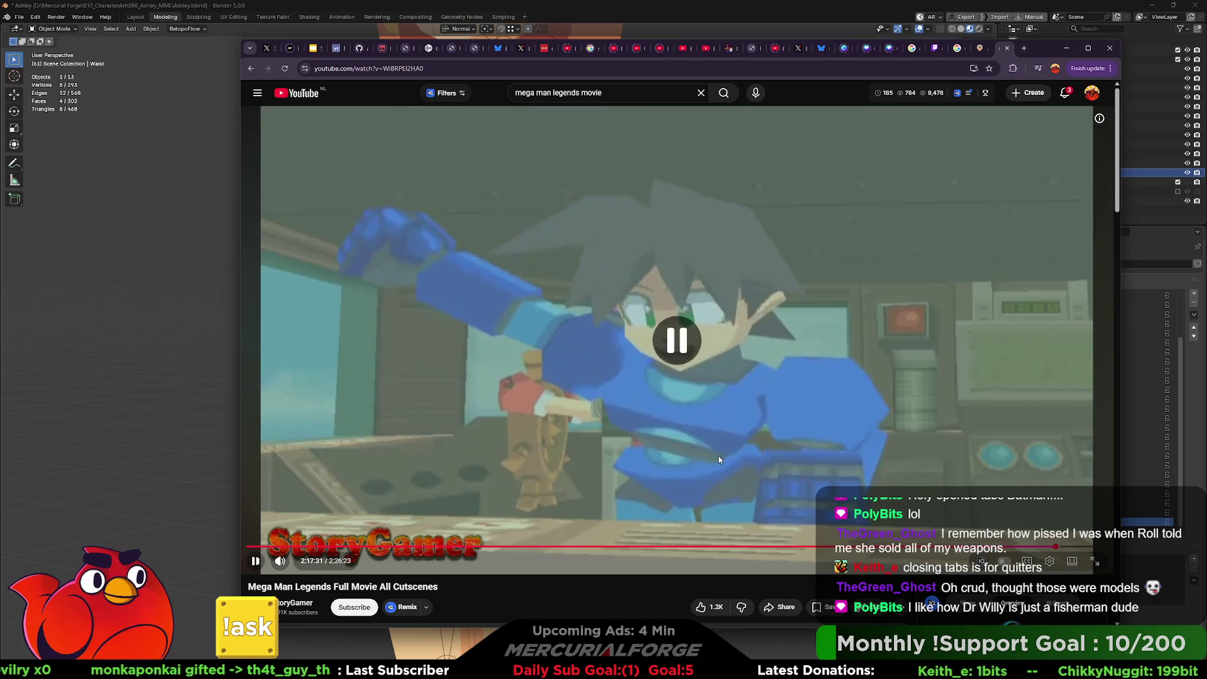
pyautogui.click(677, 457)
pyautogui.press('Right')
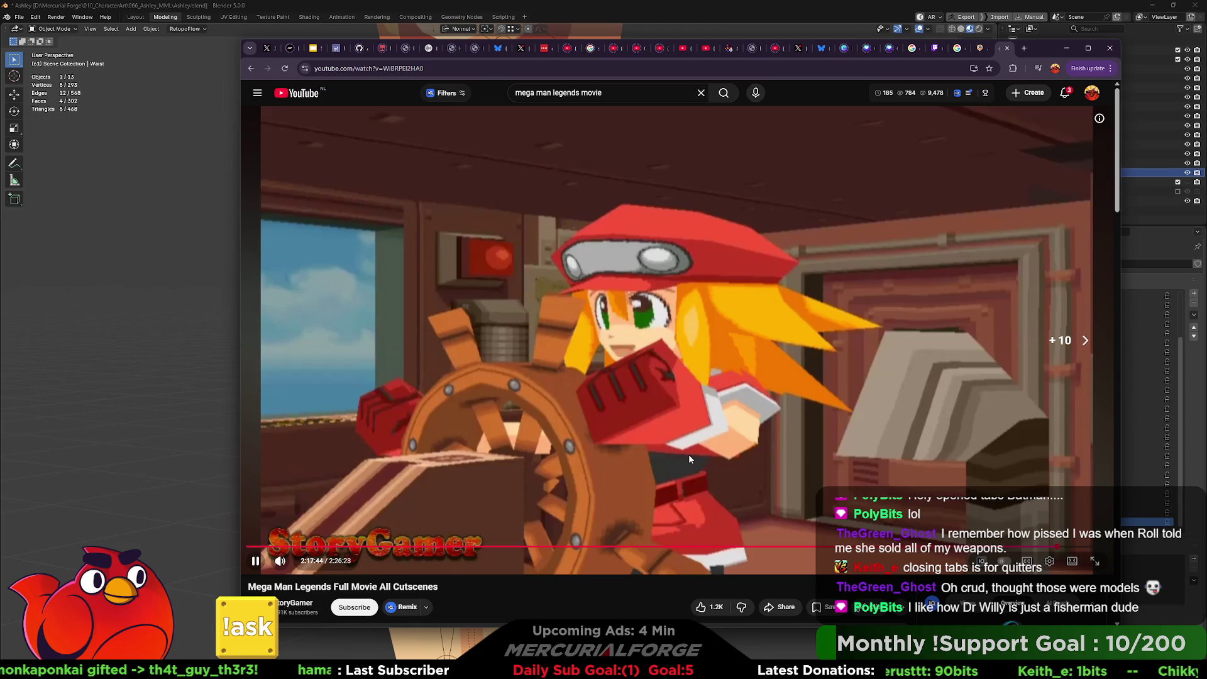
pyautogui.press('Left')
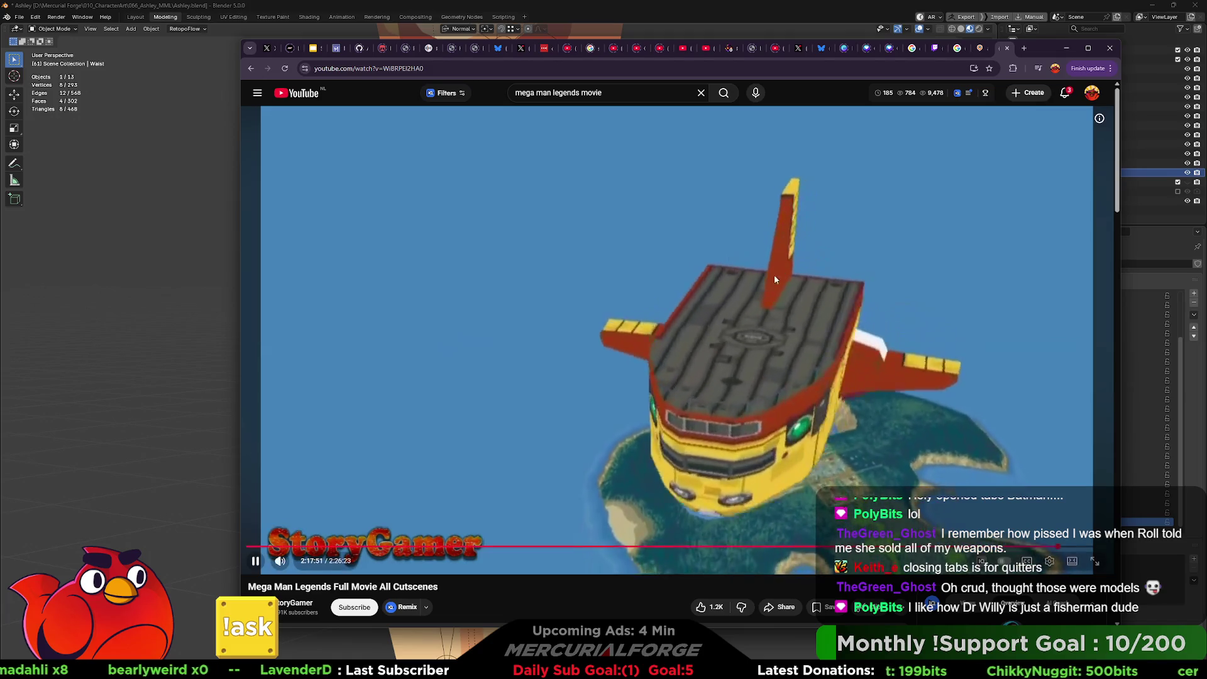
pyautogui.click(799, 206)
pyautogui.click(745, 11)
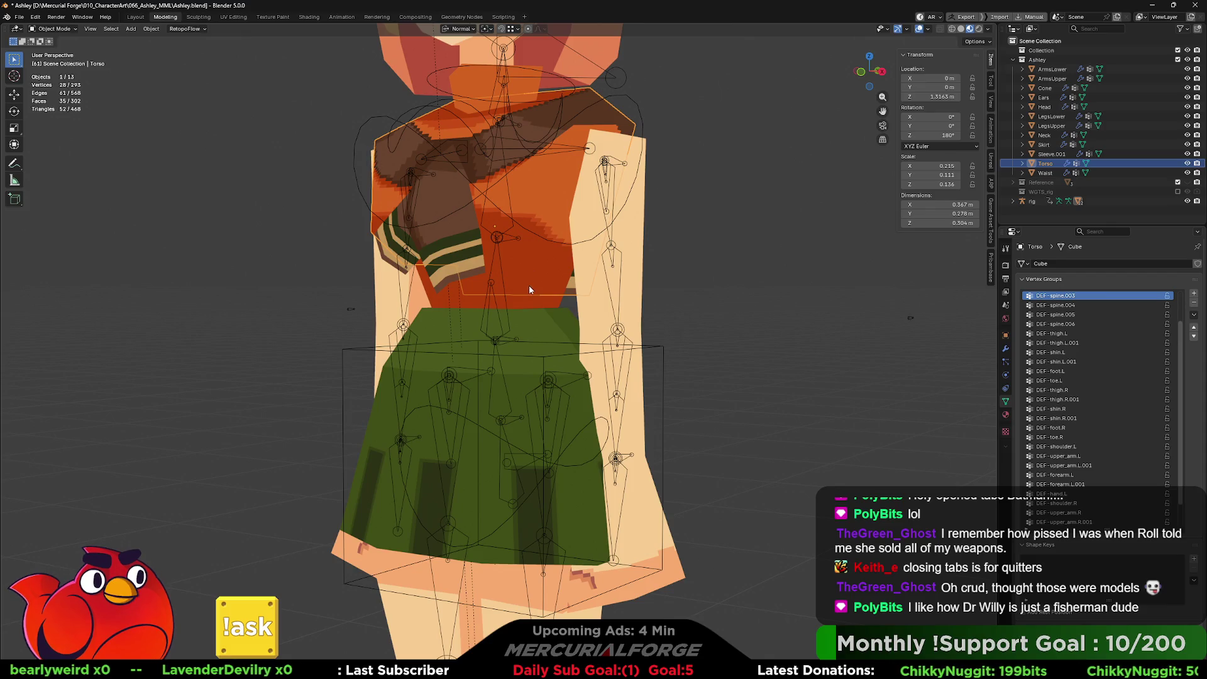
# Step: Briefly check the Waist mesh in Edit Mode, then start editing the ArmsLower mesh
pyautogui.press('Tab')
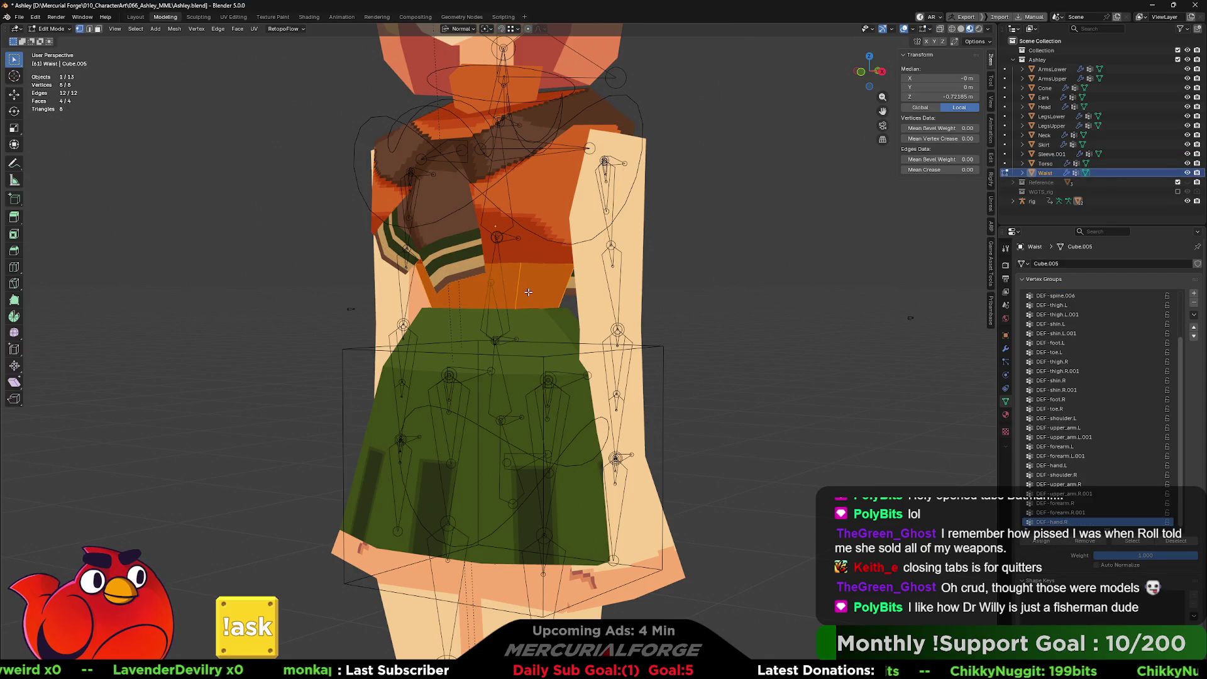
pyautogui.scroll(3, 1088, 423)
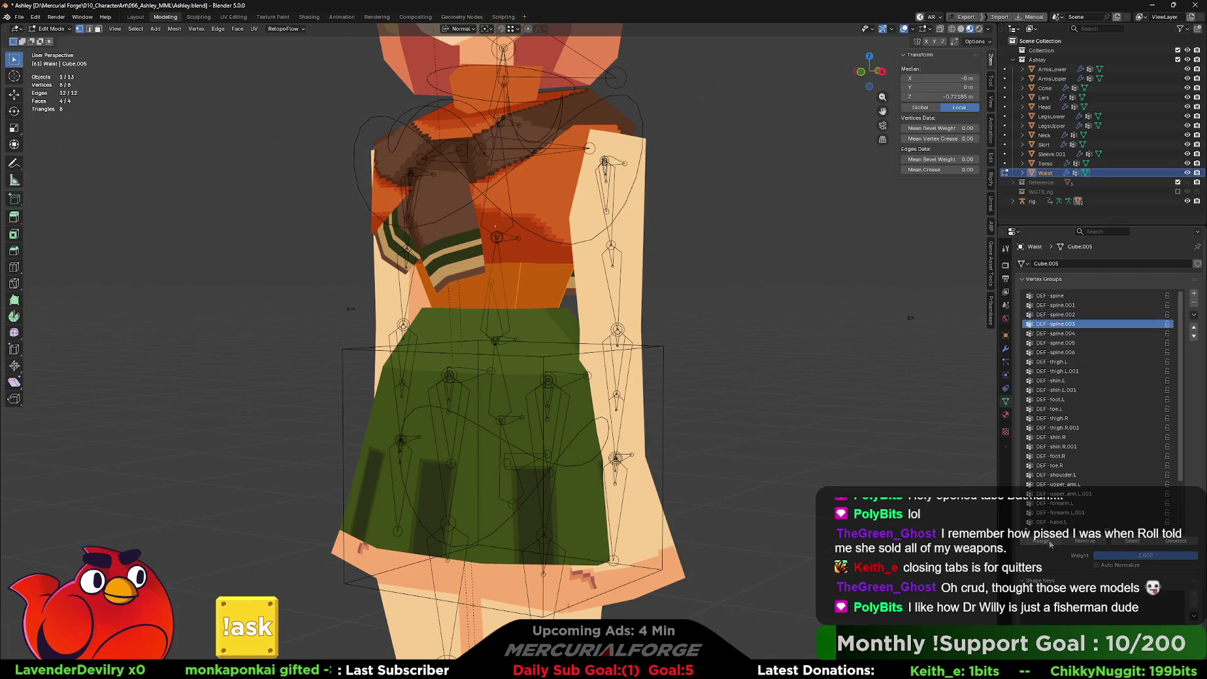
pyautogui.press('Tab')
pyautogui.click(632, 291)
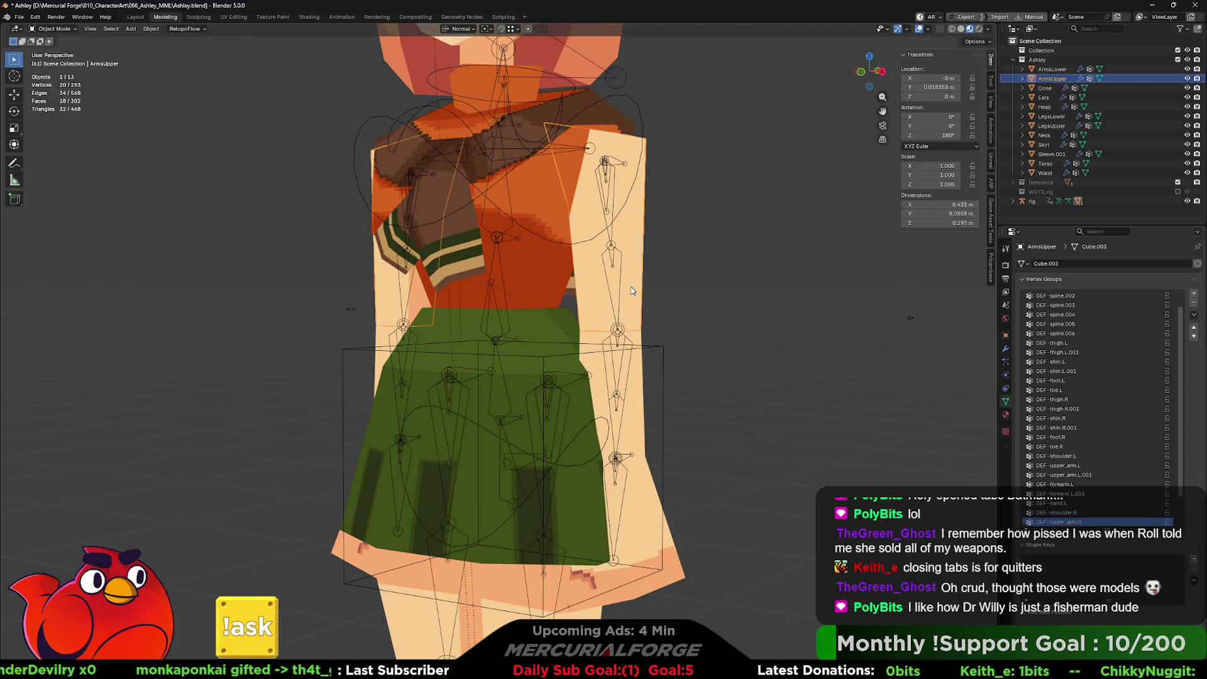
pyautogui.click(639, 406)
pyautogui.press('Tab')
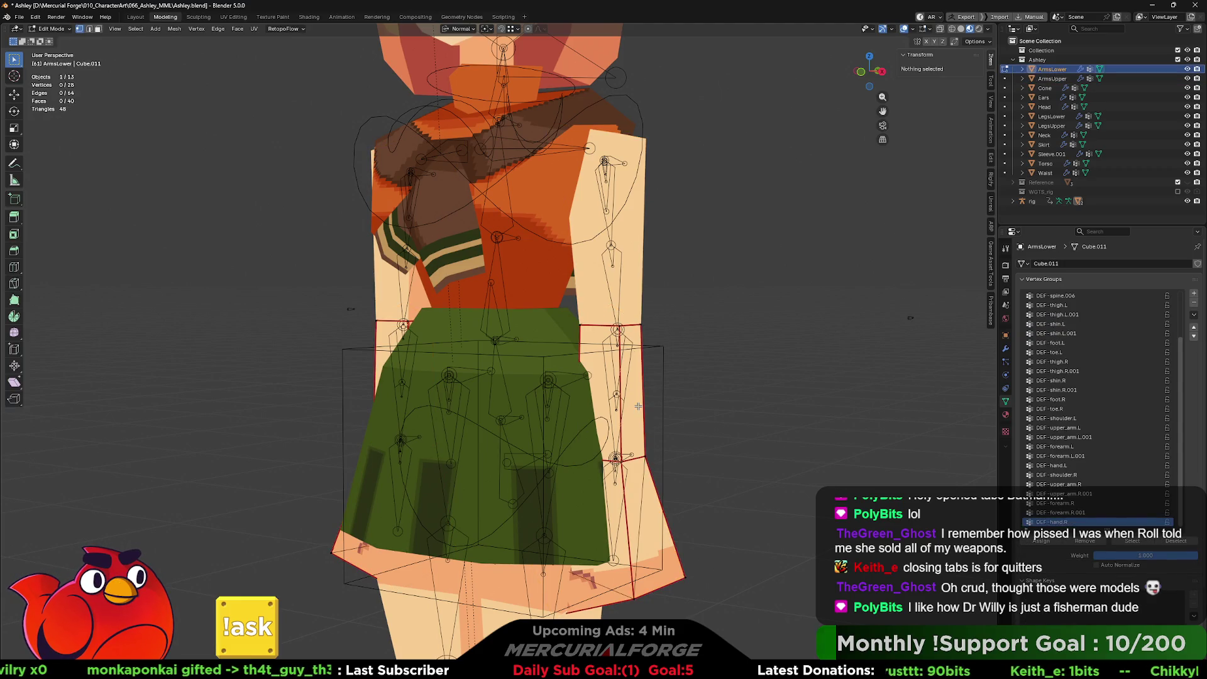
# Step: Select both lower-arm pieces and isolate them in the view
pyautogui.press('l')
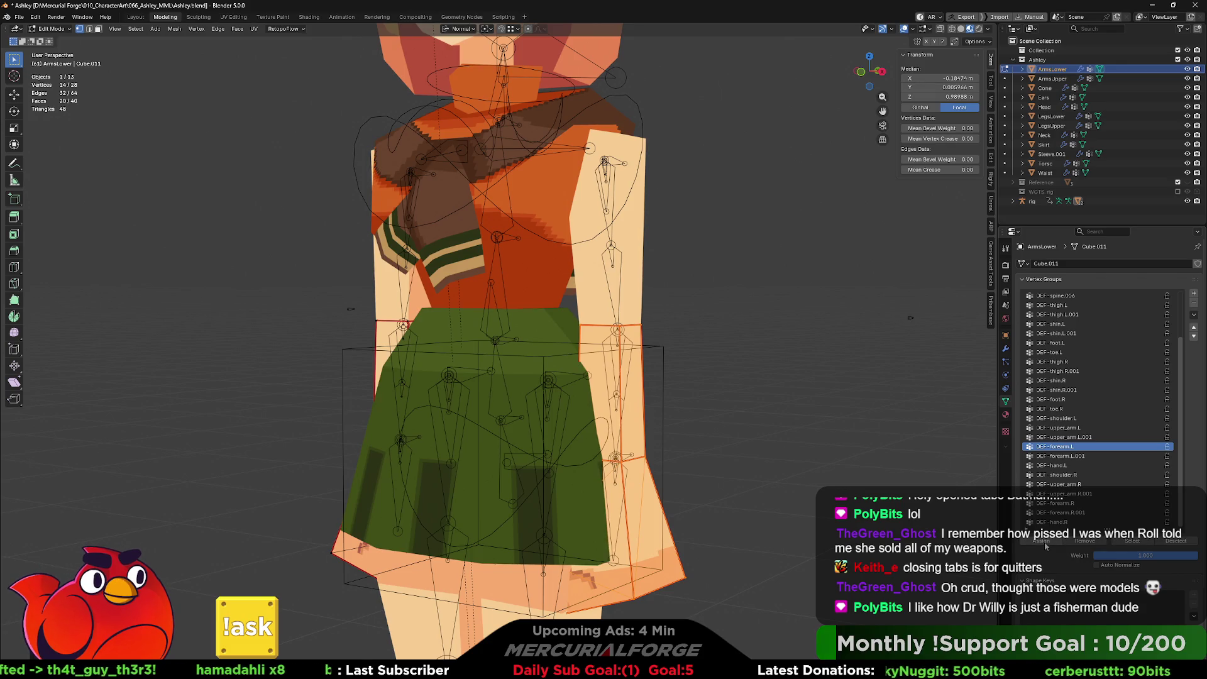
pyautogui.moveTo(723, 409); pyautogui.dragTo(344, 414, button='middle')
pyautogui.click(344, 413)
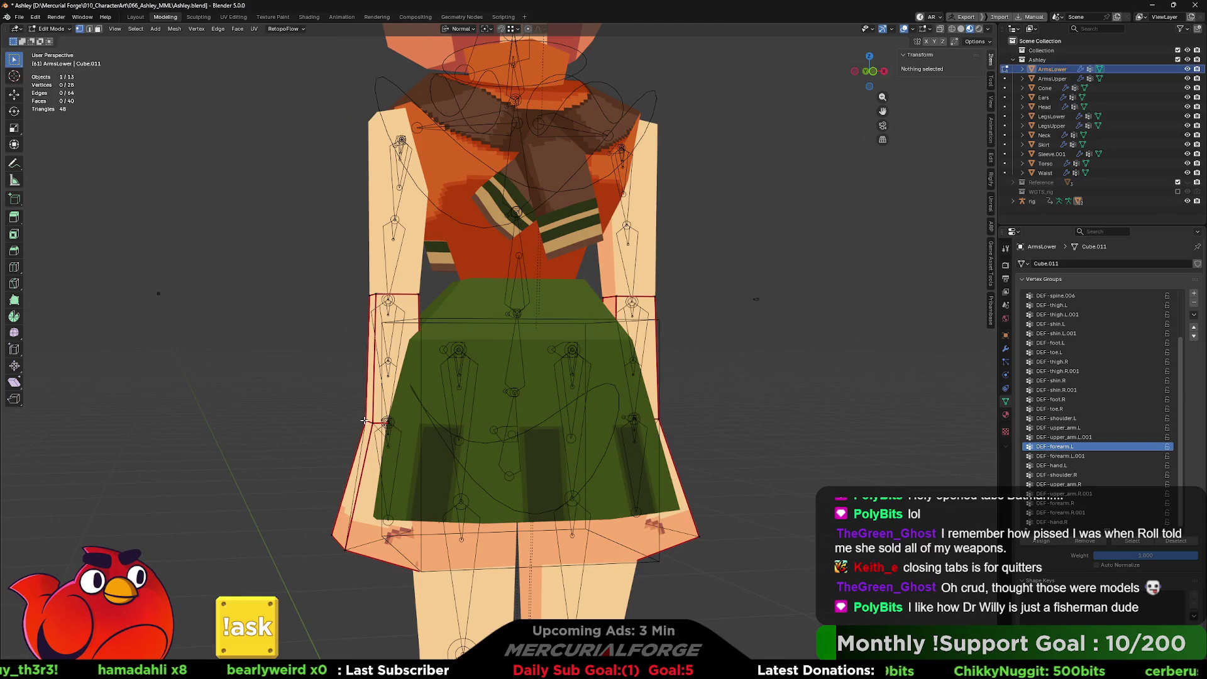
pyautogui.press('l')
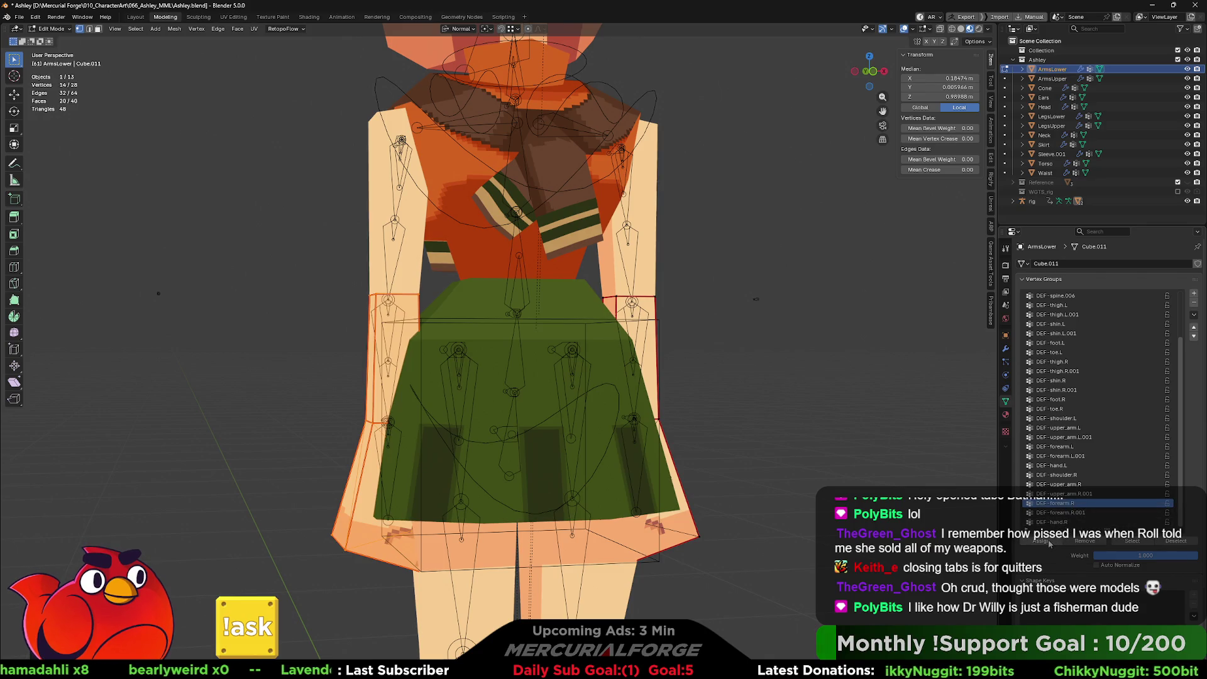
pyautogui.moveTo(363, 480); pyautogui.dragTo(447, 394, button='middle')
pyautogui.press('KP_Divide')
pyautogui.moveTo(659, 421); pyautogui.dragTo(662, 391, button='middle')
# Step: Box-select each arm's bottom hand faces in X-ray and assign them to the DEF-hand groups, then restore the full view
pyautogui.moveTo(772, 553)
pyautogui.mouseDown()
pyautogui.moveTo(539, 396)
pyautogui.moveTo(517, 362)
pyautogui.mouseUp()
pyautogui.hotkey('alt', 'z')
pyautogui.moveTo(792, 602)
pyautogui.mouseDown()
pyautogui.moveTo(471, 383)
pyautogui.moveTo(482, 360)
pyautogui.mouseUp()
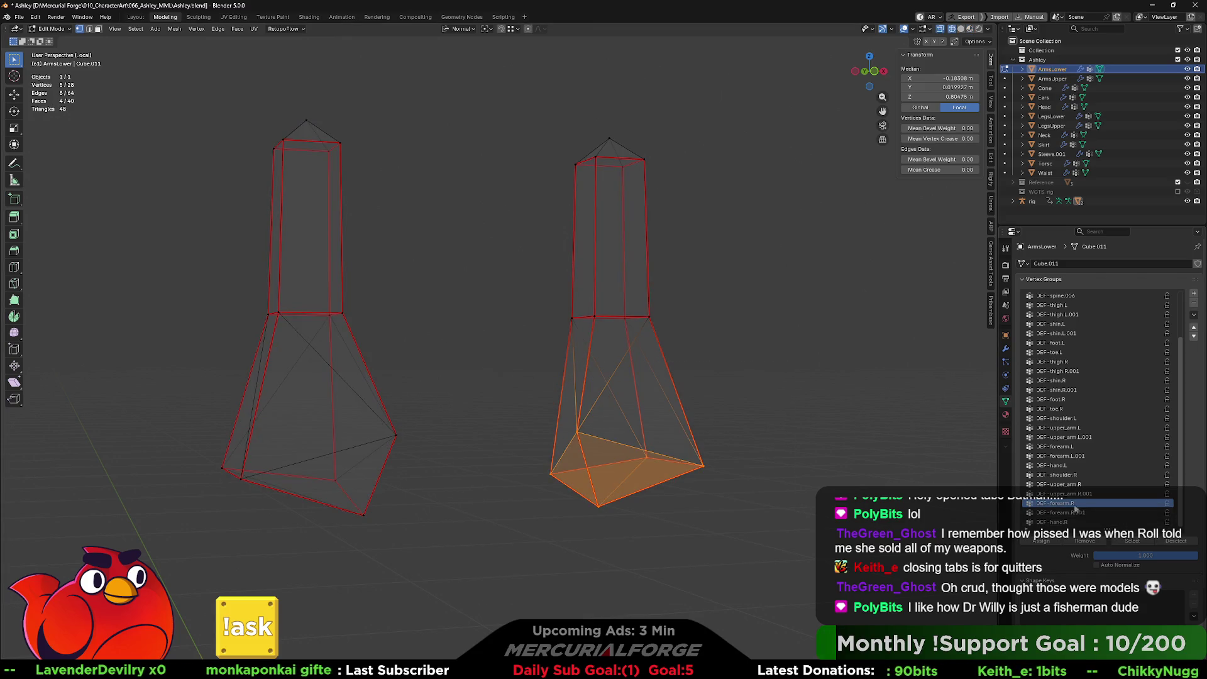
pyautogui.click(1067, 464)
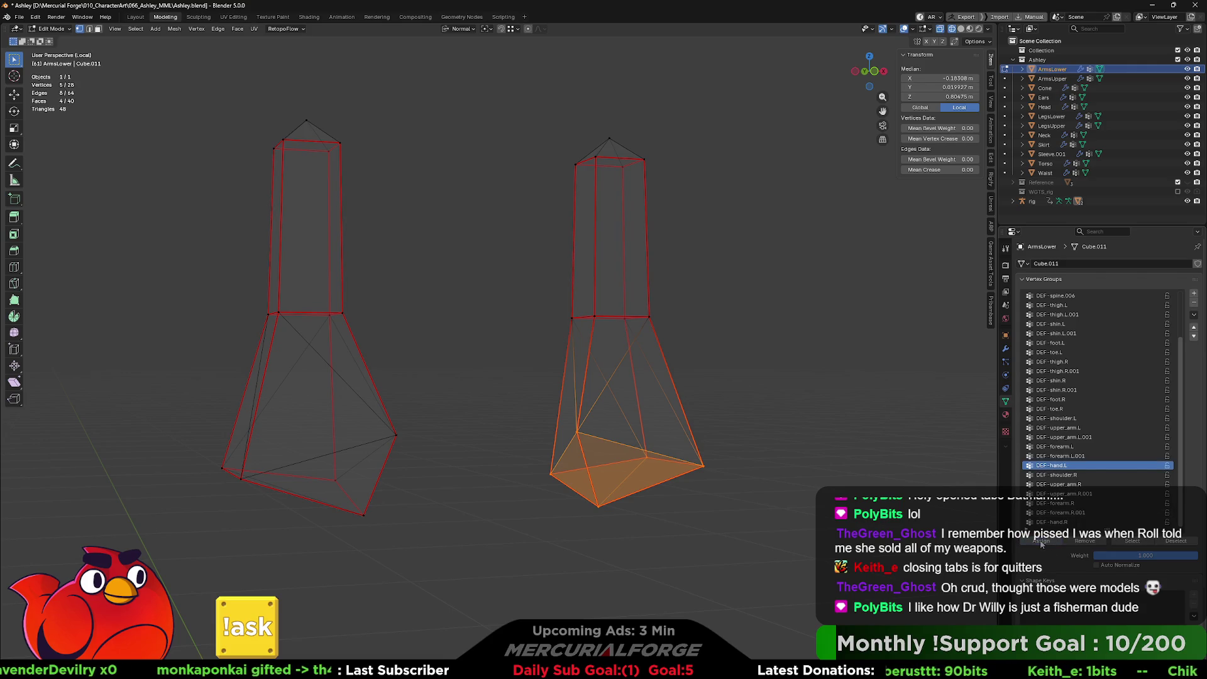
pyautogui.moveTo(437, 554)
pyautogui.mouseDown()
pyautogui.moveTo(178, 377)
pyautogui.moveTo(175, 349)
pyautogui.mouseUp()
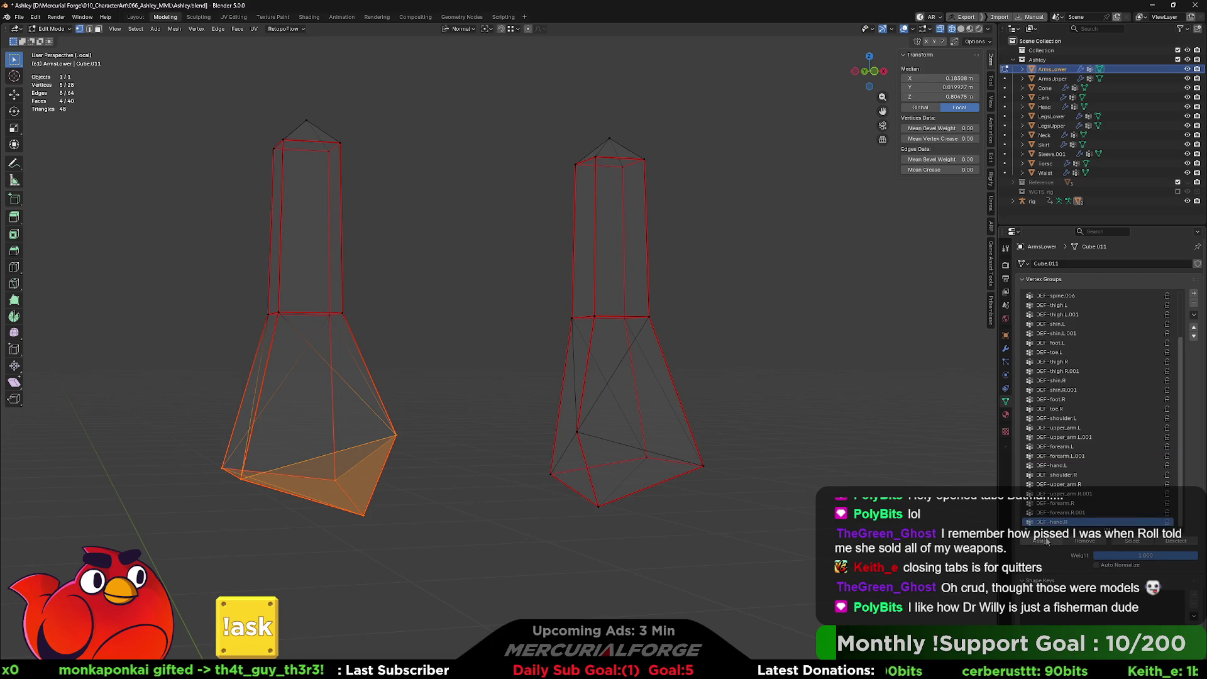
pyautogui.moveTo(767, 444)
pyautogui.mouseDown(button='middle')
pyautogui.moveTo(641, 450)
pyautogui.moveTo(714, 444)
pyautogui.mouseUp(button='middle')
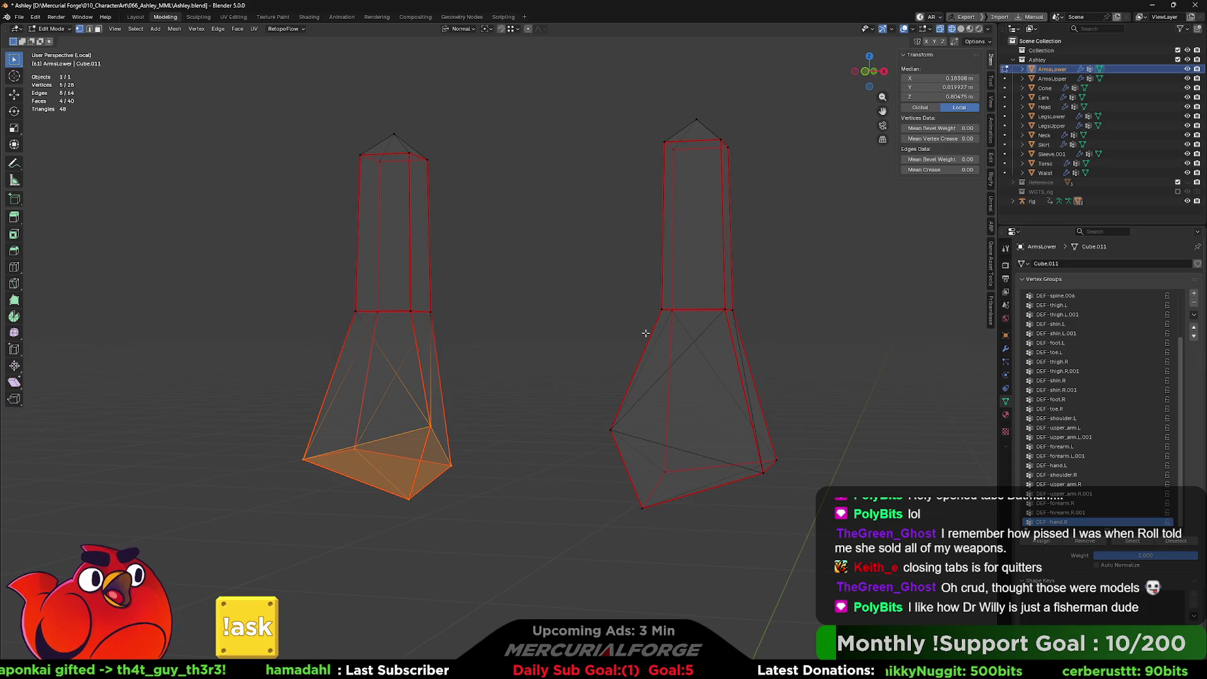
pyautogui.moveTo(693, 266); pyautogui.dragTo(697, 267, button='middle')
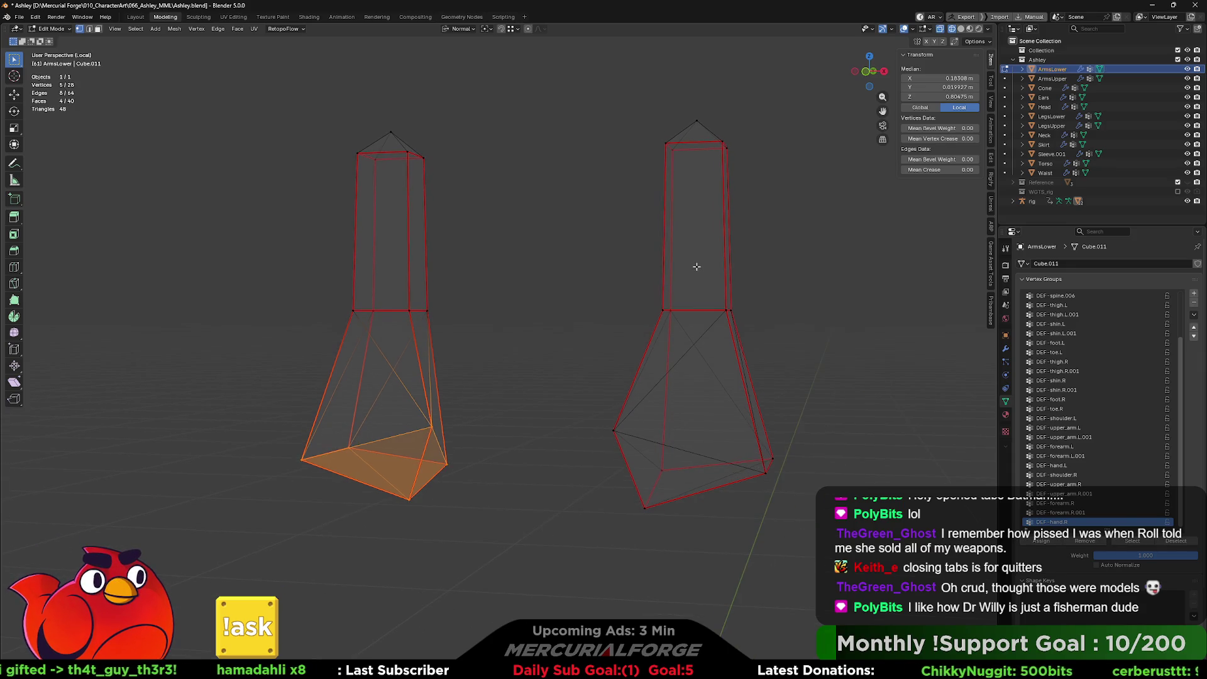
pyautogui.press('Tab')
pyautogui.press('KP_Divide')
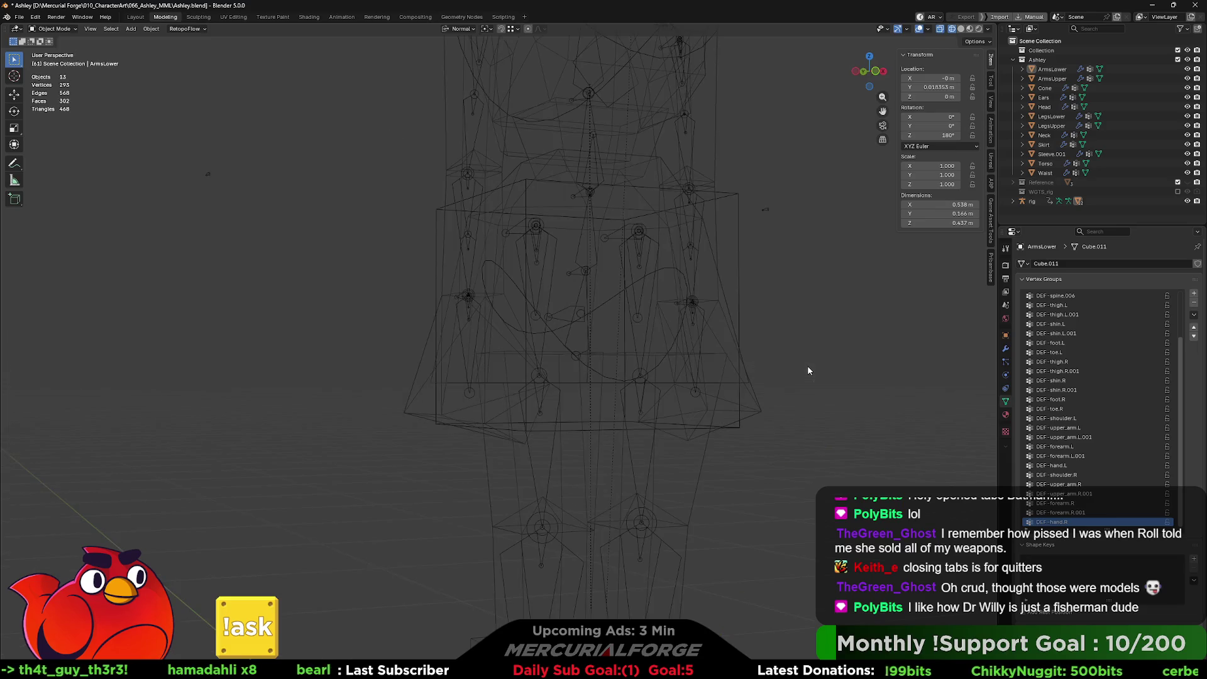
# Step: Switch back to material shading and select the LegsUpper mesh, orbiting to inspect the skirt and legs
pyautogui.hotkey('shift', 'z')
pyautogui.moveTo(806, 365)
pyautogui.mouseDown(button='middle')
pyautogui.moveTo(658, 389)
pyautogui.moveTo(685, 434)
pyautogui.moveTo(629, 327)
pyautogui.moveTo(623, 405)
pyautogui.moveTo(719, 392)
pyautogui.moveTo(634, 384)
pyautogui.mouseUp(button='middle')
pyautogui.click(629, 333)
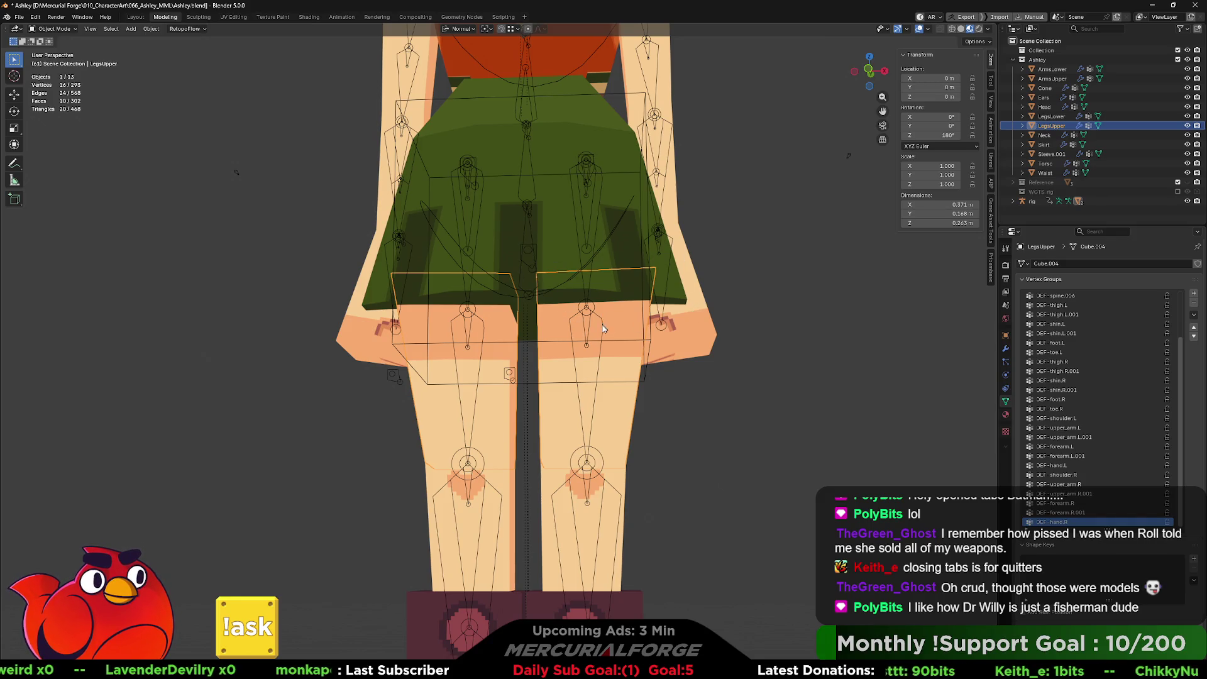
pyautogui.moveTo(602, 328); pyautogui.dragTo(655, 301, button='middle')
pyautogui.moveTo(568, 324); pyautogui.dragTo(646, 347, button='middle')
pyautogui.moveTo(577, 424); pyautogui.dragTo(606, 369, button='middle')
pyautogui.moveTo(586, 413)
pyautogui.mouseDown(button='middle')
pyautogui.moveTo(595, 281)
pyautogui.moveTo(591, 385)
pyautogui.moveTo(525, 374)
pyautogui.moveTo(670, 374)
pyautogui.moveTo(589, 382)
pyautogui.mouseUp(button='middle')
pyautogui.moveTo(574, 378); pyautogui.dragTo(586, 338, button='middle')
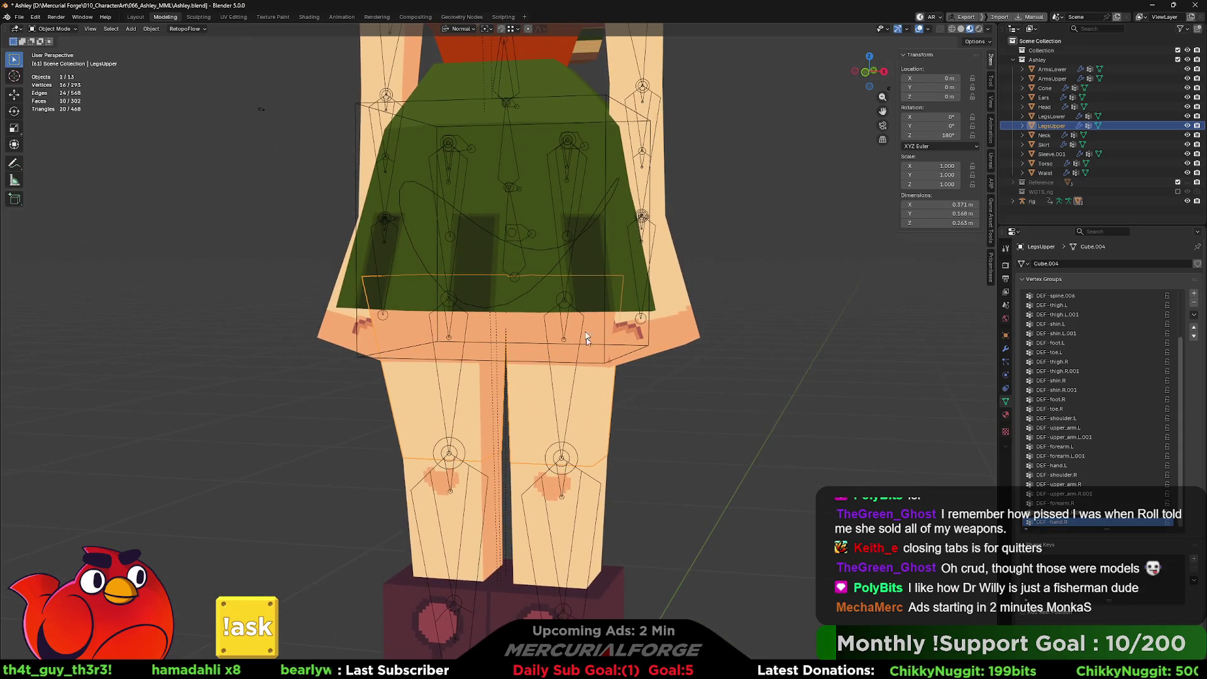
pyautogui.click(580, 206)
pyautogui.click(579, 367)
pyautogui.keyDown('shift'); pyautogui.moveTo(597, 406); pyautogui.dragTo(601, 363, button='middle'); pyautogui.keyUp('shift')
# Step: In LegsUpper Edit Mode, select each thigh and assign them to DEF-thigh.L and DEF-thigh.R
pyautogui.press('Tab')
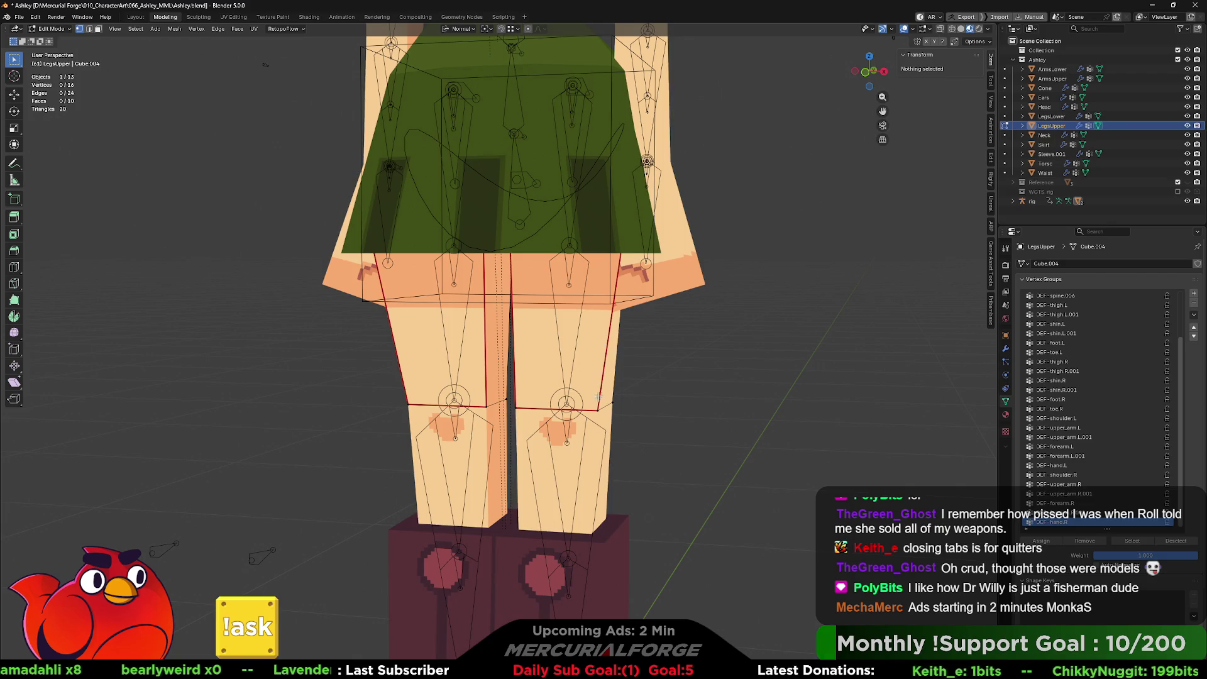
pyautogui.press('l')
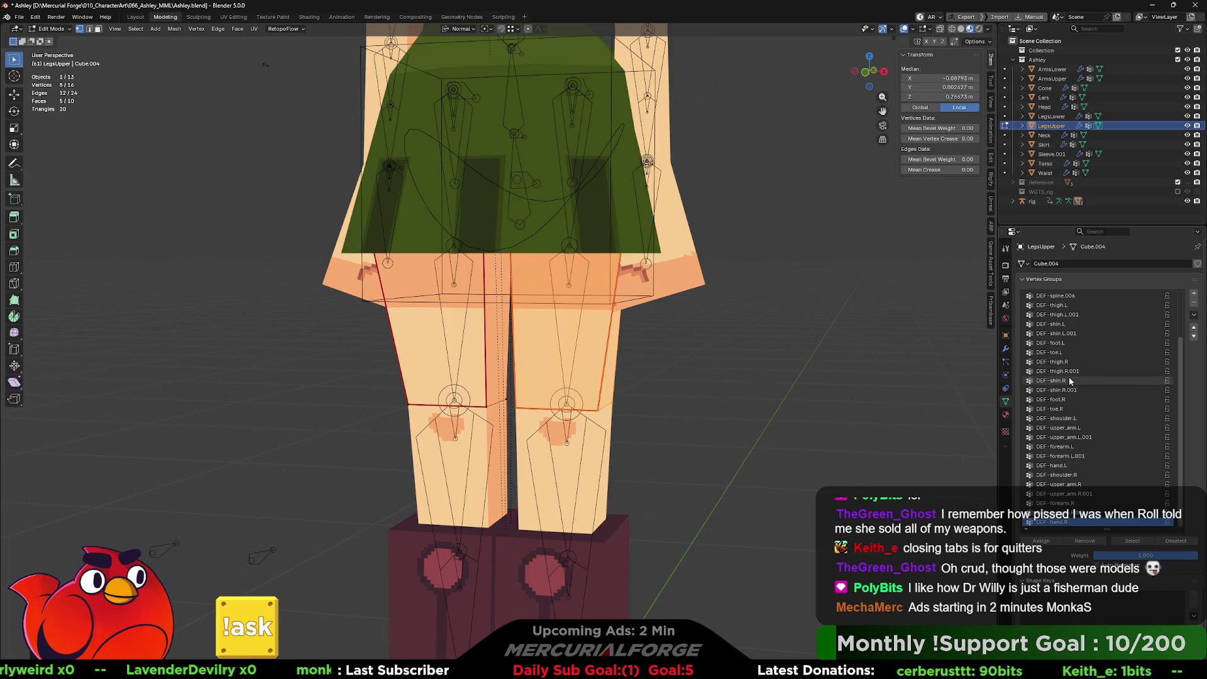
pyautogui.click(1069, 305)
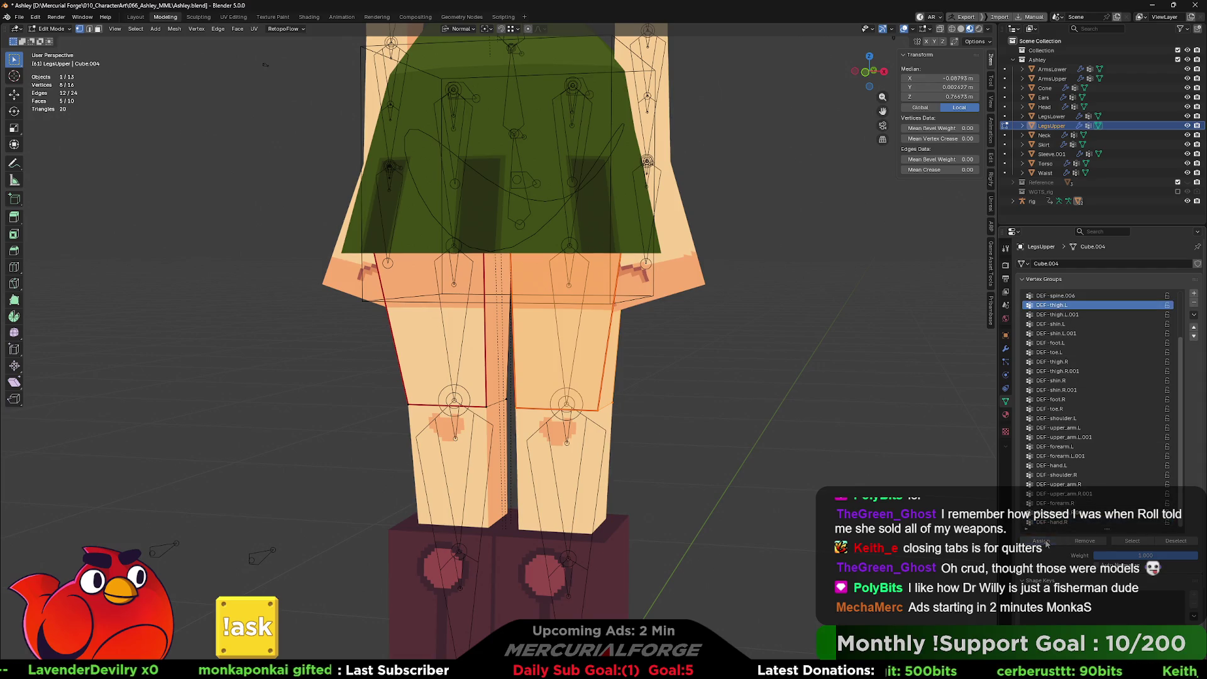
pyautogui.click(385, 375)
pyautogui.press('l')
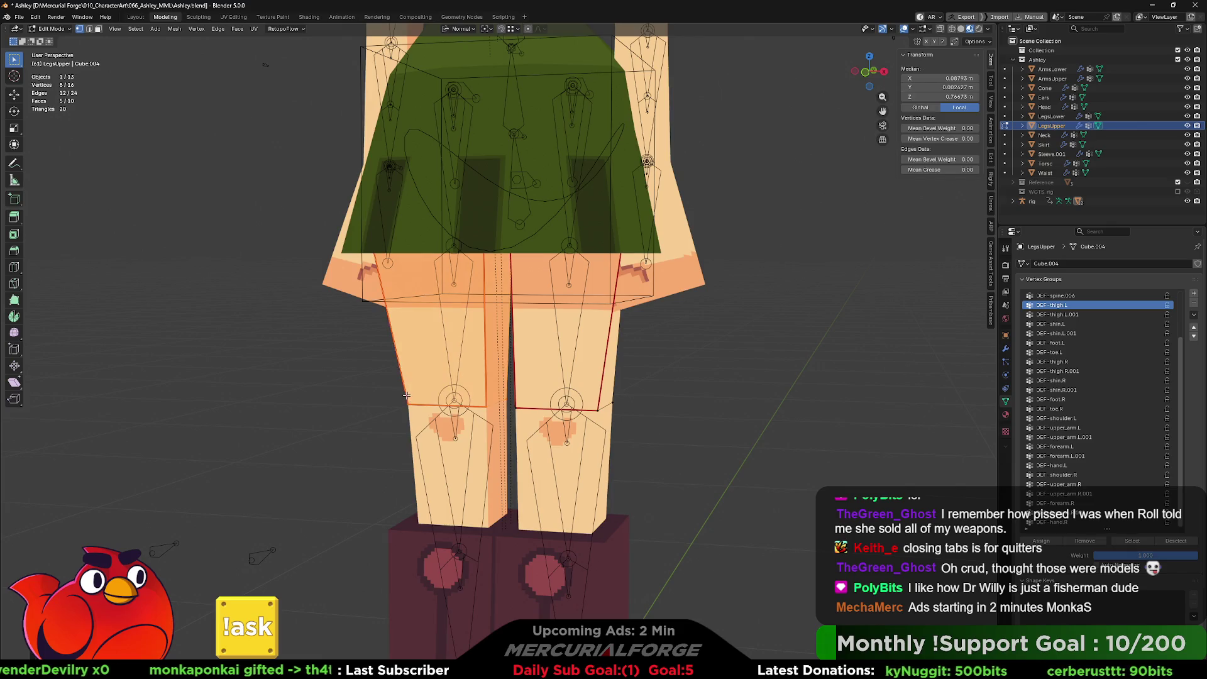
pyautogui.click(1062, 362)
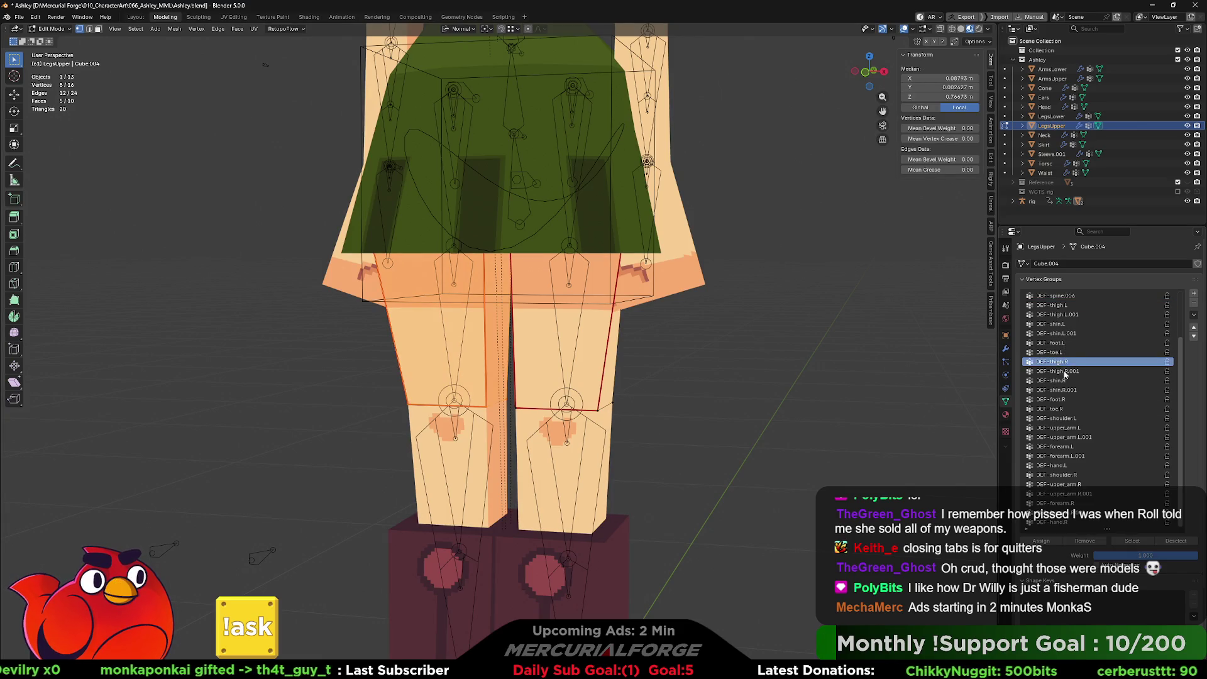
pyautogui.click(787, 457)
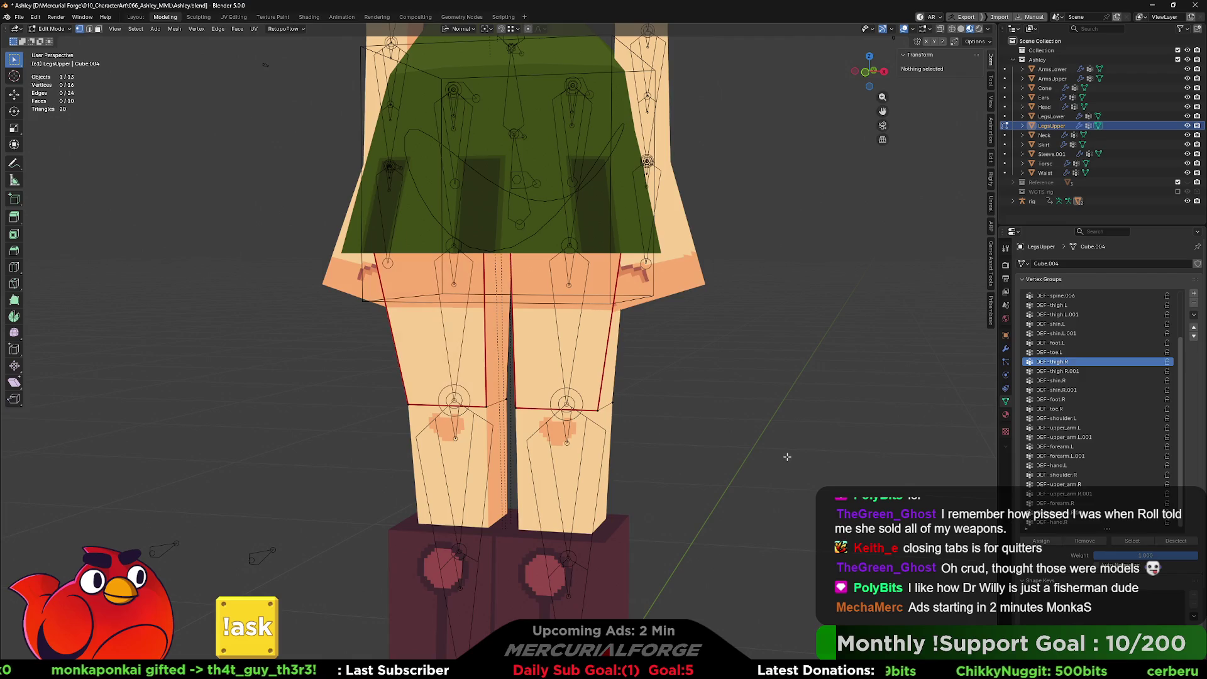
pyautogui.keyDown('shift'); pyautogui.moveTo(702, 455); pyautogui.dragTo(682, 264, button='middle'); pyautogui.keyUp('shift')
pyautogui.press('Tab')
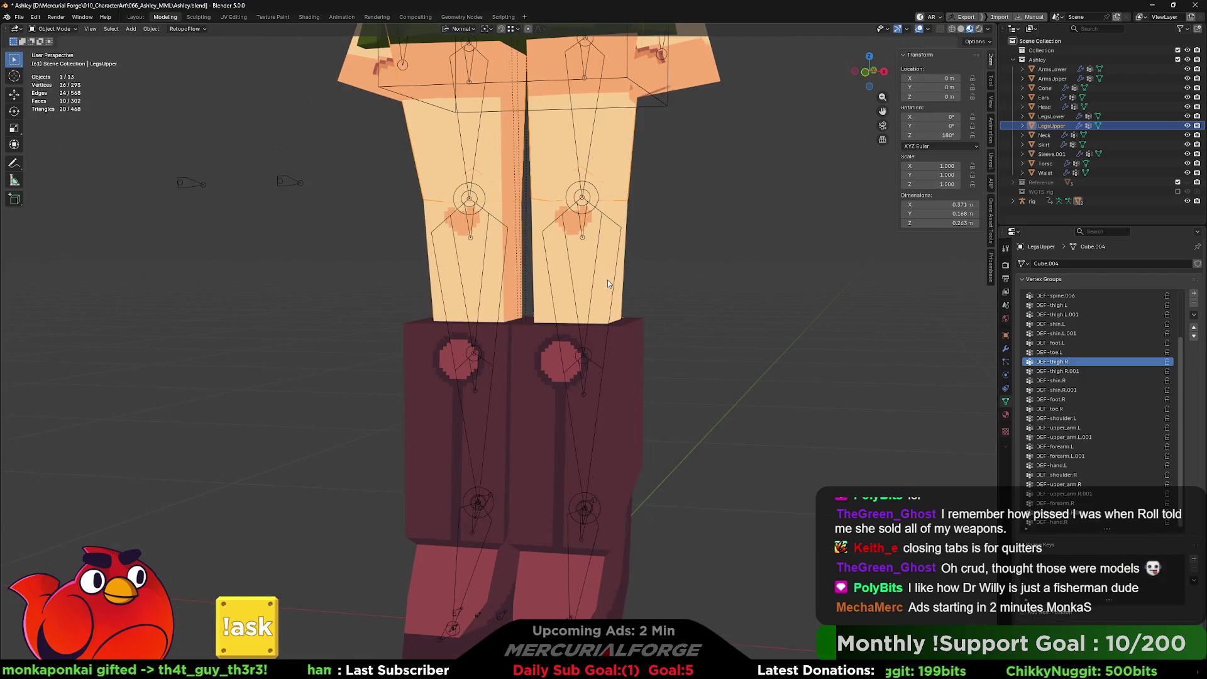
# Step: In Edit Mode on LegsLower, assign one pants leg to the DEF-shin.L vertex group
pyautogui.click(610, 284)
pyautogui.press('Tab')
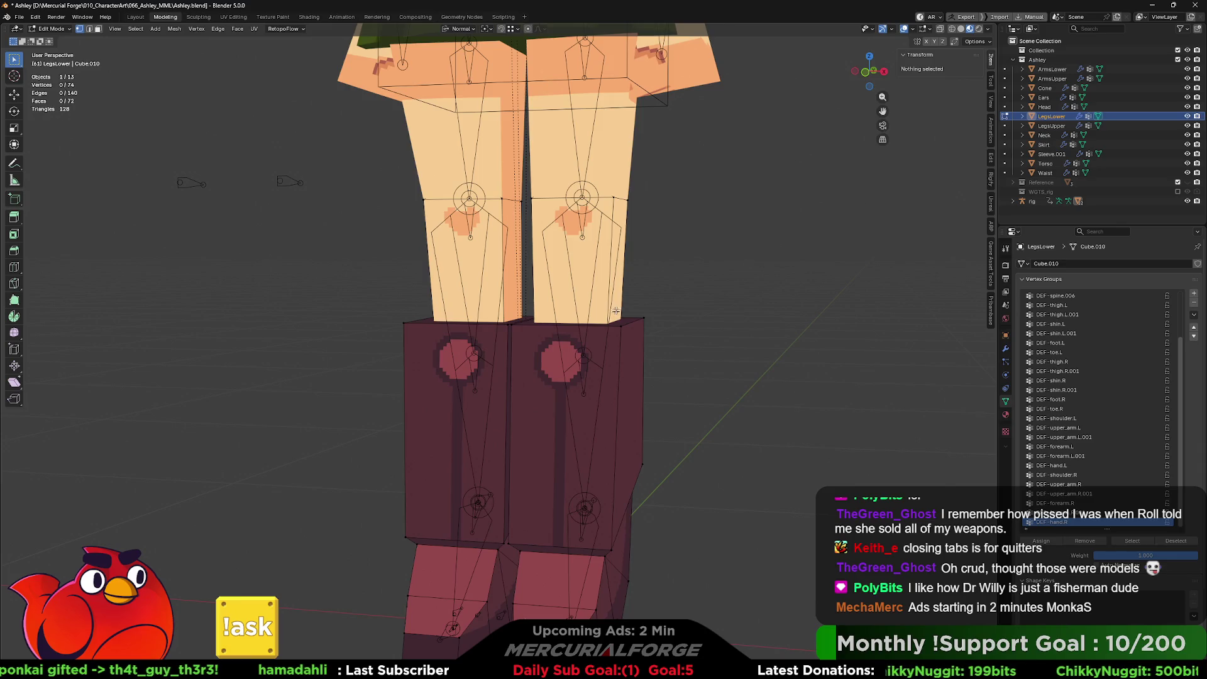
pyautogui.press('l')
pyautogui.press('l')
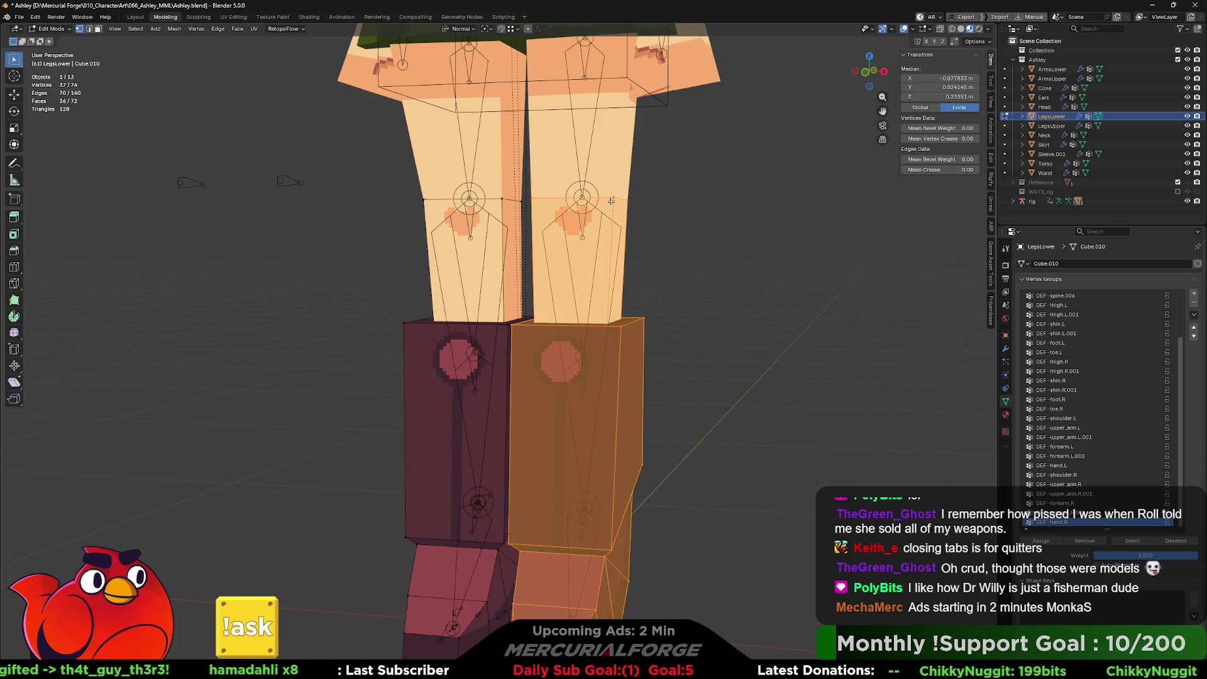
pyautogui.click(1065, 324)
pyautogui.click(1048, 542)
# Step: Select the other pants leg and make DEF-shin.R the active vertex group
pyautogui.doubleClick(407, 326)
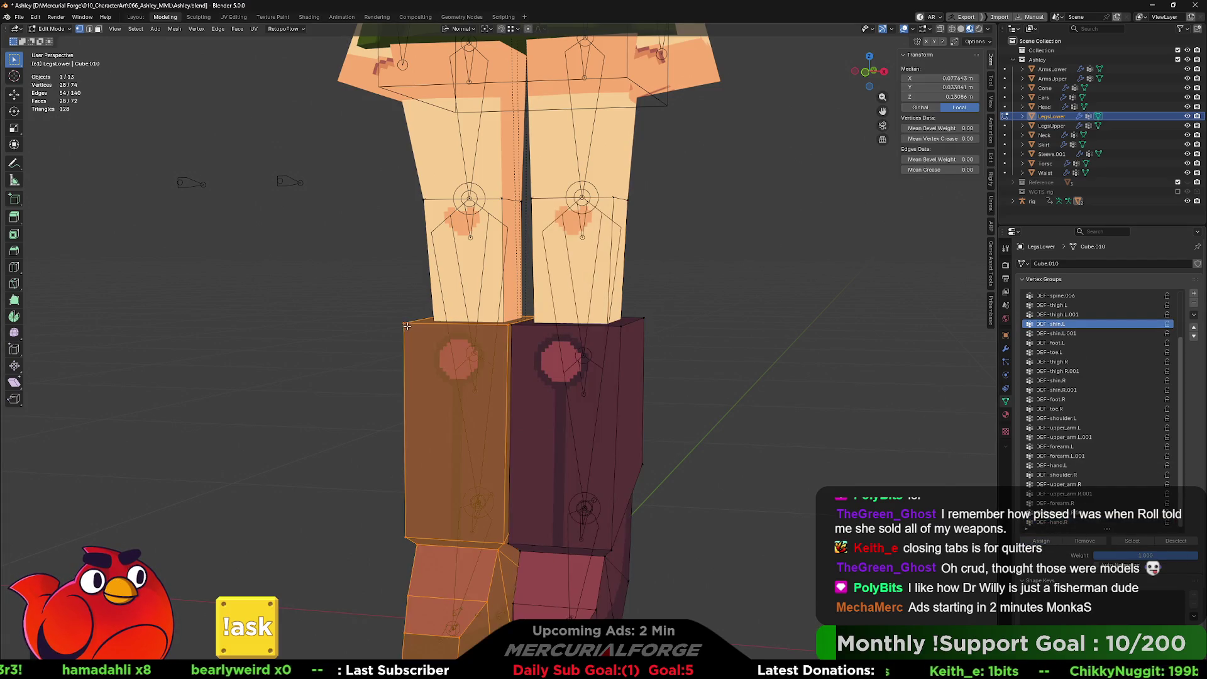
pyautogui.press('l')
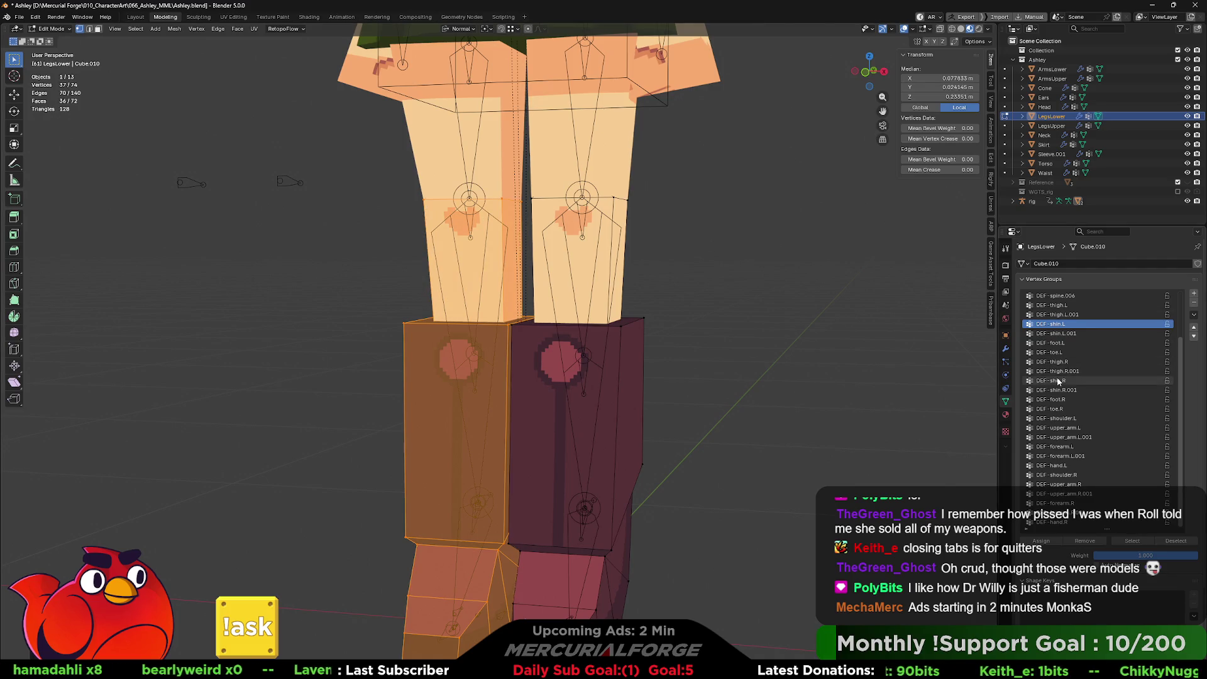
pyautogui.click(1056, 381)
# Step: Box-select each boot in X-ray front ortho view for DEF-foot.L and DEF-foot.R, assigning DEF-foot.R
pyautogui.moveTo(759, 519)
pyautogui.mouseDown(button='middle')
pyautogui.moveTo(722, 521)
pyautogui.moveTo(705, 356)
pyautogui.moveTo(778, 355)
pyautogui.mouseUp(button='middle')
pyautogui.moveTo(692, 362); pyautogui.dragTo(708, 375, button='middle')
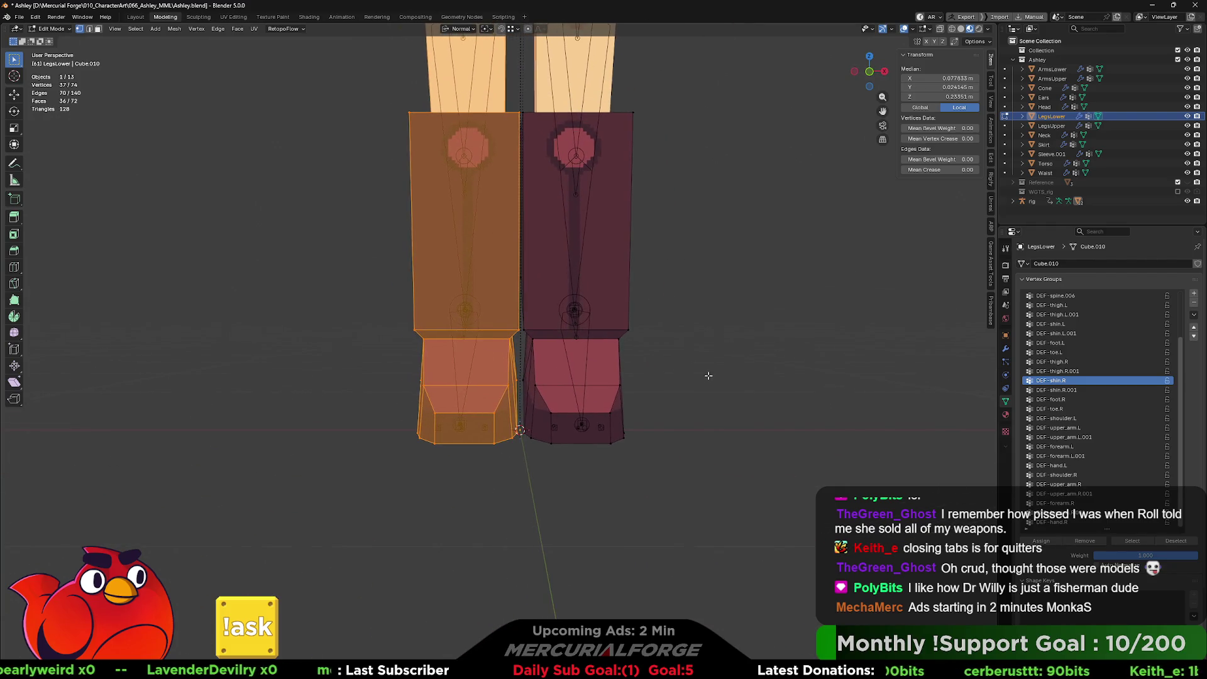
pyautogui.hotkey('alt', 'z')
pyautogui.moveTo(682, 461); pyautogui.dragTo(678, 462, button='middle')
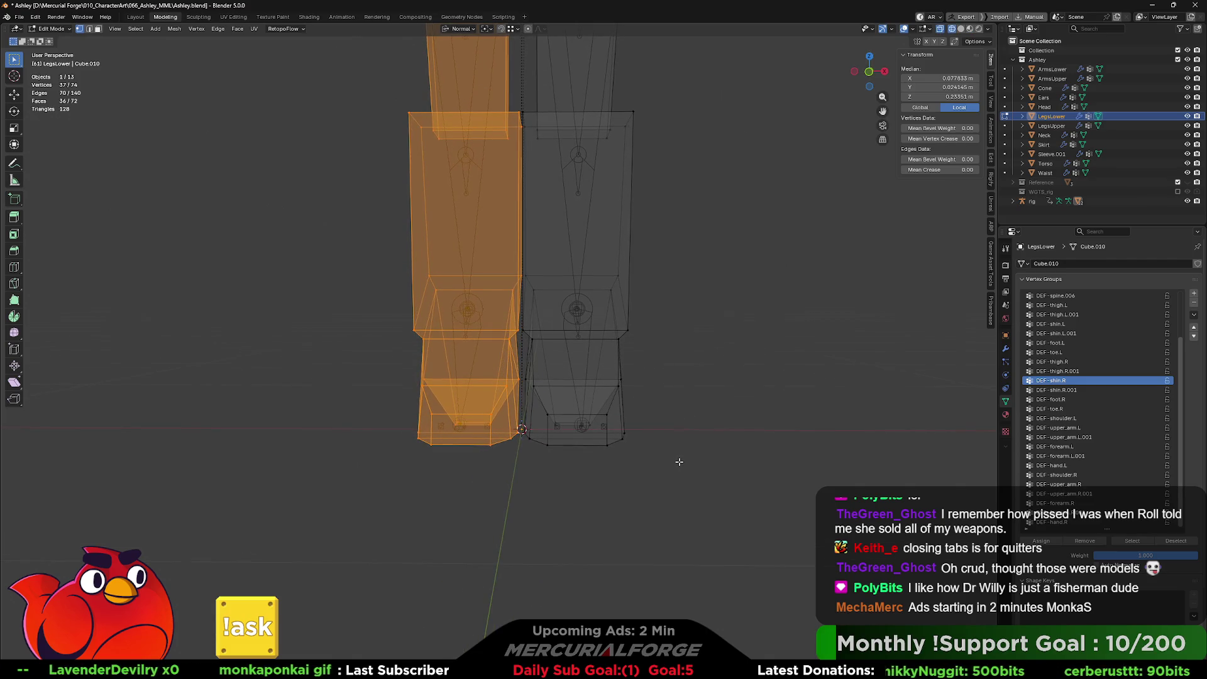
pyautogui.press('KP_1')
pyautogui.moveTo(707, 460); pyautogui.dragTo(522, 257)
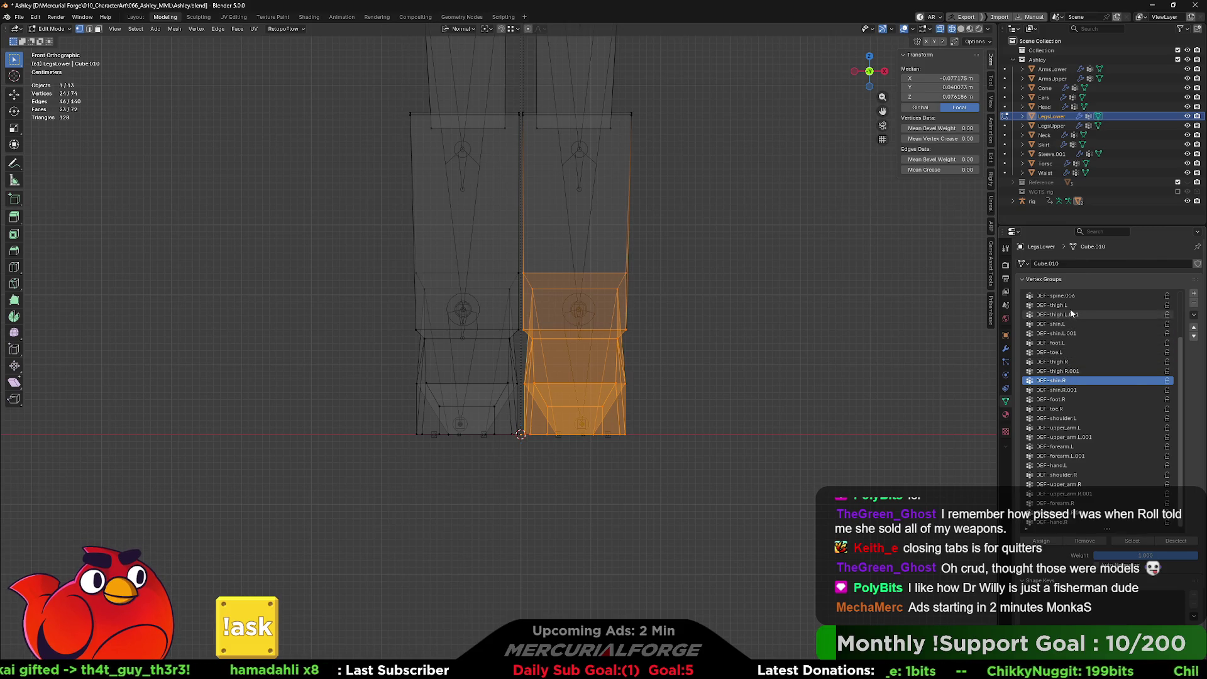
pyautogui.click(1069, 342)
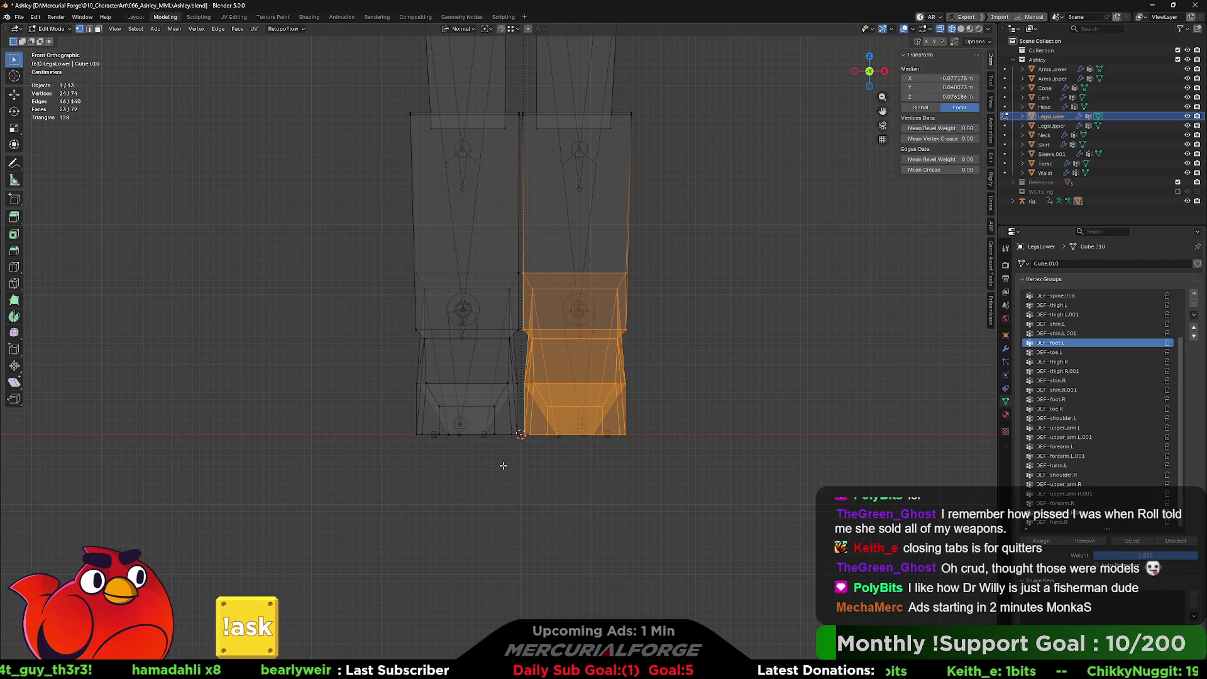
pyautogui.moveTo(348, 481)
pyautogui.mouseDown()
pyautogui.moveTo(447, 298)
pyautogui.moveTo(521, 251)
pyautogui.mouseUp()
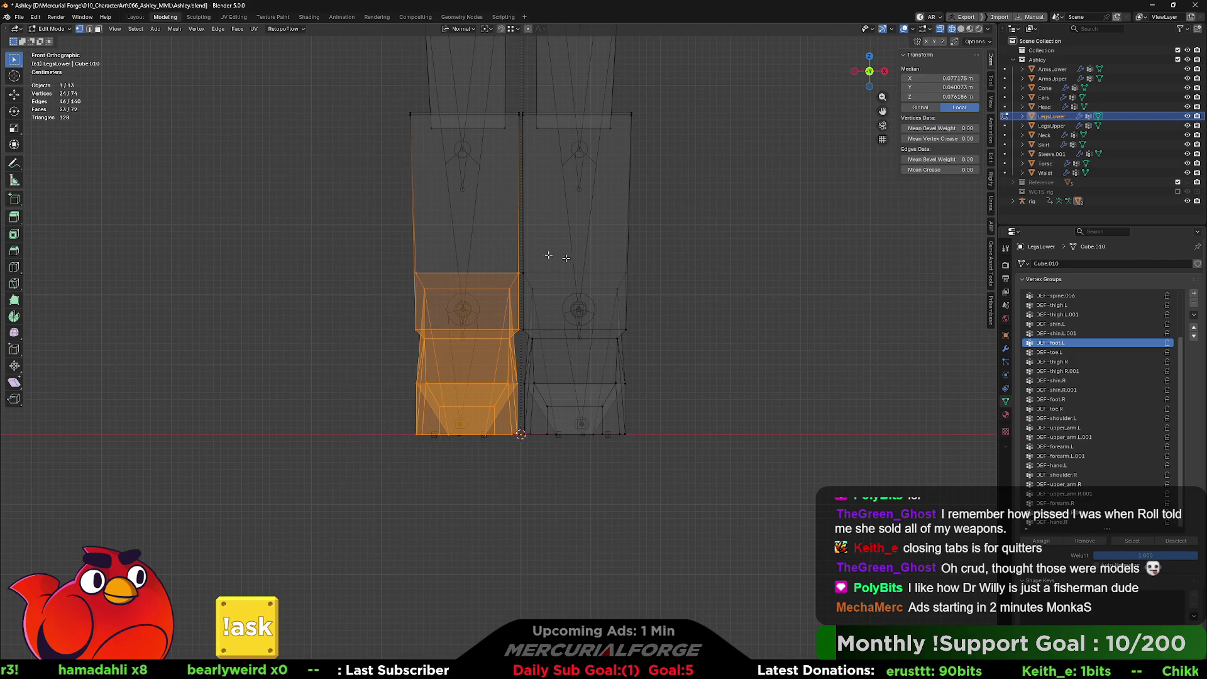
pyautogui.click(1058, 400)
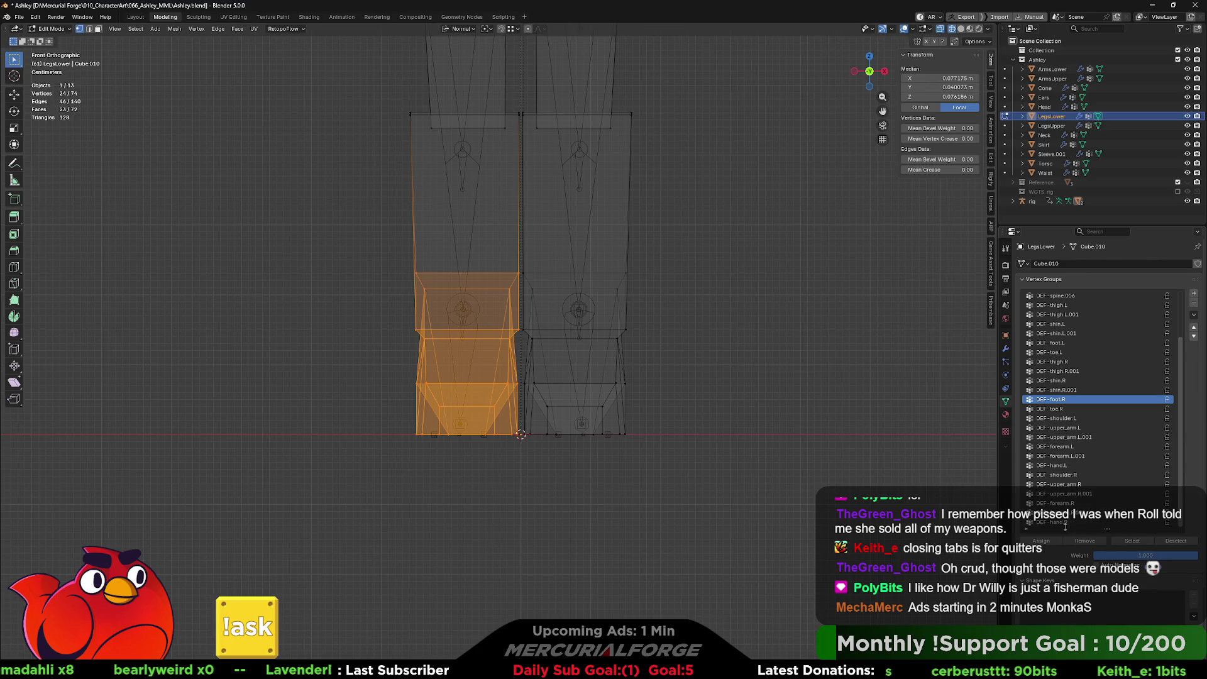
pyautogui.click(1042, 542)
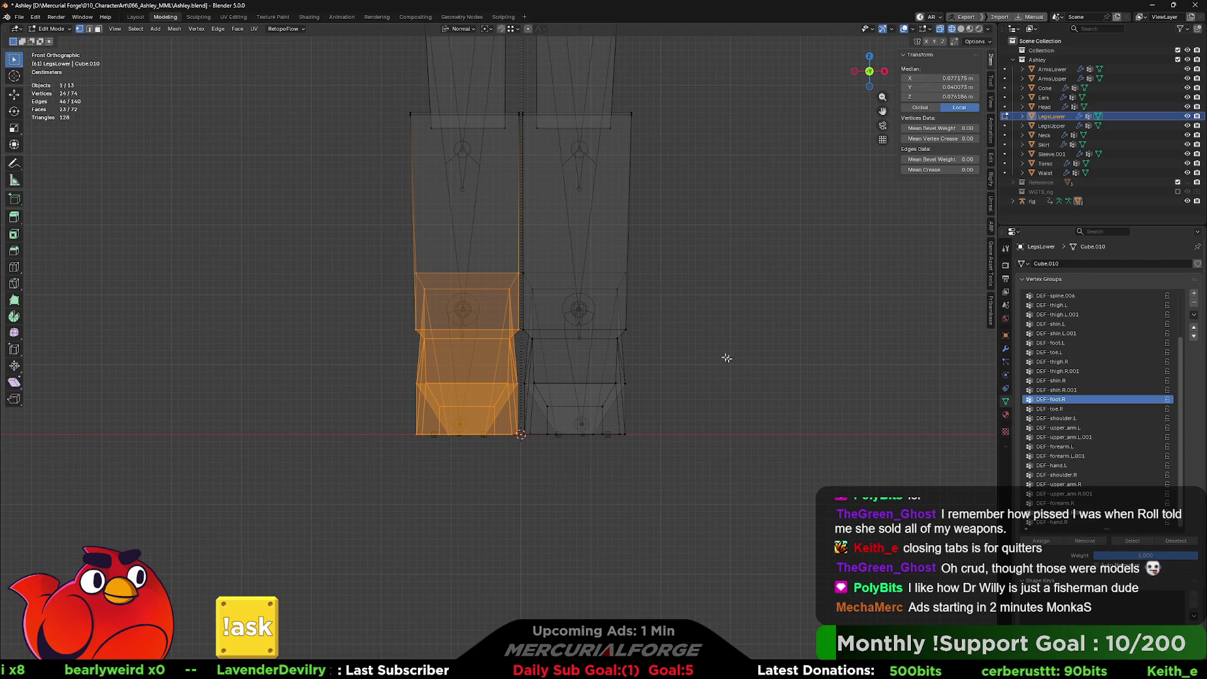
# Step: Check the lower legs isolated in solid view, then frame the skirt and return to Object Mode
pyautogui.click(723, 354)
pyautogui.hotkey('shift', 'z')
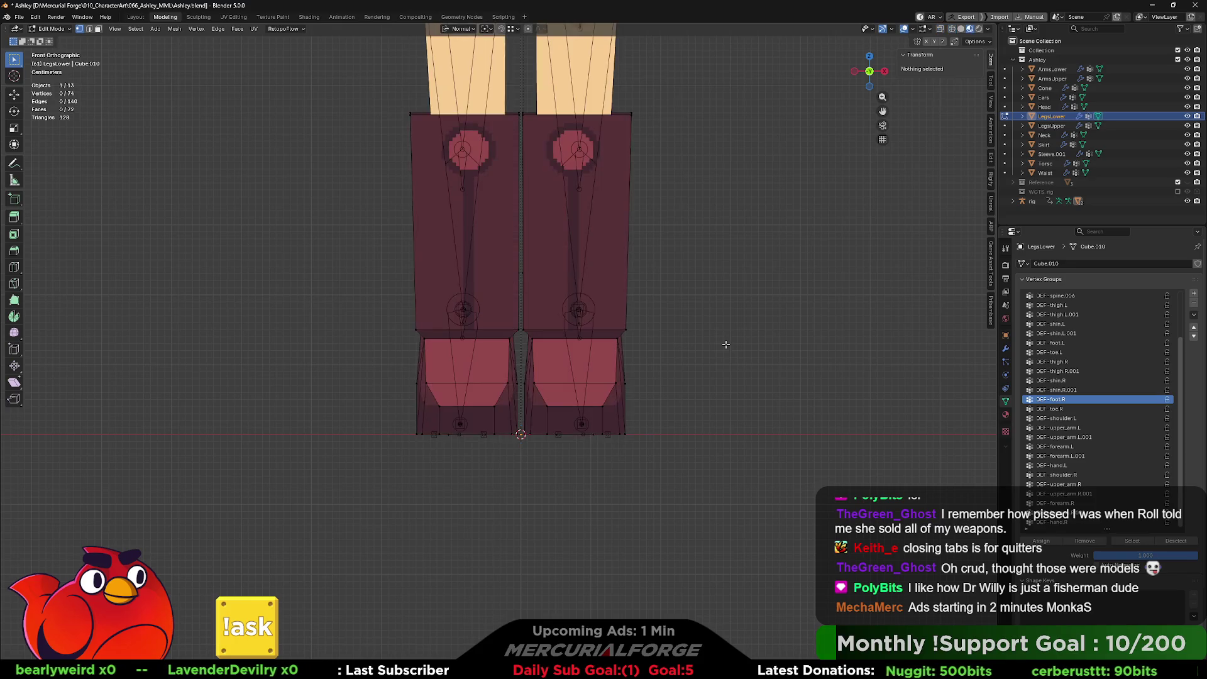
pyautogui.press('KP_Divide')
pyautogui.moveTo(729, 335); pyautogui.dragTo(712, 335, button='middle')
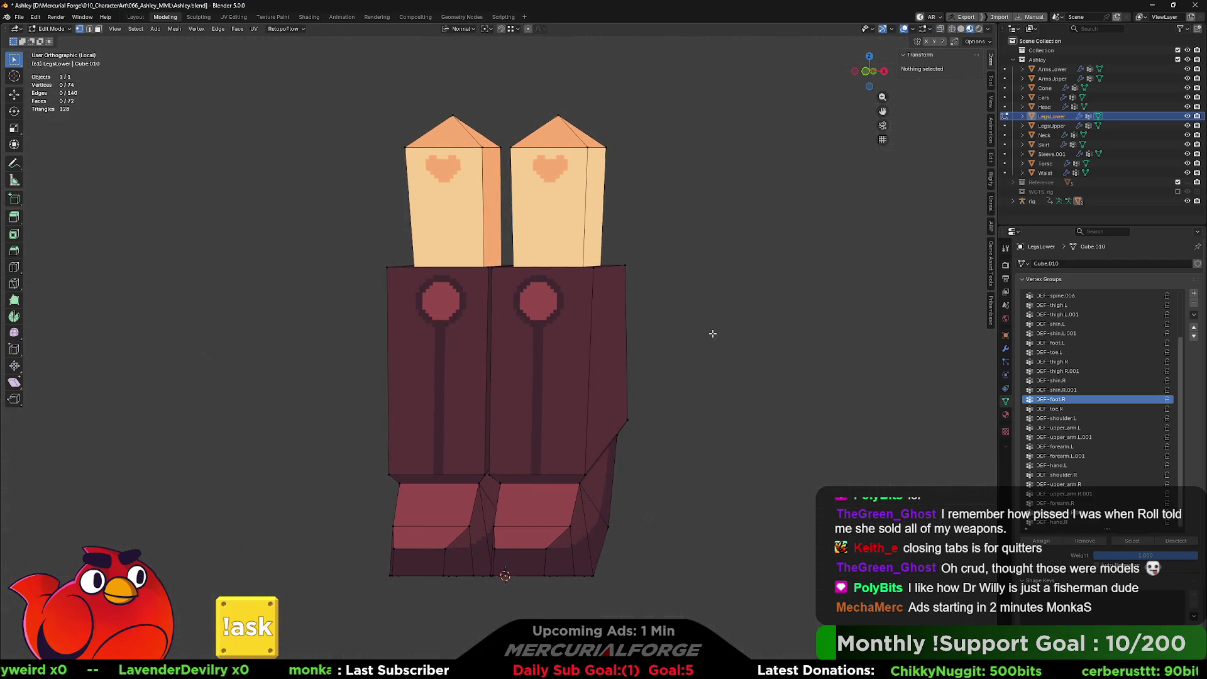
pyautogui.press('KP_Divide')
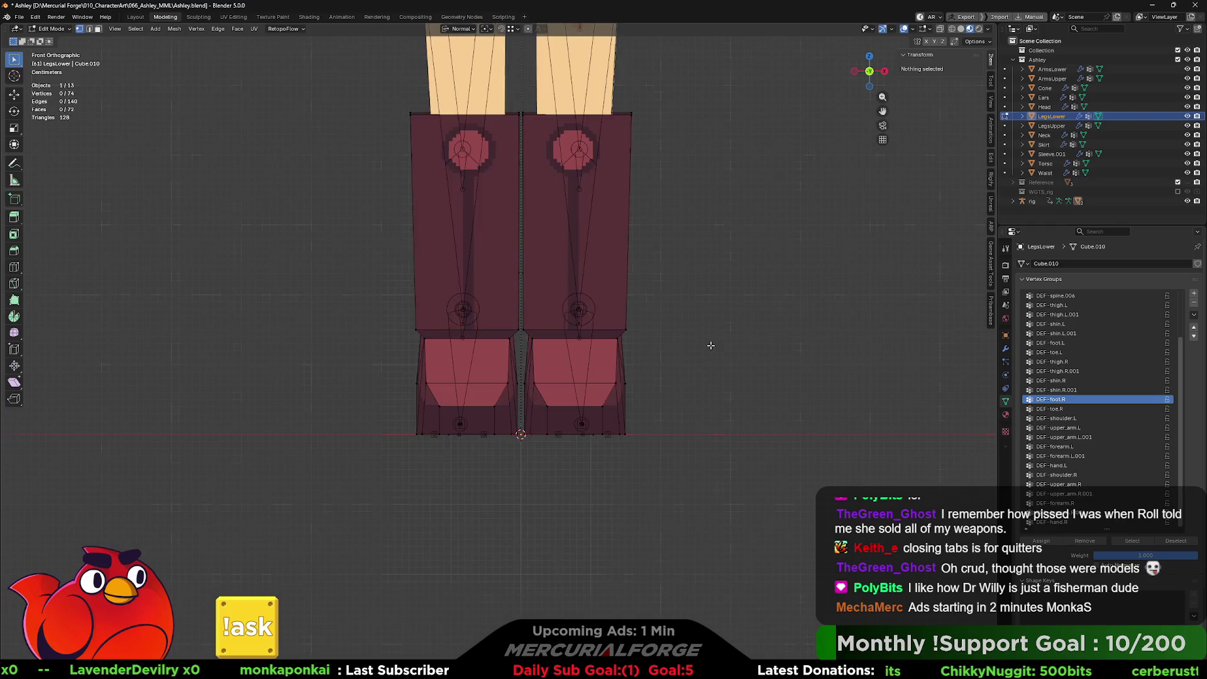
pyautogui.moveTo(713, 272)
pyautogui.mouseDown(button='middle')
pyautogui.moveTo(709, 259)
pyautogui.moveTo(672, 445)
pyautogui.moveTo(647, 408)
pyautogui.moveTo(613, 393)
pyautogui.moveTo(616, 425)
pyautogui.moveTo(773, 417)
pyautogui.moveTo(642, 421)
pyautogui.moveTo(620, 398)
pyautogui.mouseUp(button='middle')
pyautogui.press('KP_5')
pyautogui.scroll(-3, 678, 422)
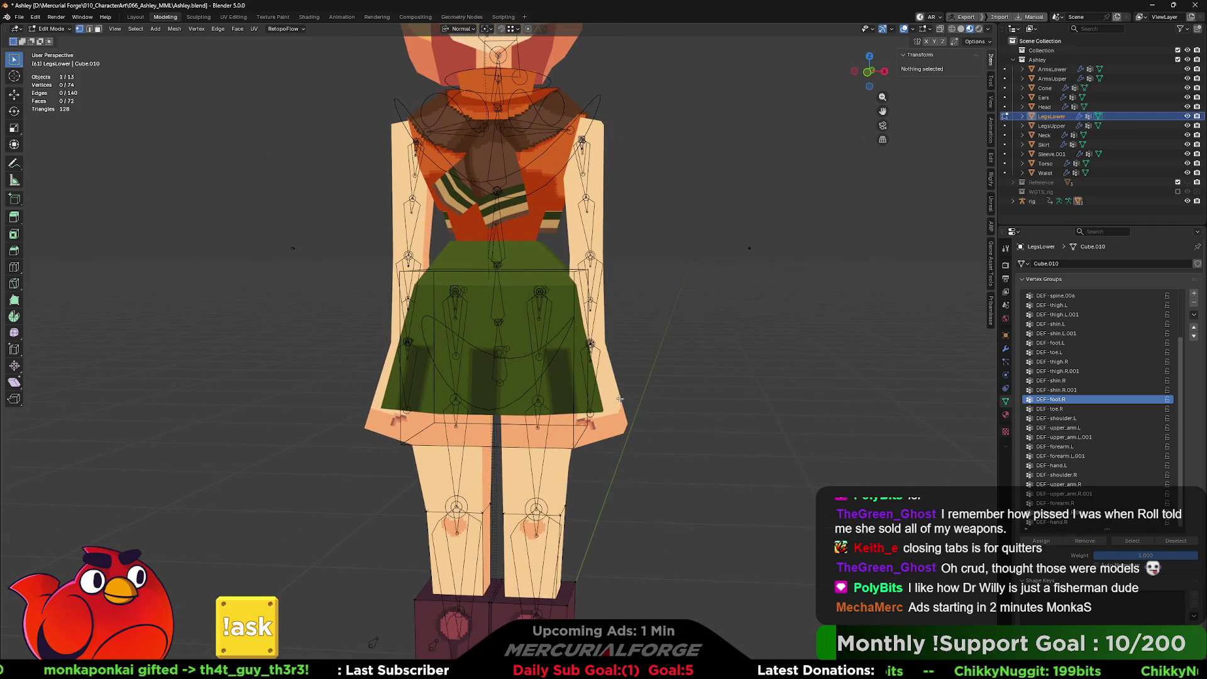
pyautogui.press('Tab')
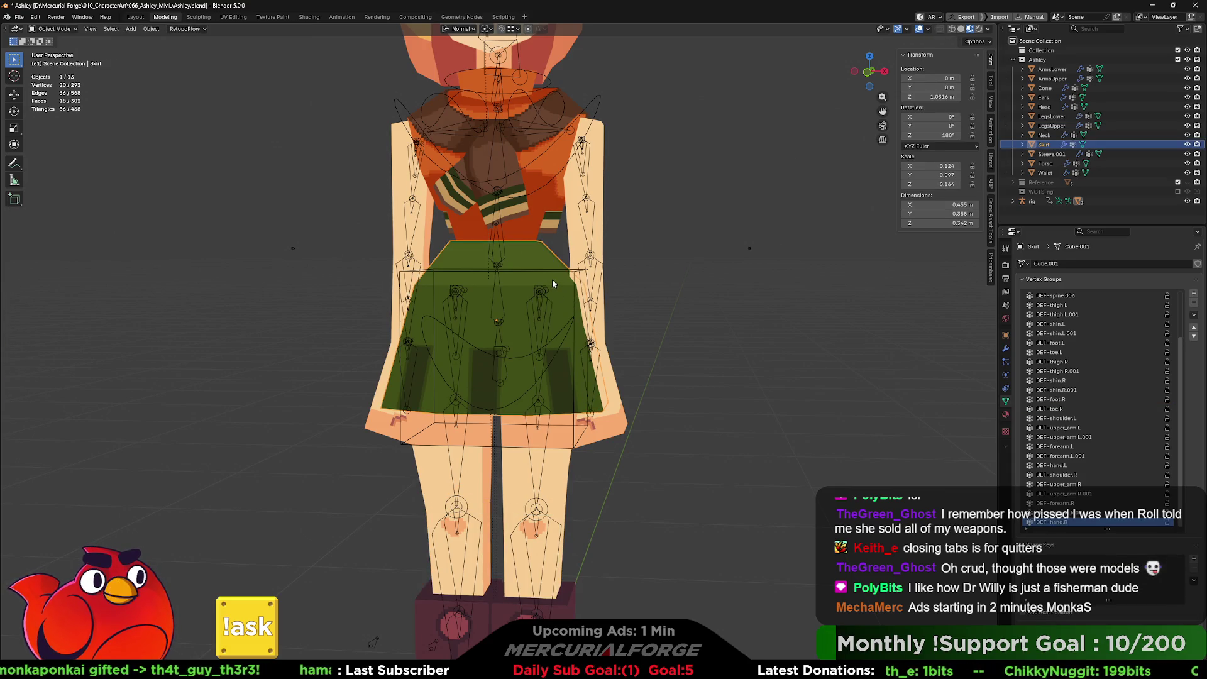
# Step: Edit the Skirt with all faces selected, make DEF-spine its active group, and view it in Local View
pyautogui.click(552, 279)
pyautogui.scroll(3, 558, 320)
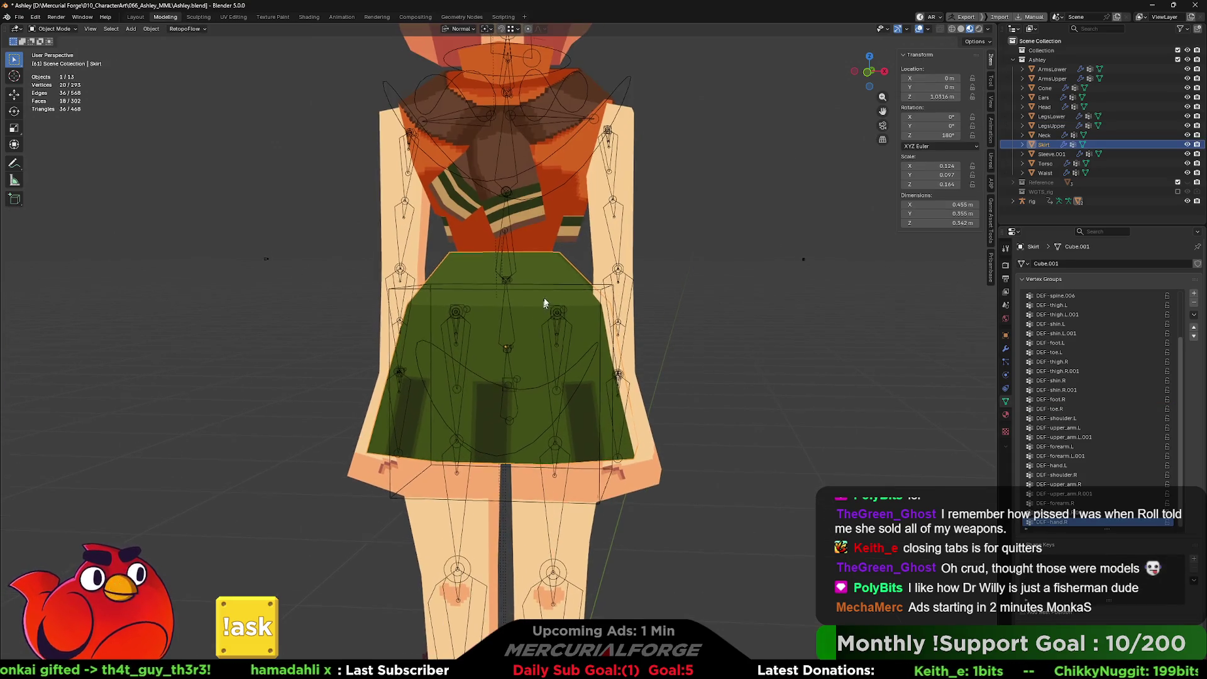
pyautogui.press('Tab')
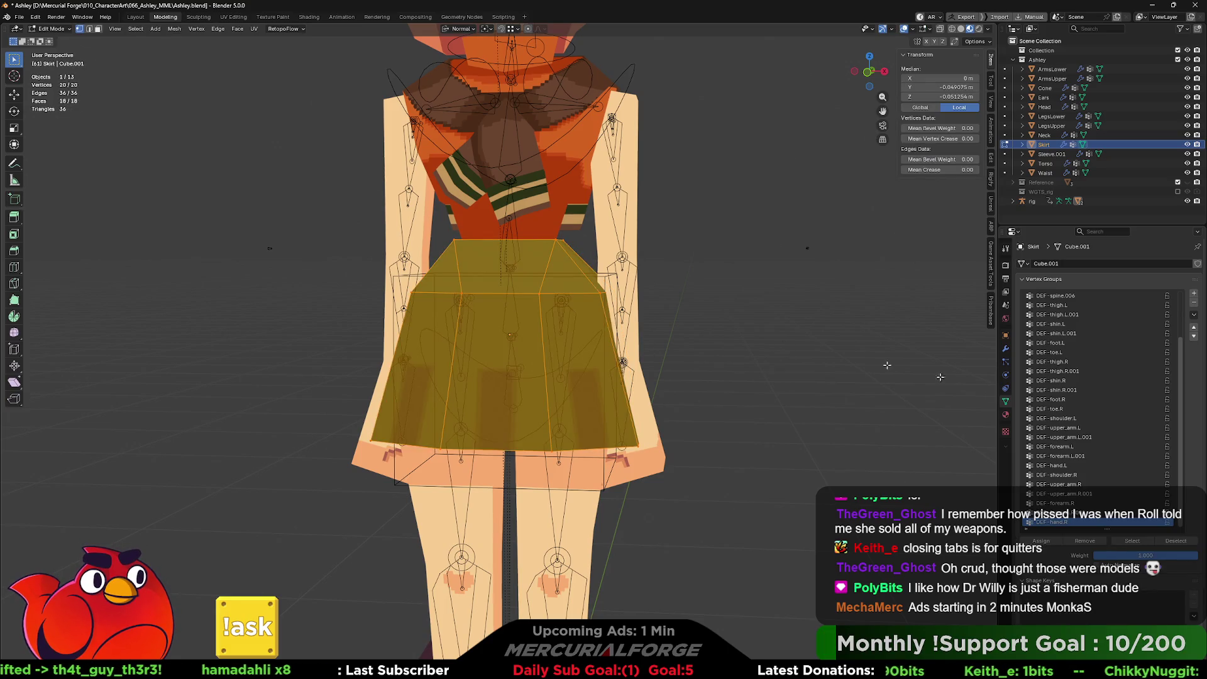
pyautogui.scroll(6, 1078, 460)
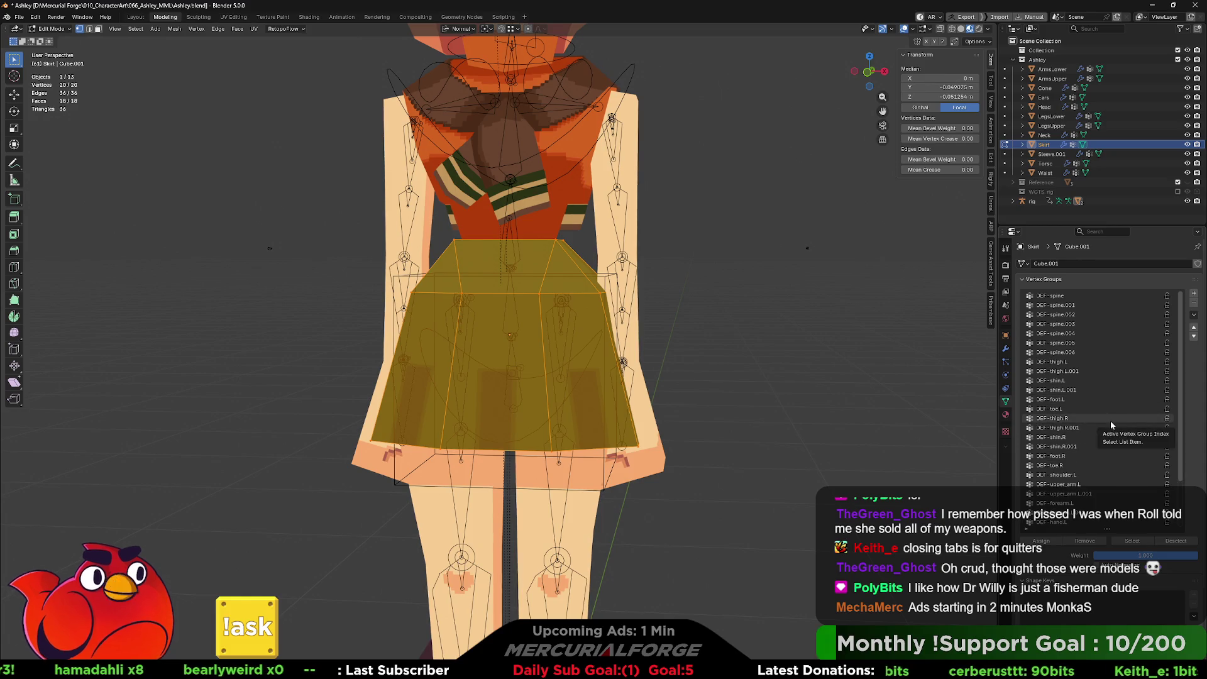
pyautogui.scroll(-6, 1111, 425)
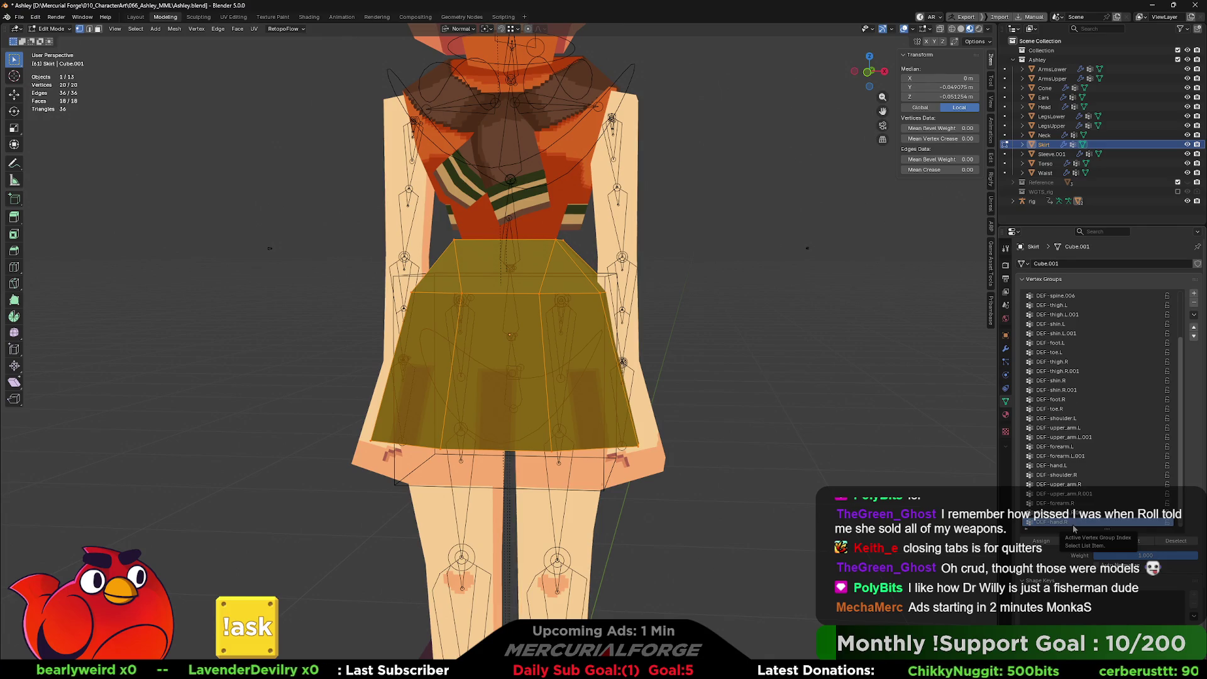
pyautogui.scroll(6, 1073, 530)
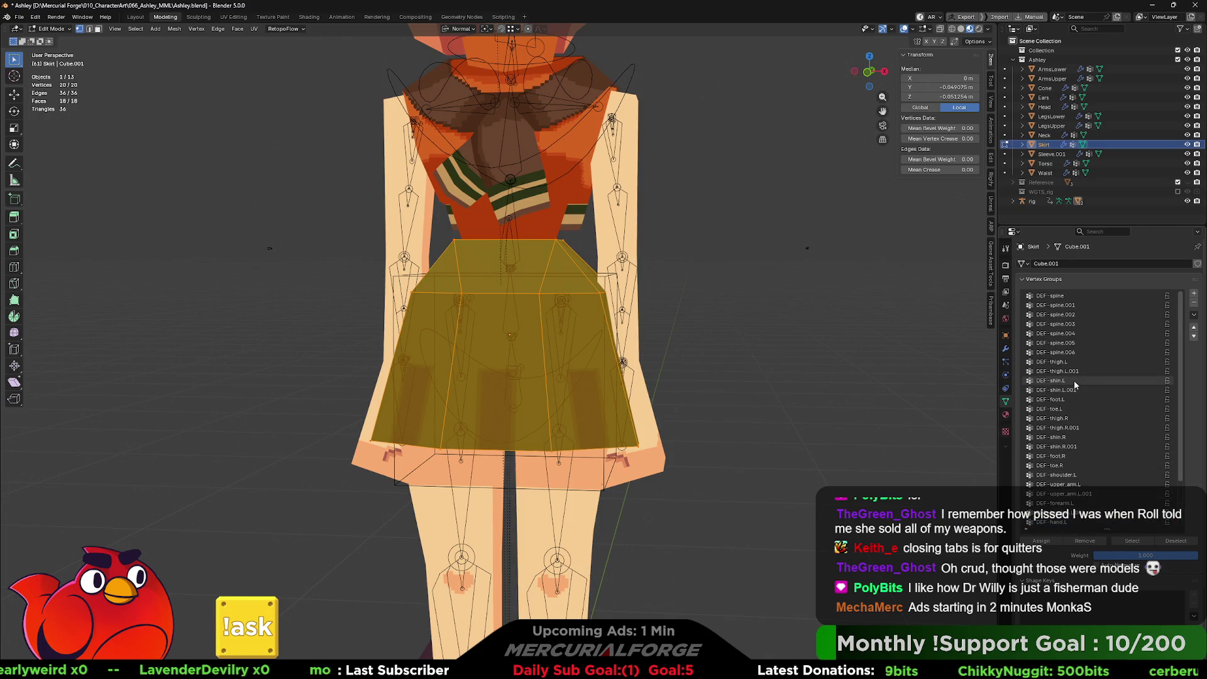
pyautogui.click(1074, 297)
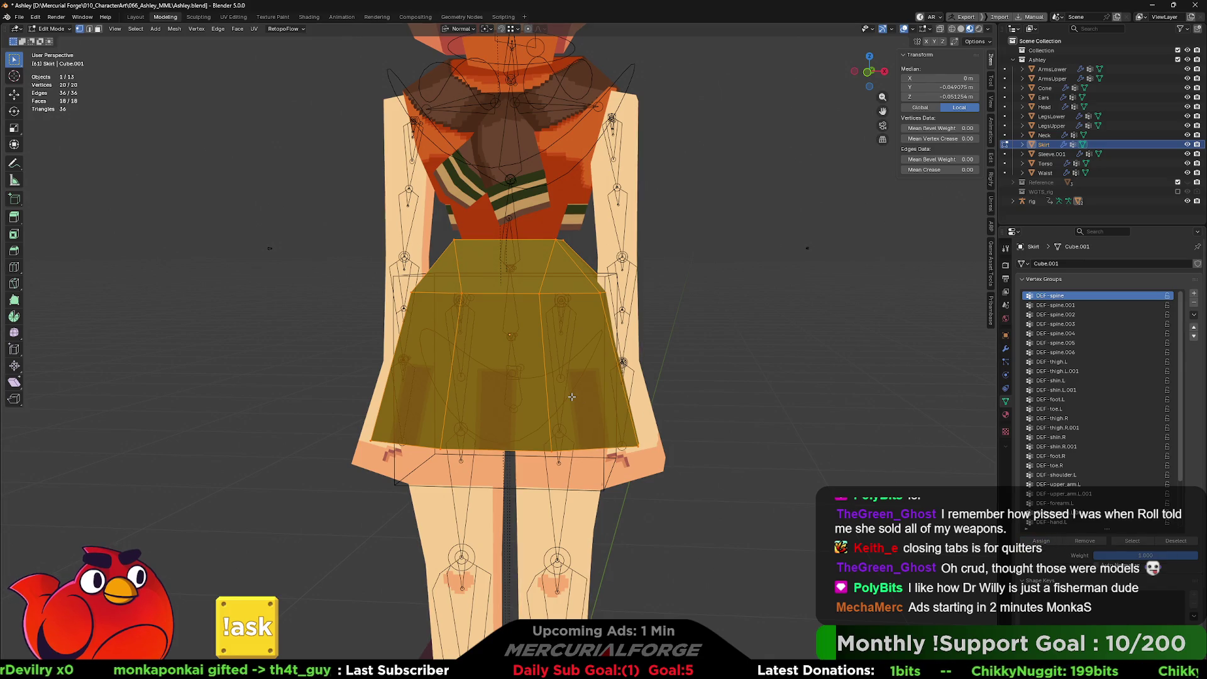
pyautogui.hotkey('ctrl', 'g')
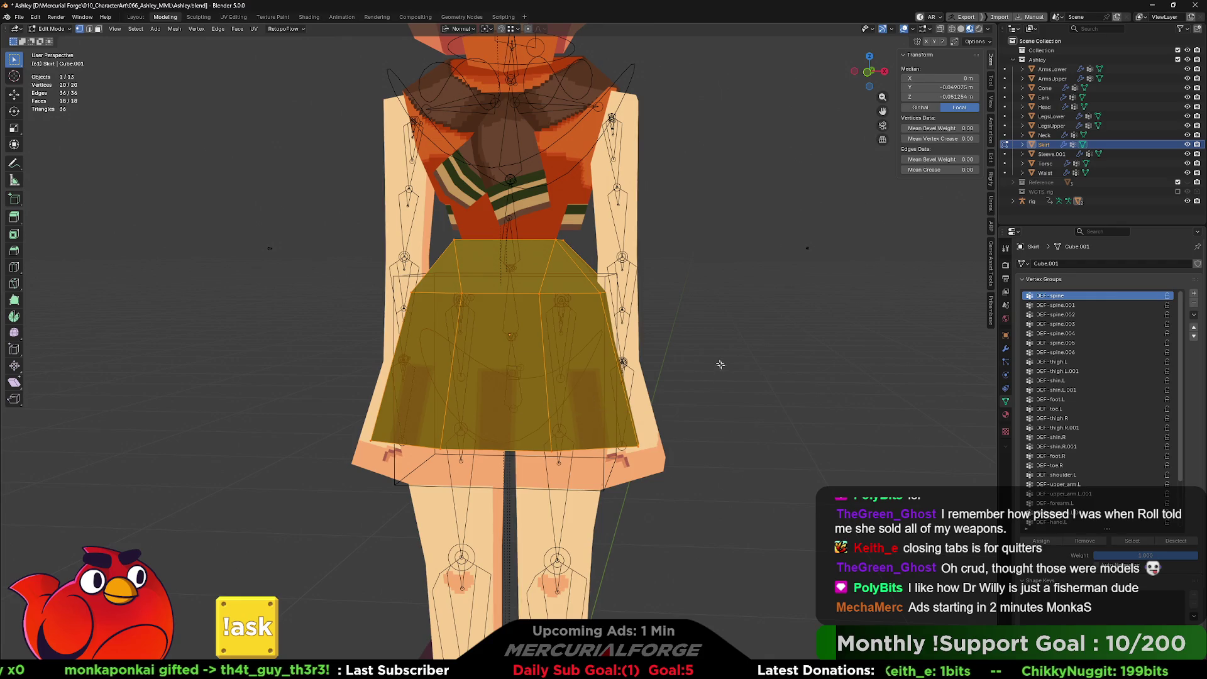
pyautogui.press('KP_Divide')
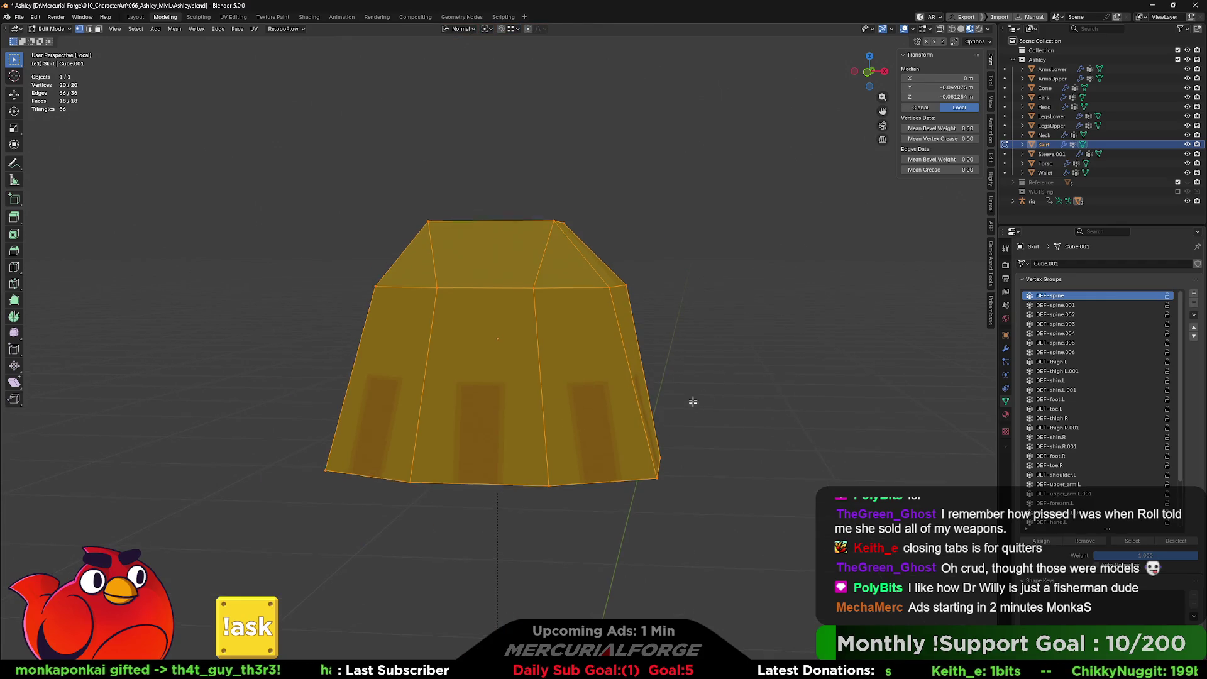